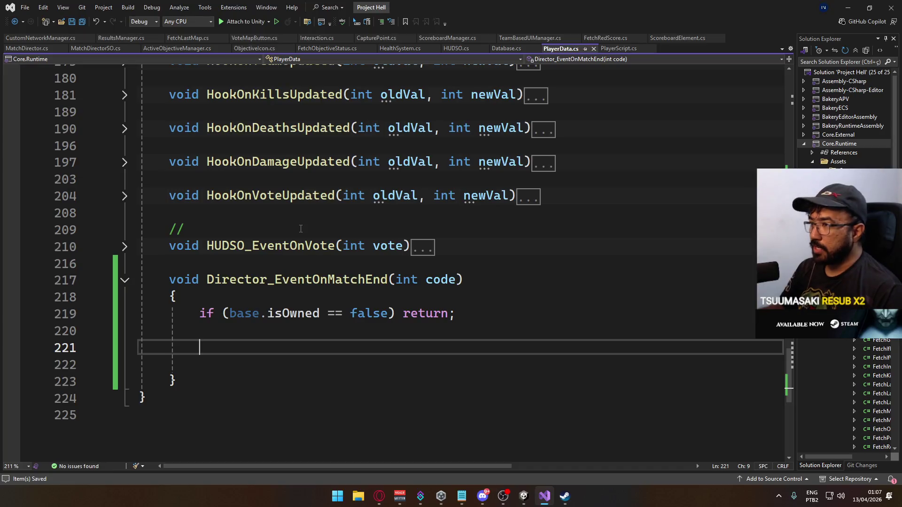
Select the match-end handler's signature and place the cursor on its empty lines.
drag(463, 280, 206, 279)
click(267, 313)
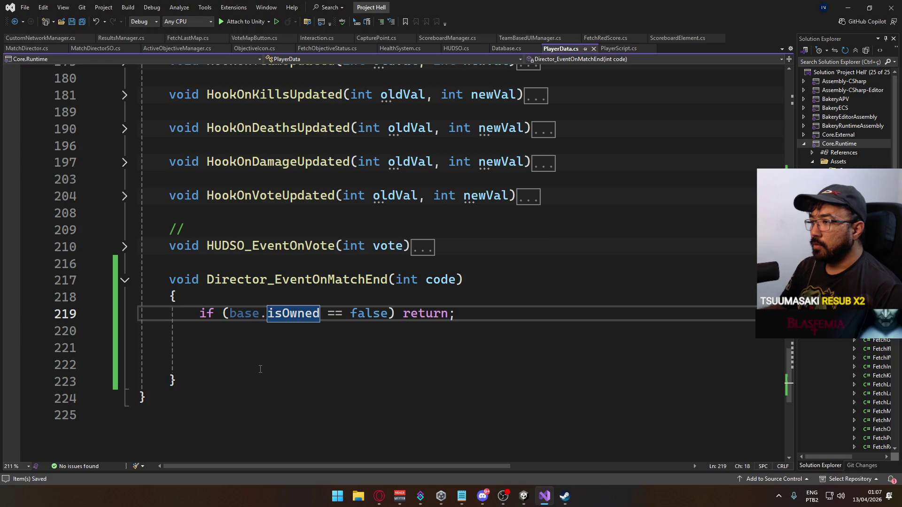
click(266, 359)
click(230, 348)
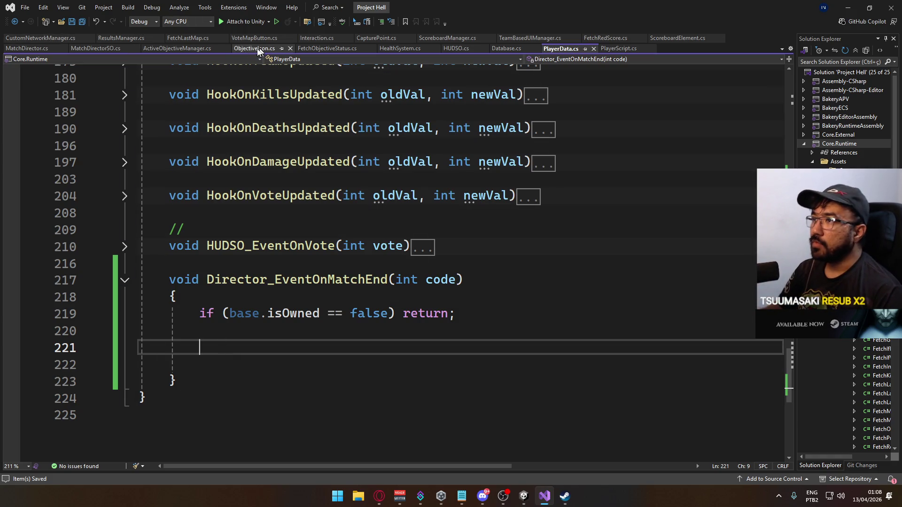
Look over the HUDSO script, then check the TeamBasedUIManager script.
click(457, 48)
scroll(380, 263, down, 15)
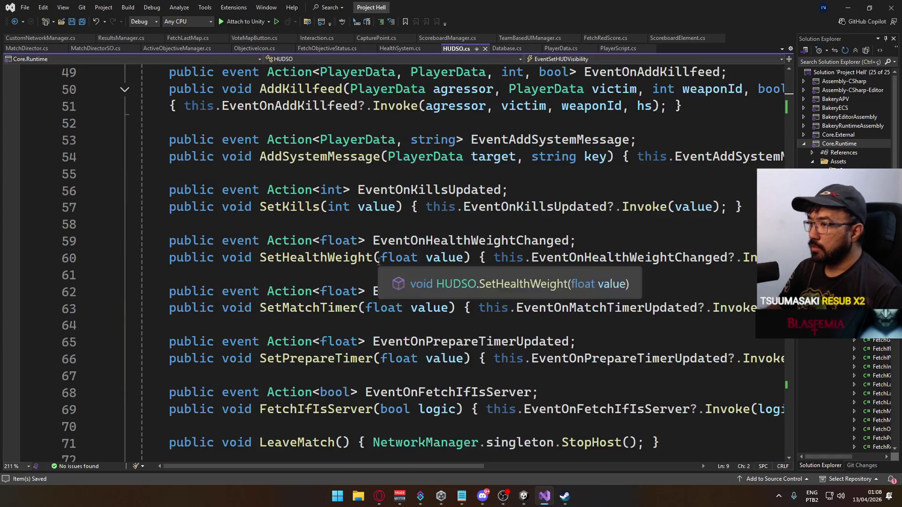
scroll(371, 277, up, 3)
scroll(371, 277, up, 12)
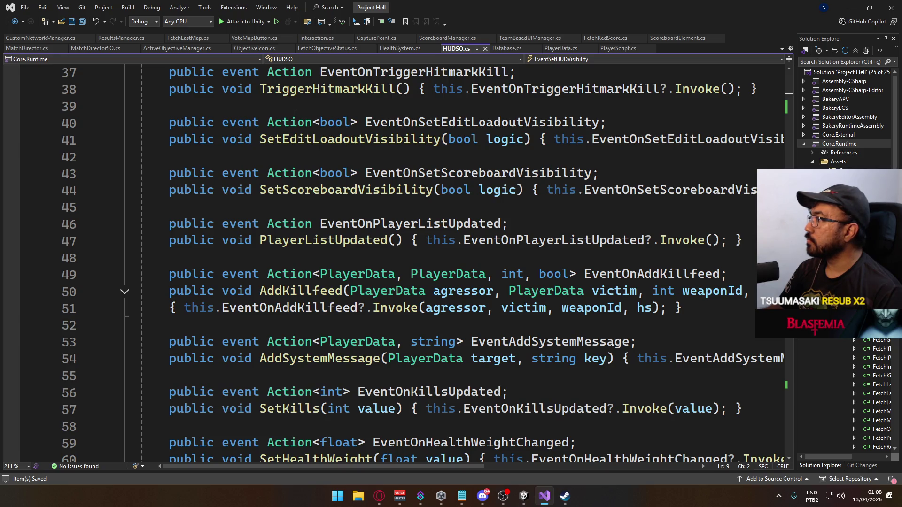
click(525, 36)
scroll(248, 251, down, 4)
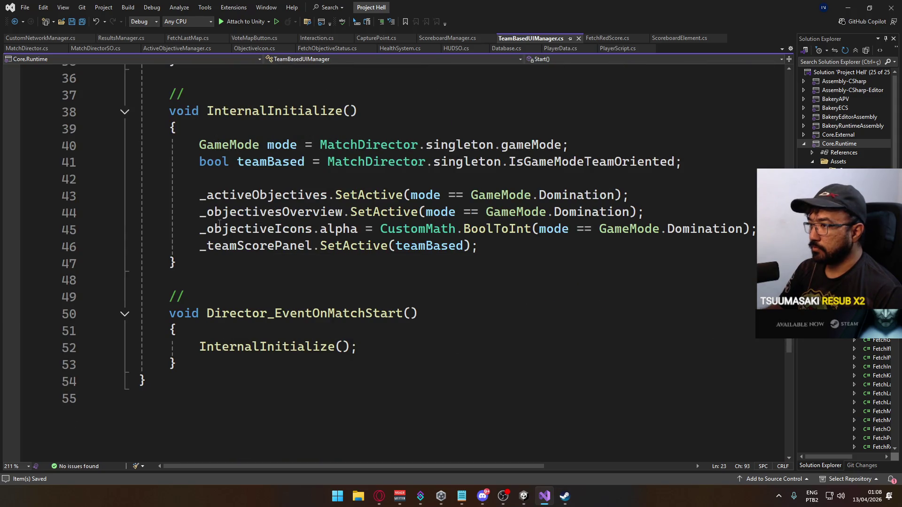
scroll(248, 251, up, 5)
Close the TeamBasedUIManager, Interaction, VoteMapButton, FetchLastMap and other unused script tabs.
click(578, 38)
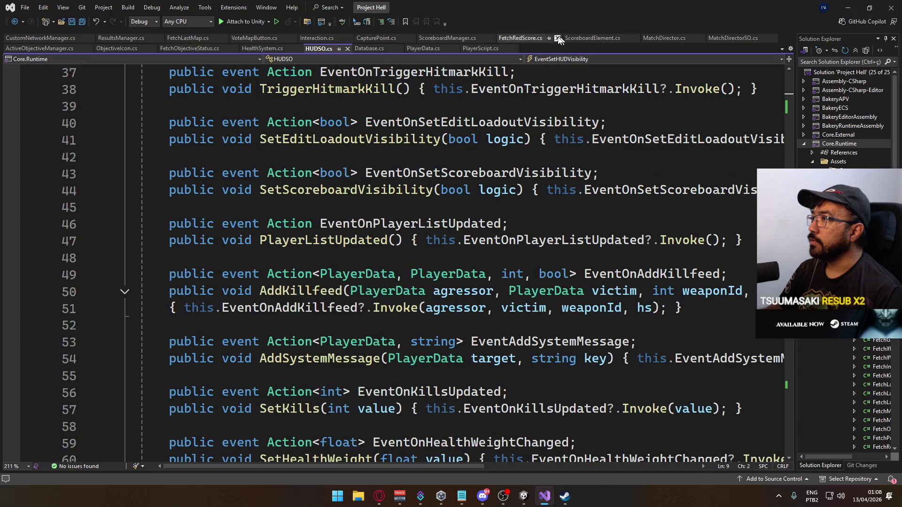
click(349, 39)
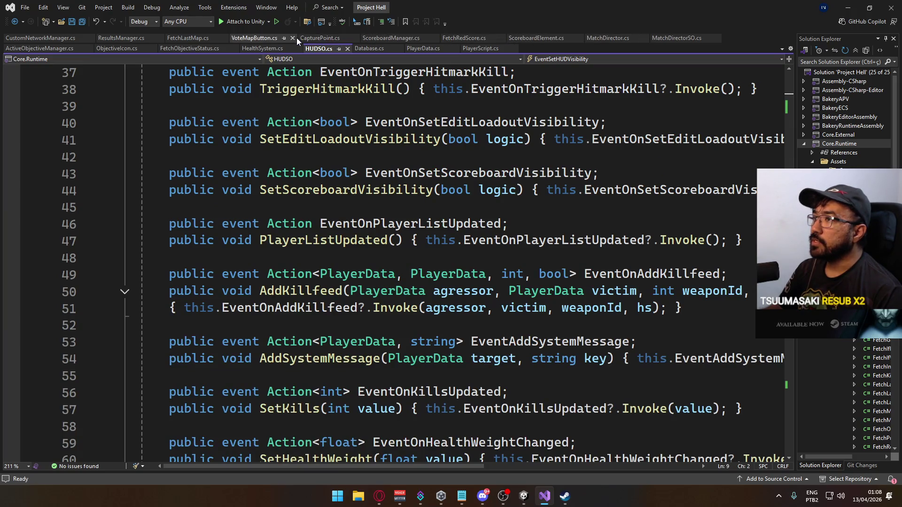
click(294, 38)
click(224, 39)
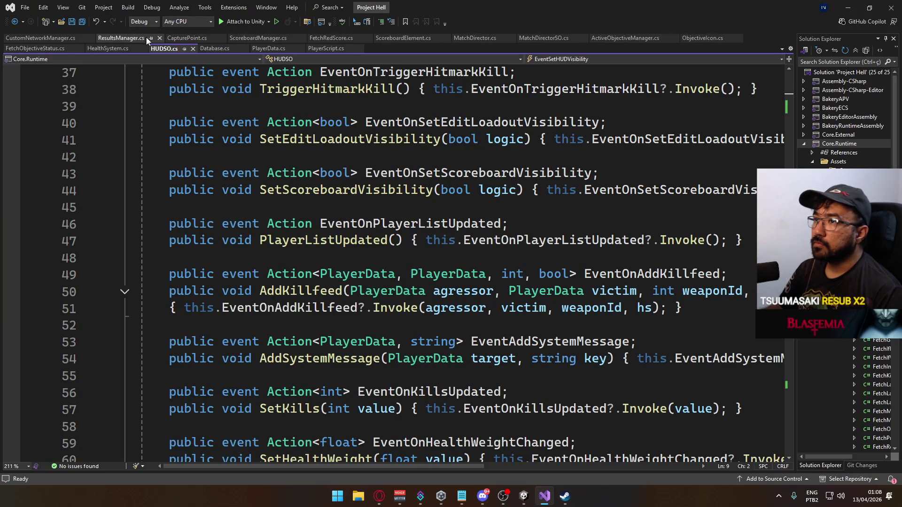
click(90, 38)
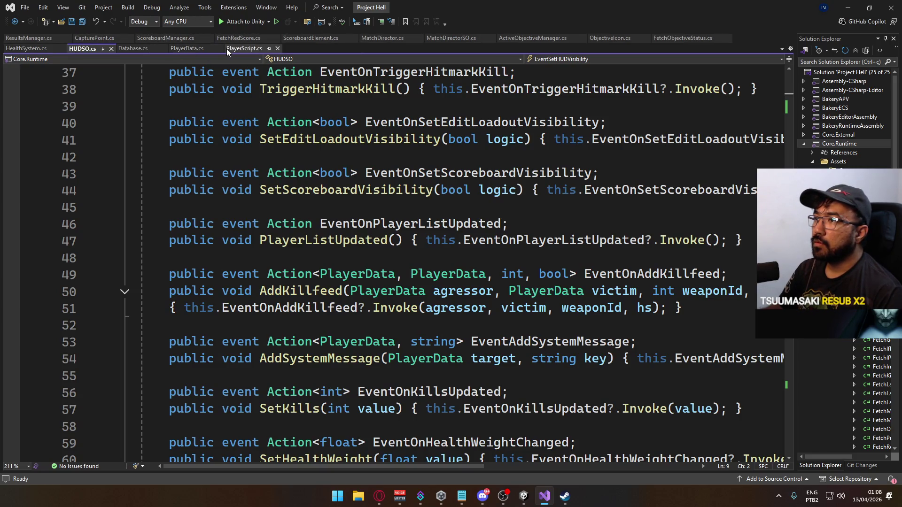
click(275, 38)
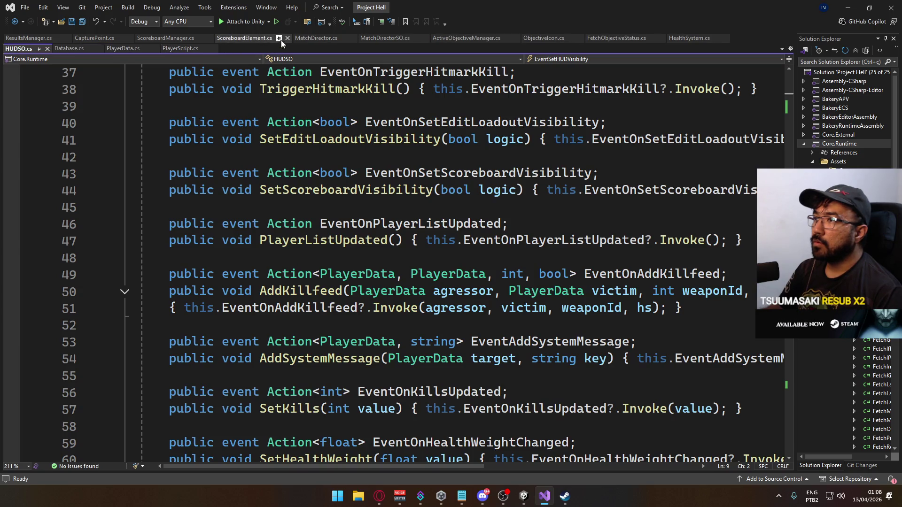
click(288, 38)
click(209, 38)
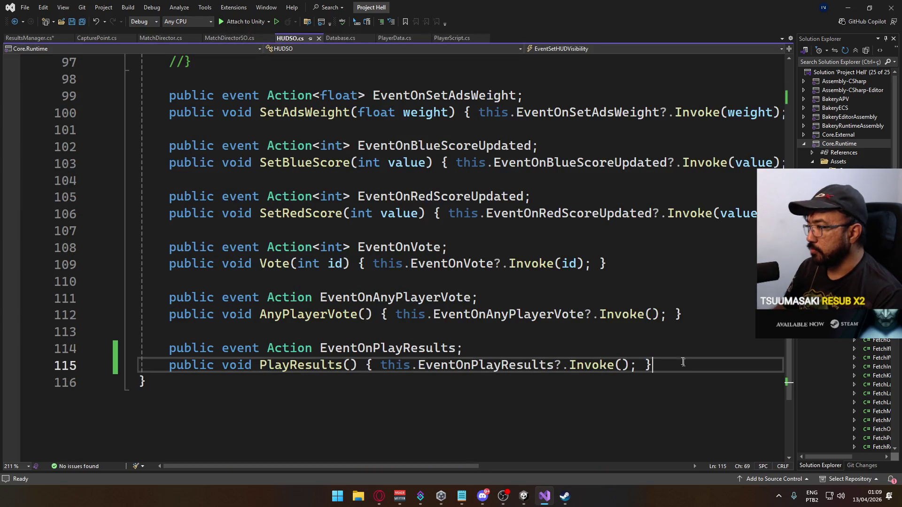
click(719, 316)
Declare a public event Action<int, int> EventOnOwnerSetResults below AnyPlayerVote.
key(Return)
key(Return)
text(p)
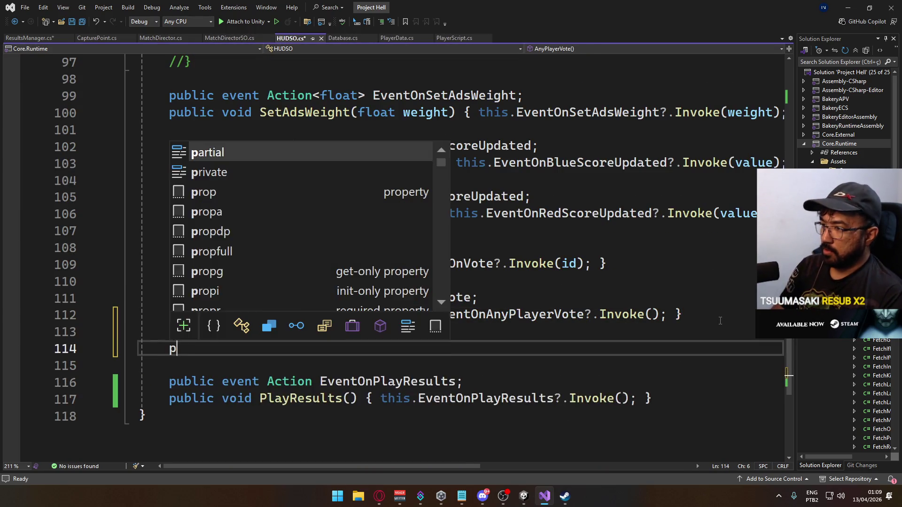
text(ublic event Actio)
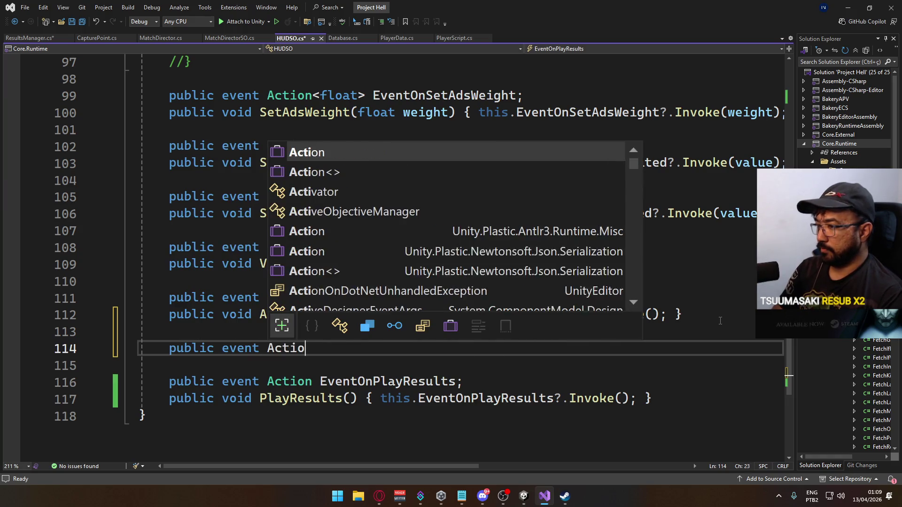
text(n Event)
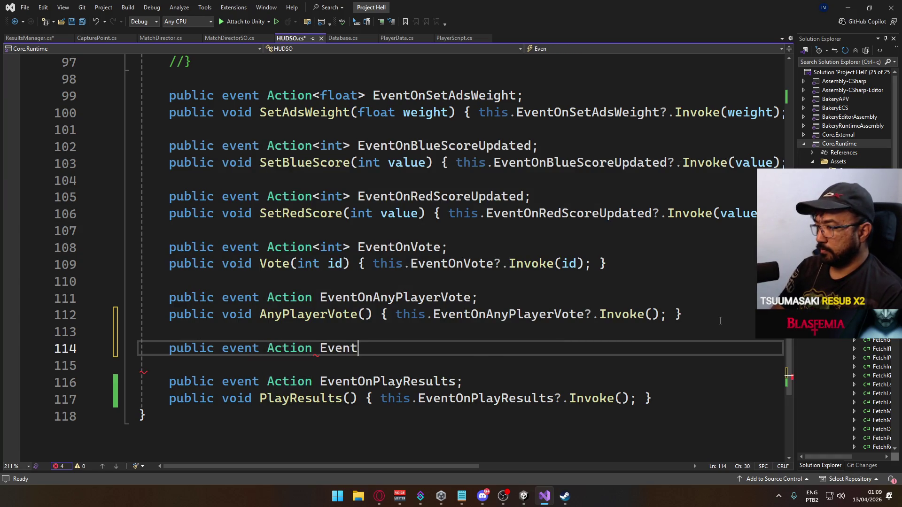
text(OnS)
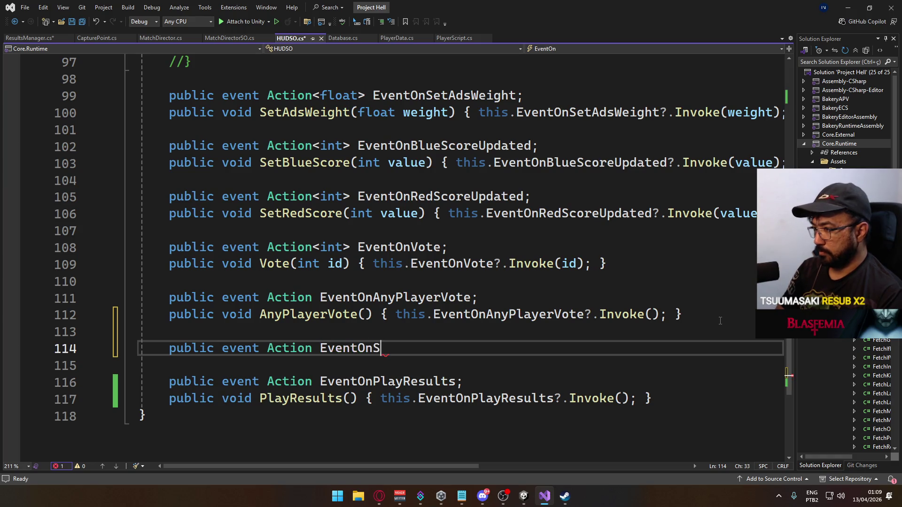
text(etResults;)
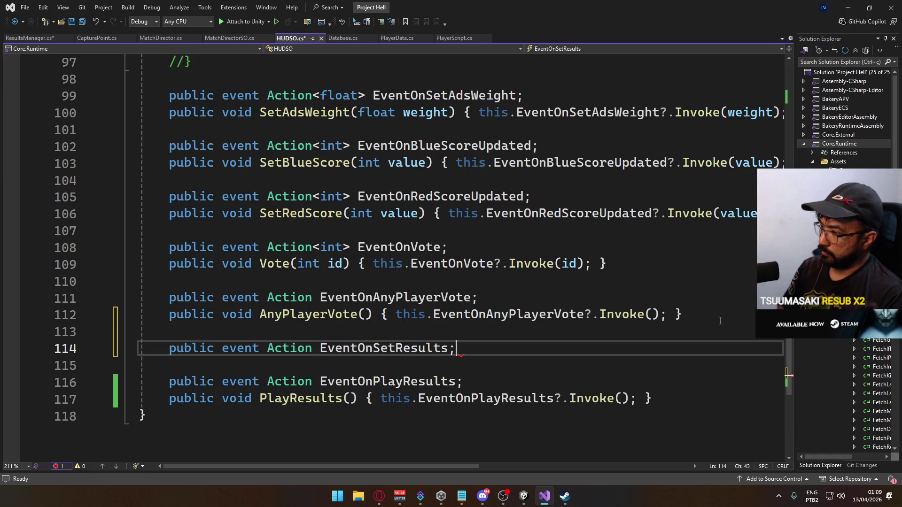
key(Return)
text(public void)
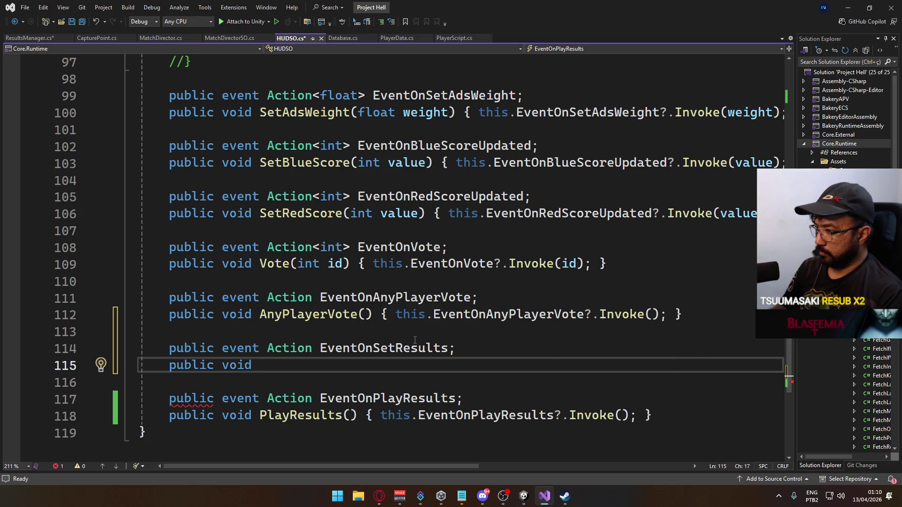
click(371, 349)
key(ctrl+r)
key(ctrl+r)
text(Owner)
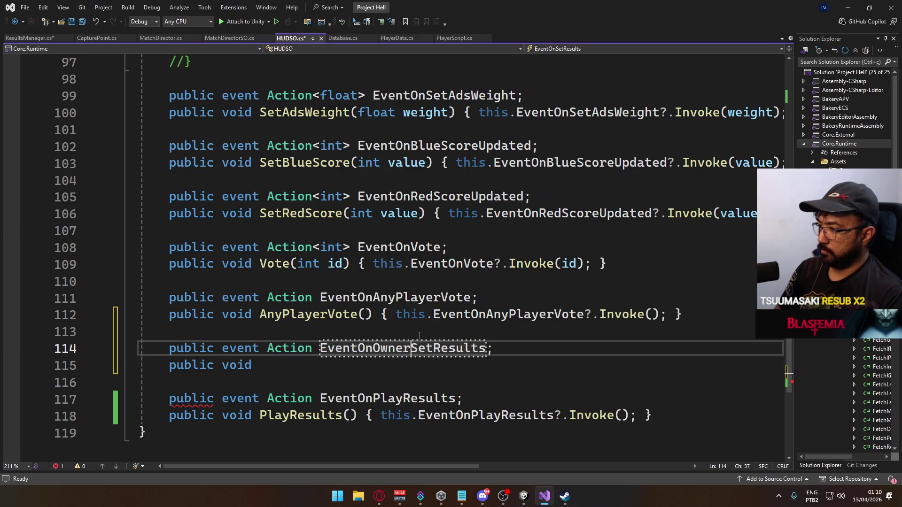
key(Return)
key(ctrl+Left)
key(Left)
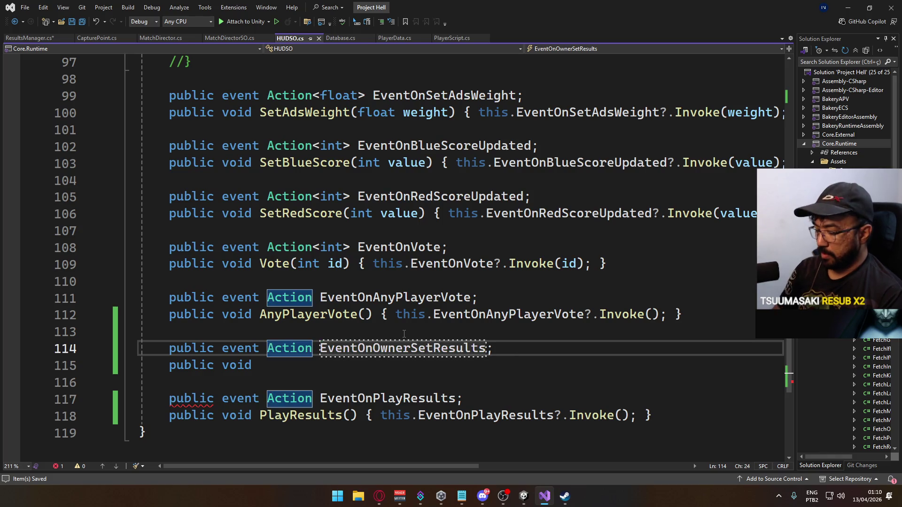
text(<int)
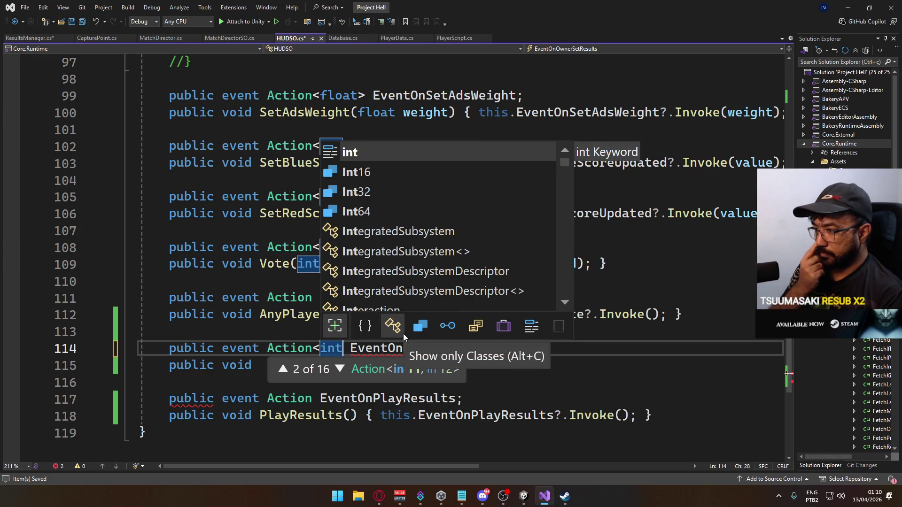
text(, int>)
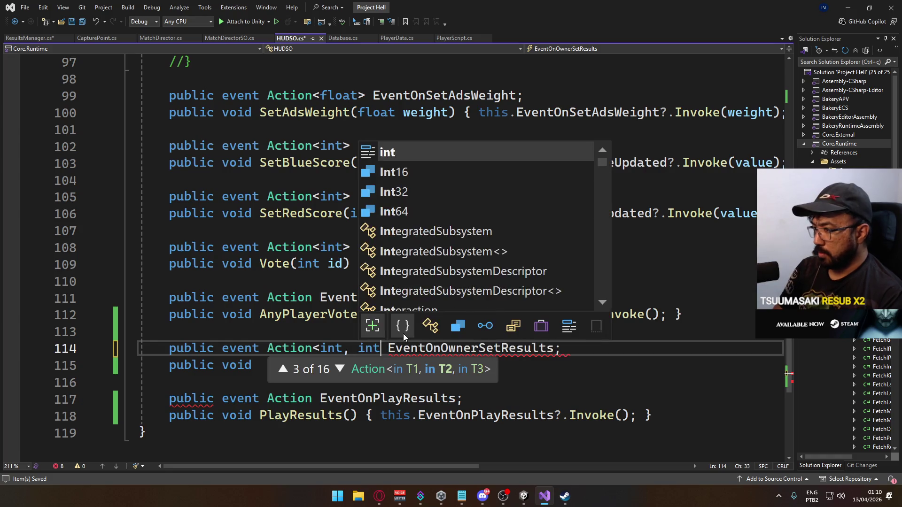
key(Down)
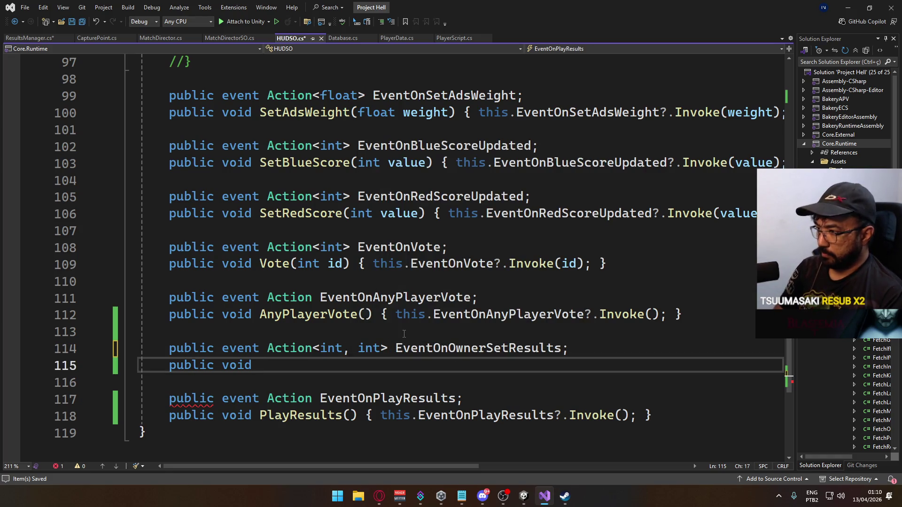
Add OwnerSetResults(int ownerTeam, int code), which invokes EventOnOwnerSetResults with both values.
text(OwnerSetResults(int ownerTeam, int code))
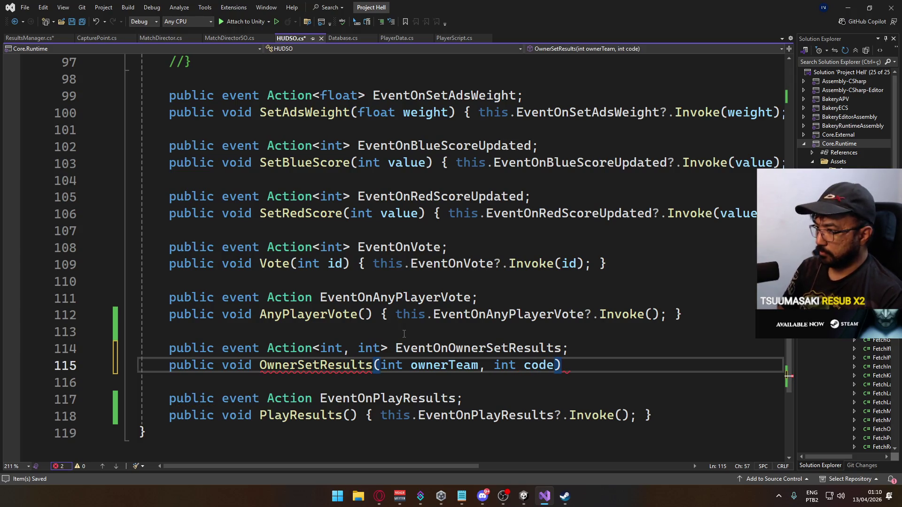
text( { this.event)
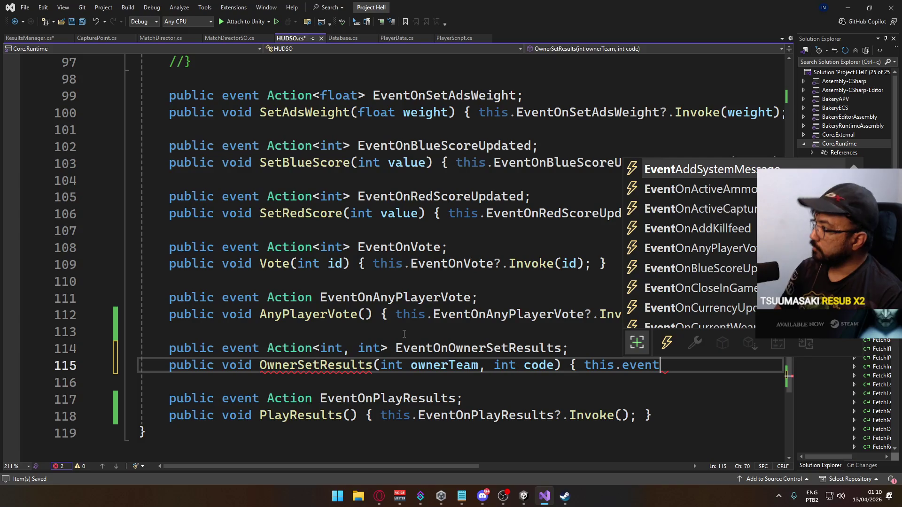
text(on)
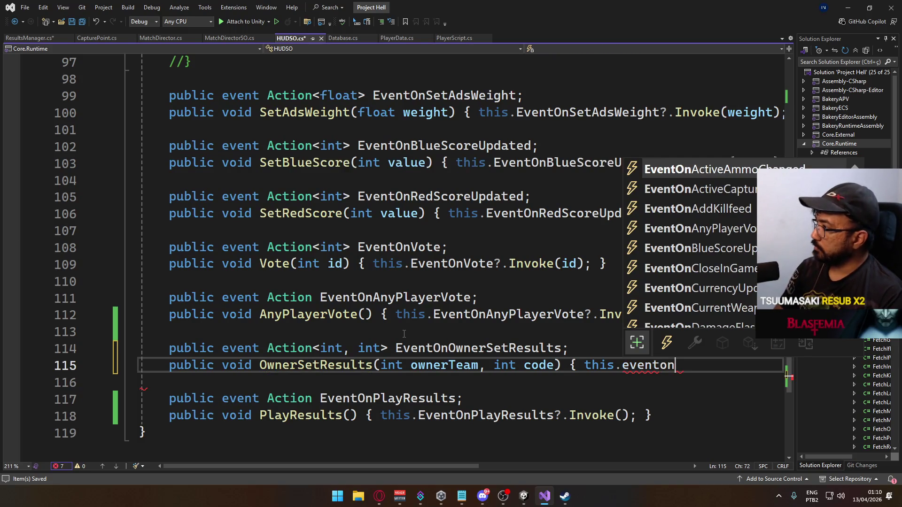
text(ow)
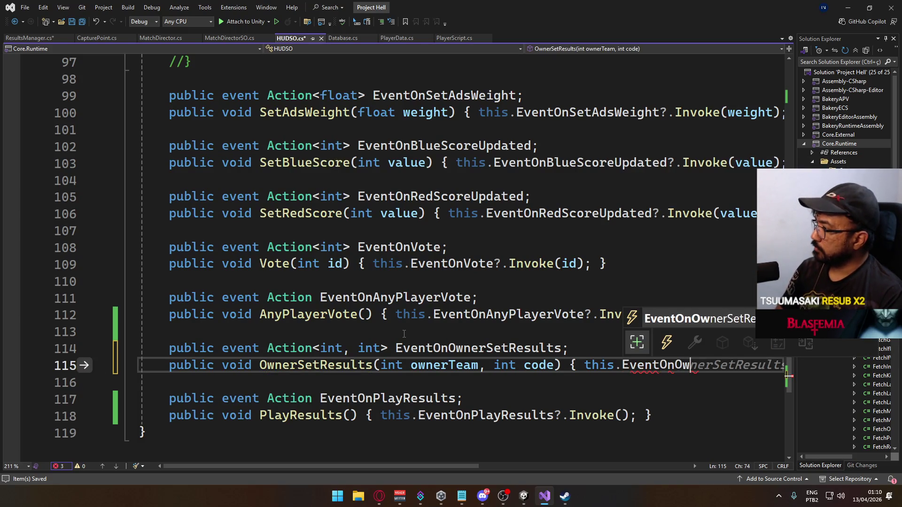
key(Tab)
text(?.Invokeow)
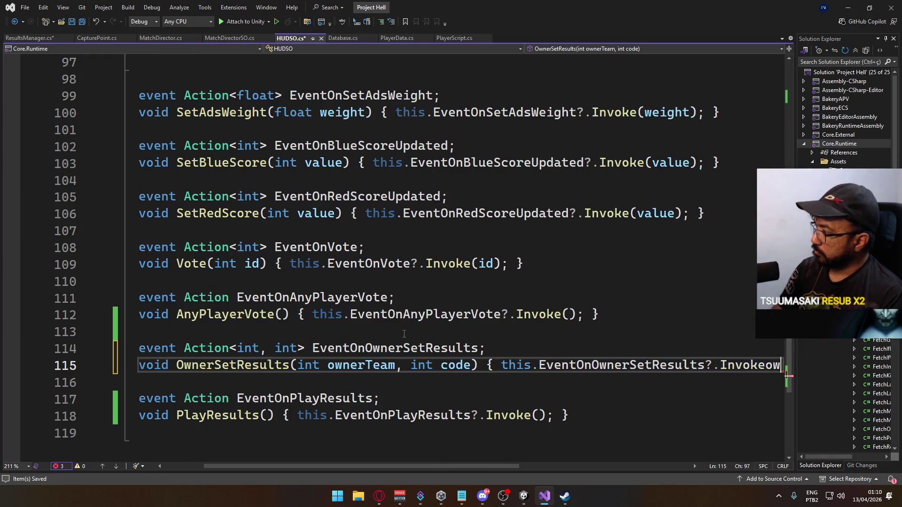
key(BackSpace)
key(BackSpace)
text((ow)
key(Tab)
text(, co)
key(Tab)
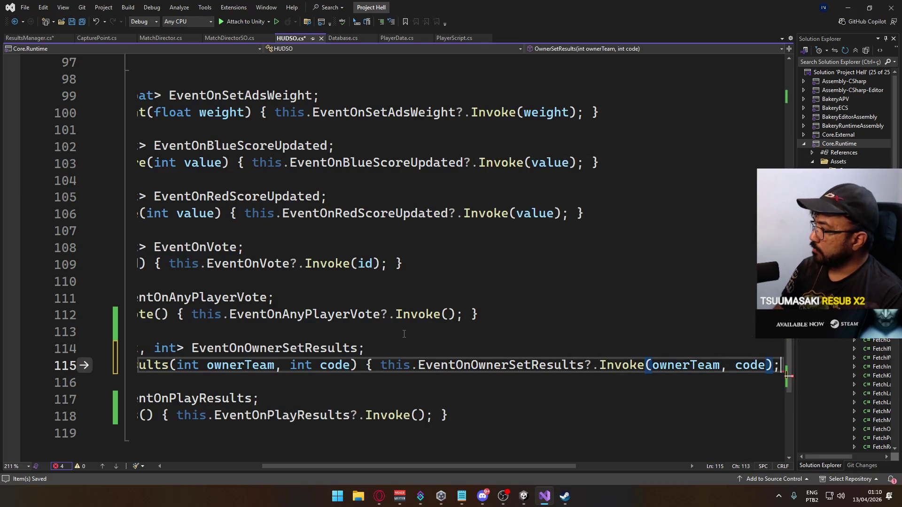
key(End)
drag(379, 466, 232, 433)
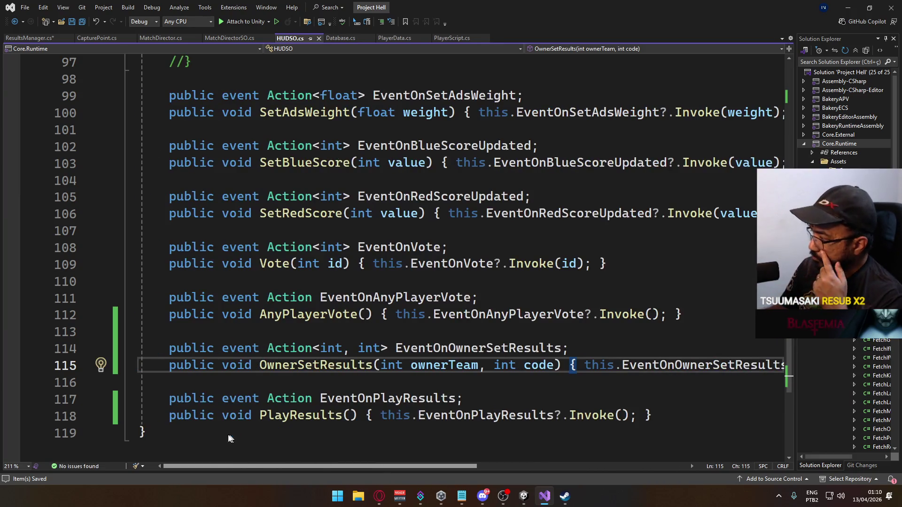
click(11, 40)
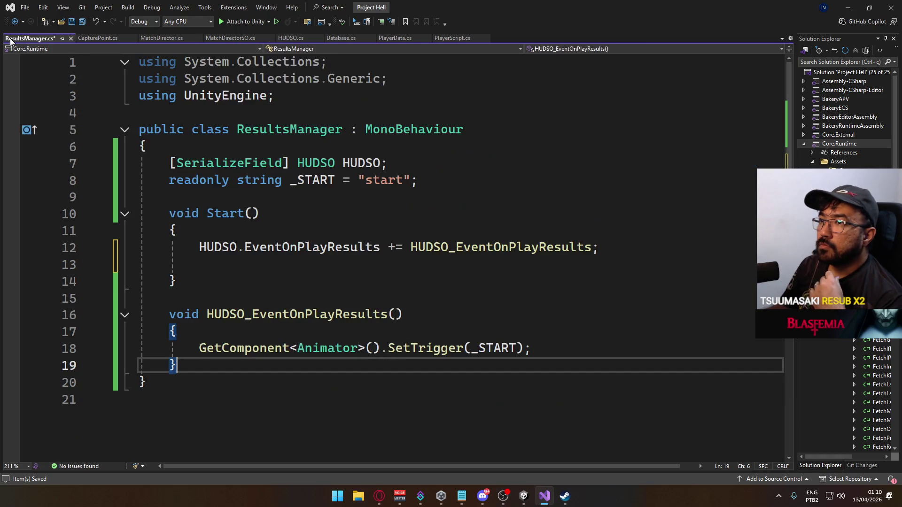
Subscribe a generated handler to HUDSO.EventOnOwnerSetResults in Start.
click(598, 247)
click(586, 265)
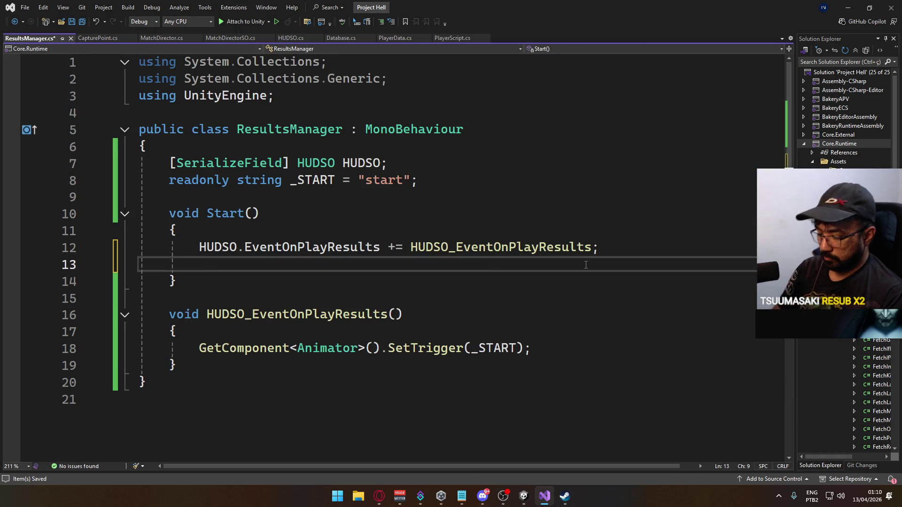
text(HUDSO.eventon)
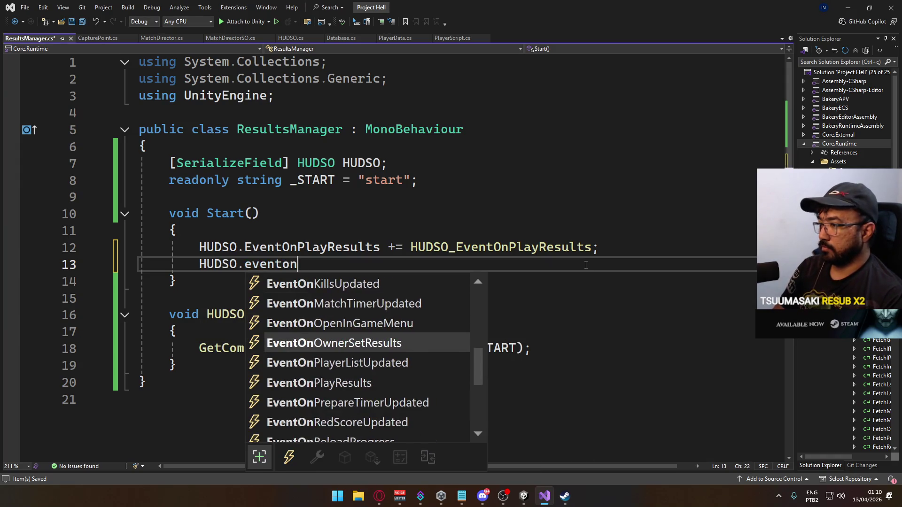
text(o)
key(Tab)
text(+=)
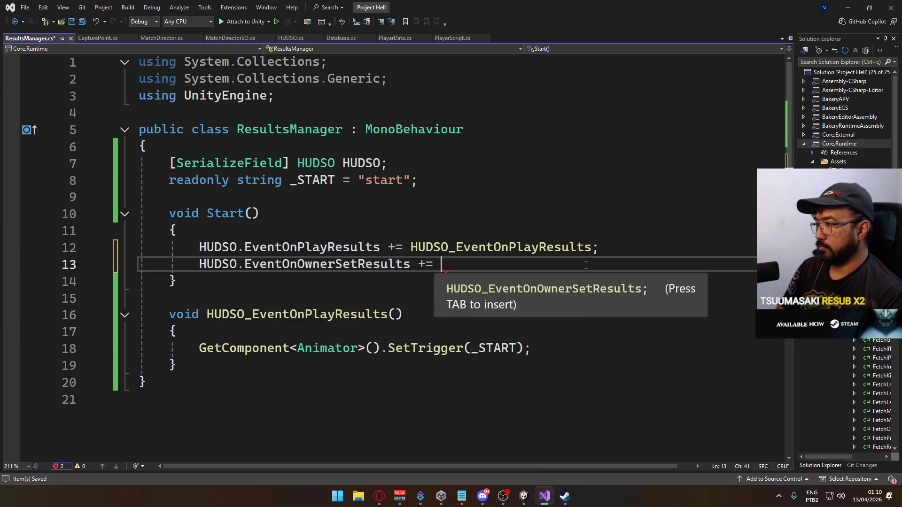
key(Tab)
Move the generated handler method below the play-results handler.
drag(178, 365, 33, 314)
key(ctrl+c)
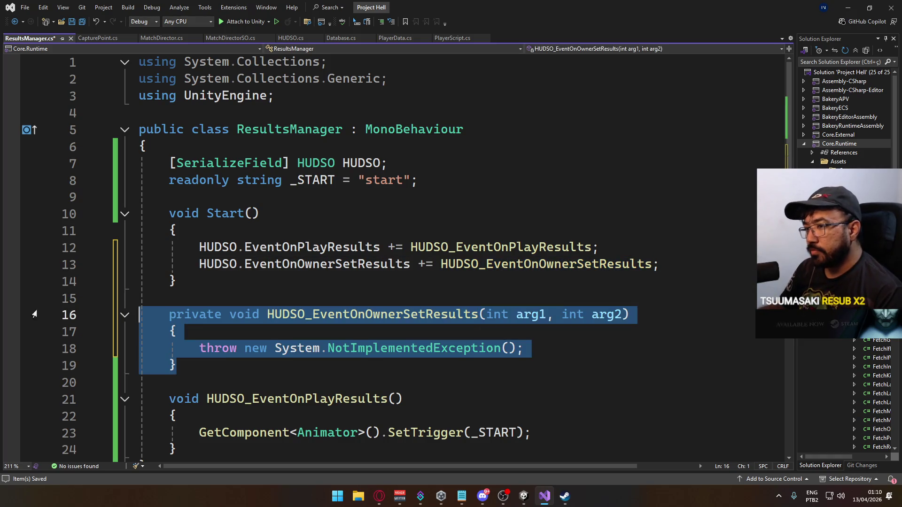
key(Delete)
key(BackSpace)
key(Down)
key(Down)
key(Down)
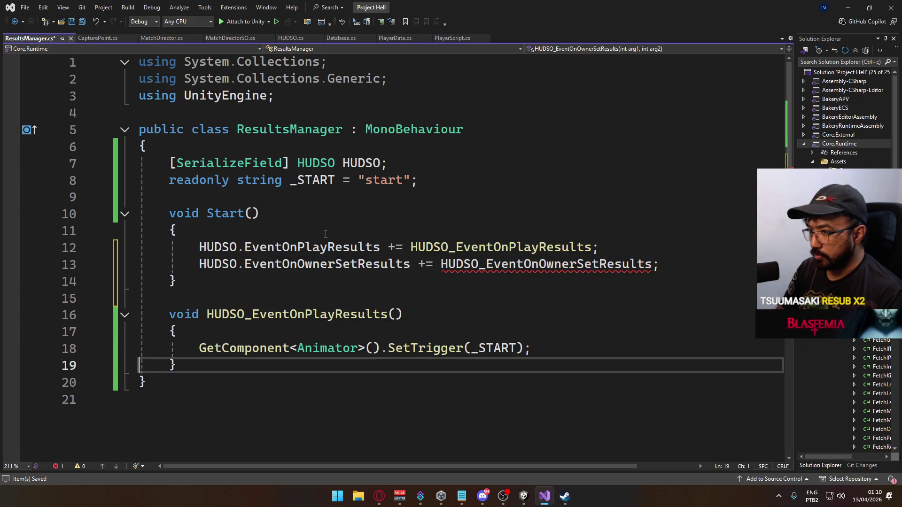
key(End)
key(Return)
key(Return)
key(ctrl+v)
scroll(332, 251, down, 2)
Strip private and the throw, rename parameters to ownerTeam and code, and save.
double_click(214, 298)
key(Delete)
drag(534, 331, 199, 332)
key(Delete)
double_click(463, 300)
text(ownerTeam)
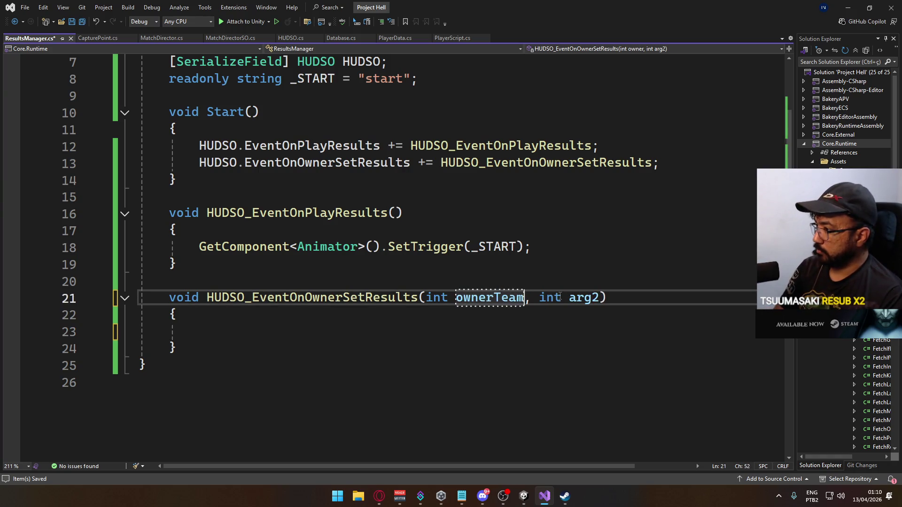
double_click(584, 297)
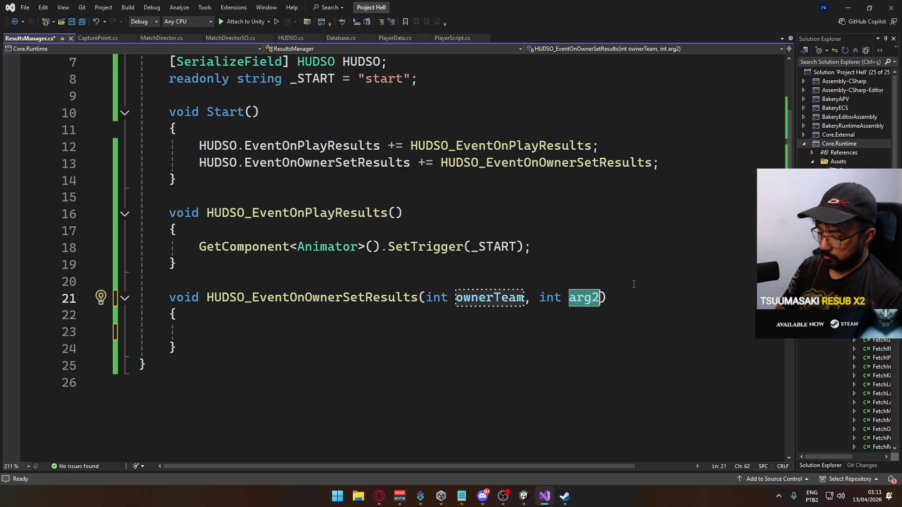
text(code)
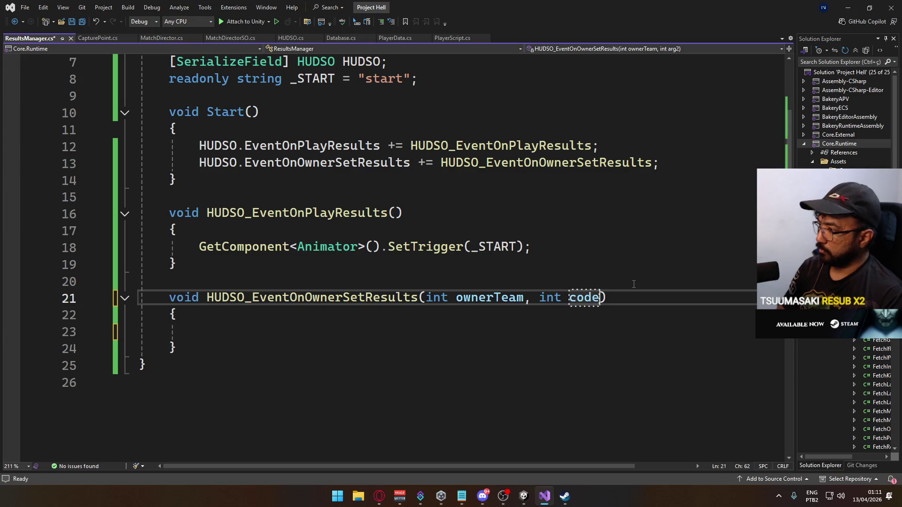
click(354, 347)
click(392, 329)
key(ctrl+s)
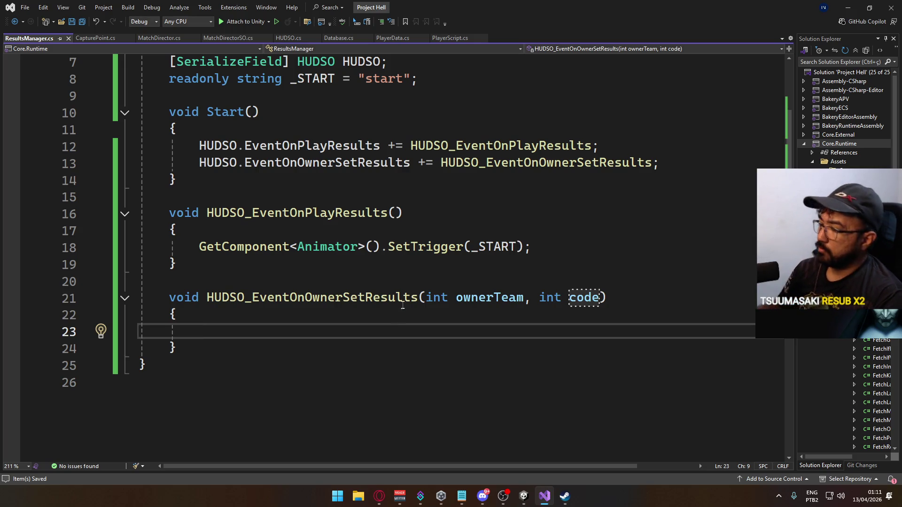
Leave the code editor and return to the Unity editor.
click(379, 496)
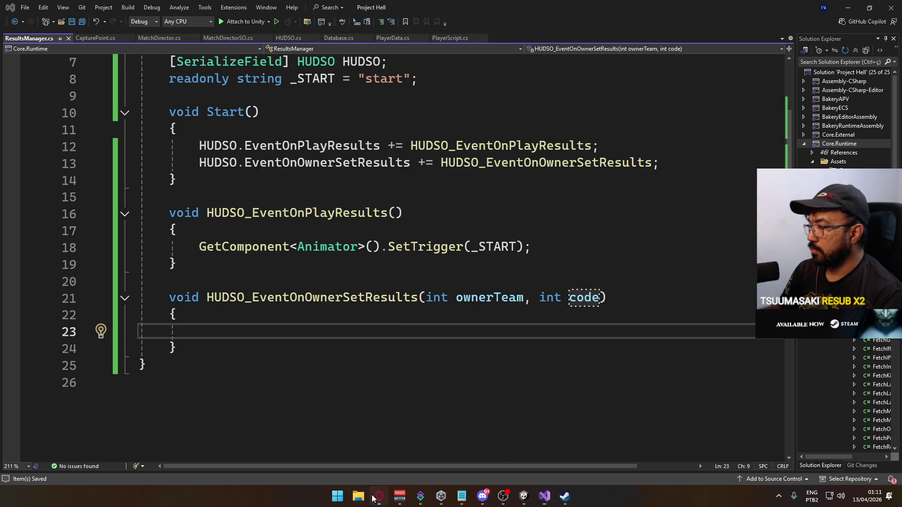
click(379, 497)
mouse_move(523, 494)
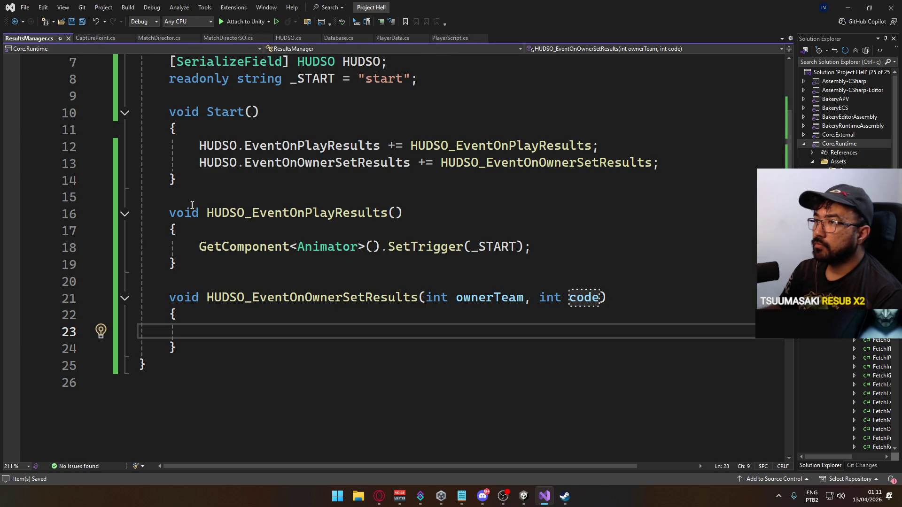
scroll(243, 304, up, 2)
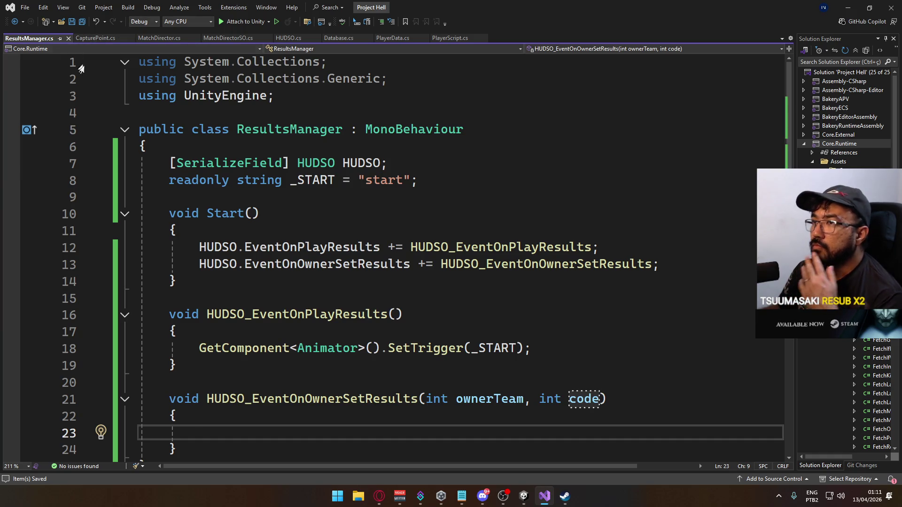
click(519, 497)
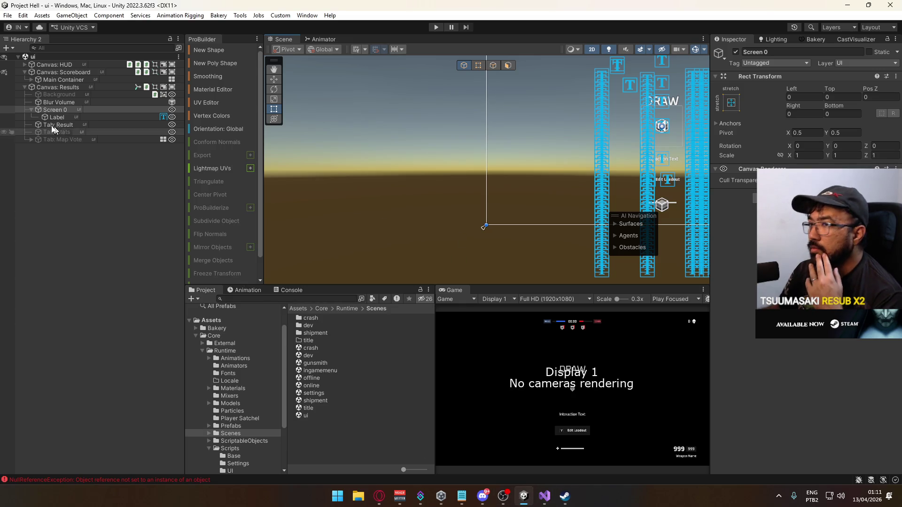
Hide Canvas: Scoreboard, centre the results screen, and select the DRAW Label and Screen 0.
click(4, 72)
scroll(302, 166, down, 2)
mouse_move(302, 165)
mouse_down()
mouse_move(382, 222)
mouse_move(418, 196)
mouse_move(334, 227)
mouse_move(359, 155)
mouse_move(316, 258)
mouse_move(423, 203)
mouse_move(399, 234)
mouse_move(372, 224)
mouse_up()
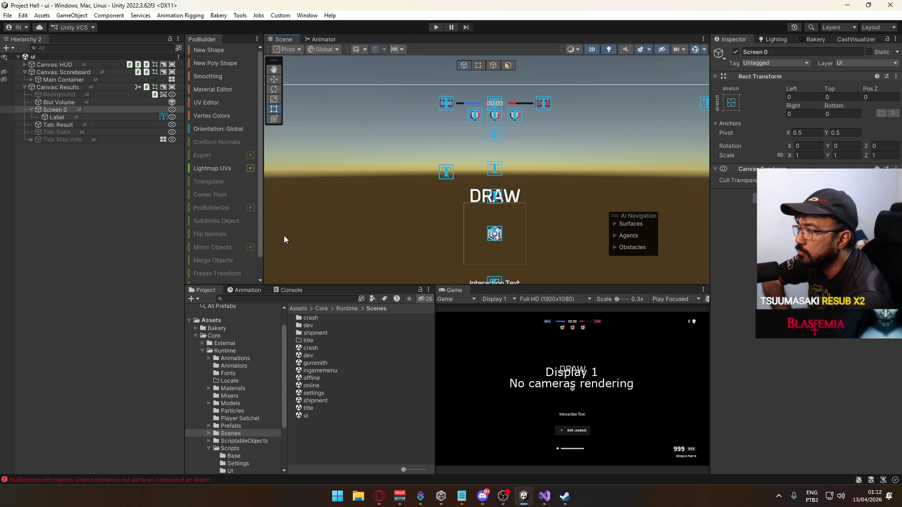
click(109, 117)
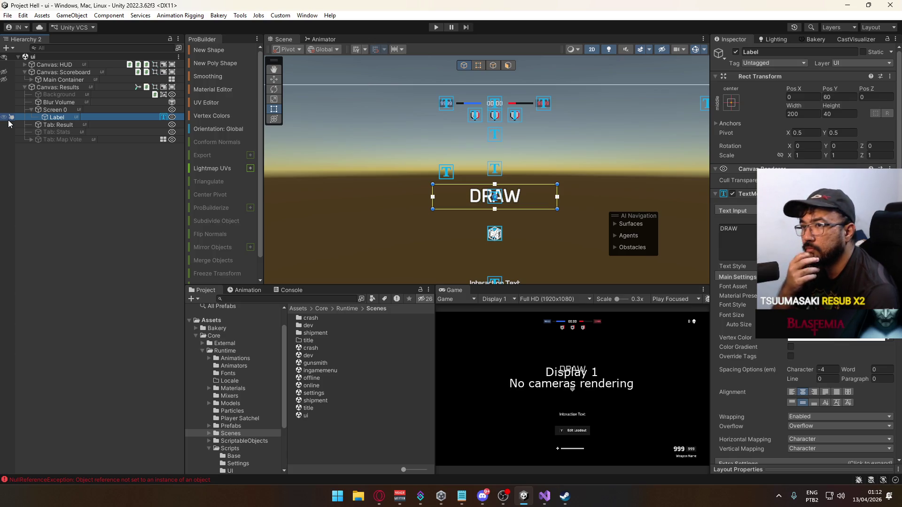
click(60, 111)
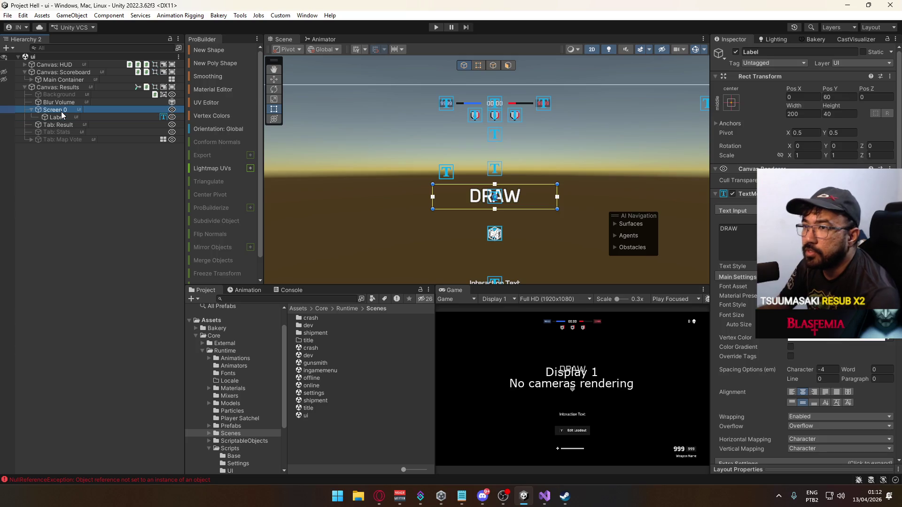
Add a new Image under Screen 0 and shorten it to about 69 high.
right_click(61, 112)
mouse_move(111, 298)
click(227, 302)
key(f)
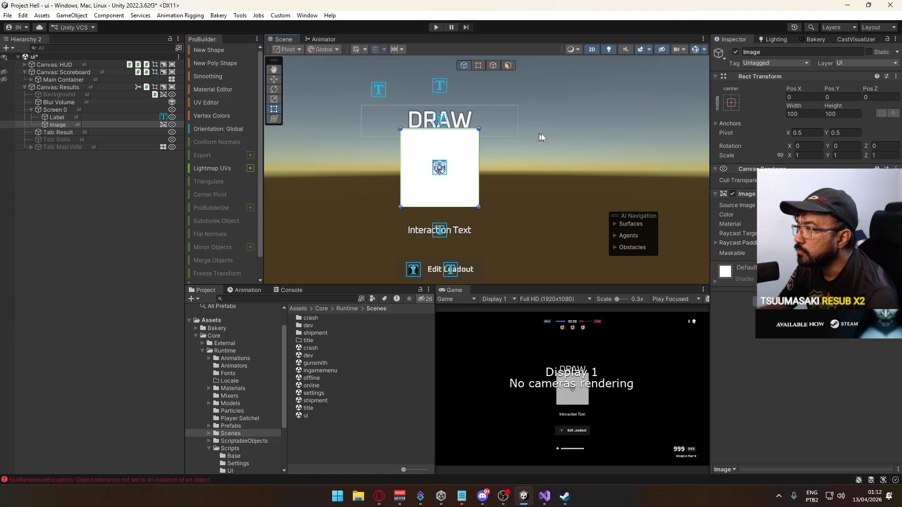
drag(834, 111, 820, 111)
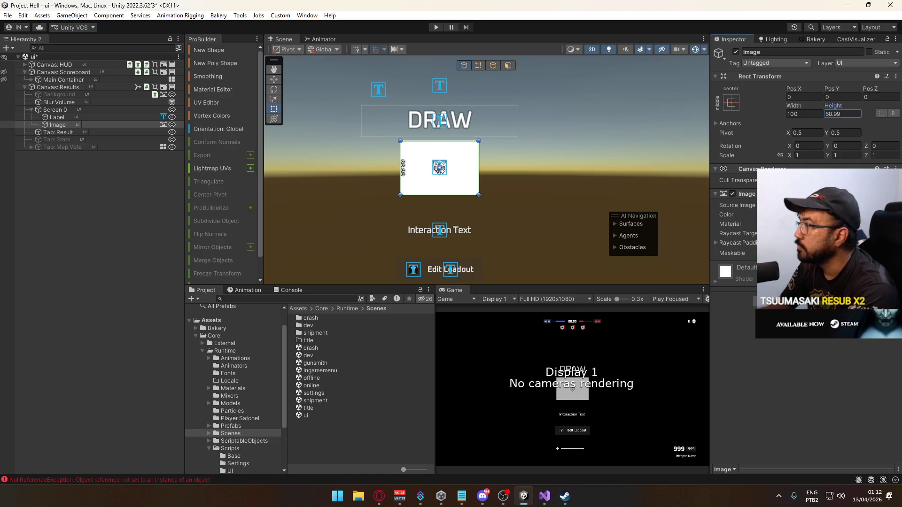
Inspect the background colours of the HUD's red and blue score containers.
drag(536, 133, 560, 211)
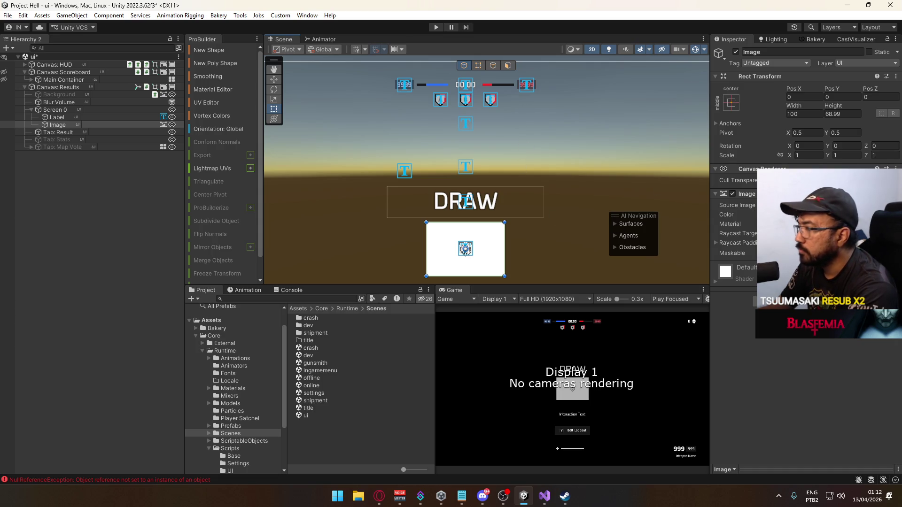
click(528, 88)
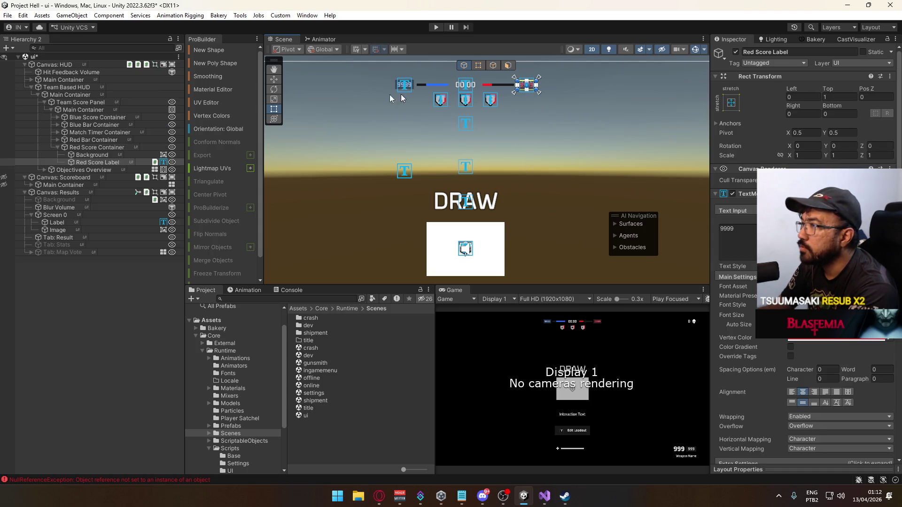
click(105, 154)
click(799, 214)
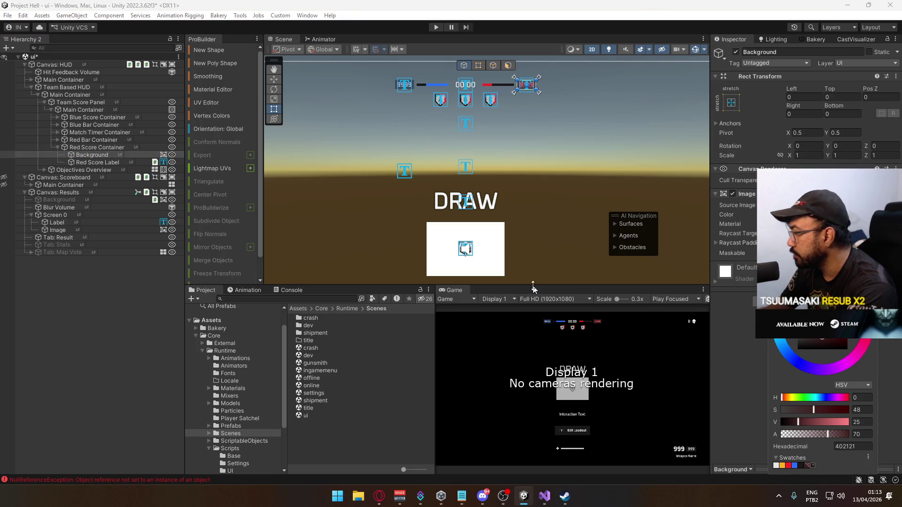
click(405, 84)
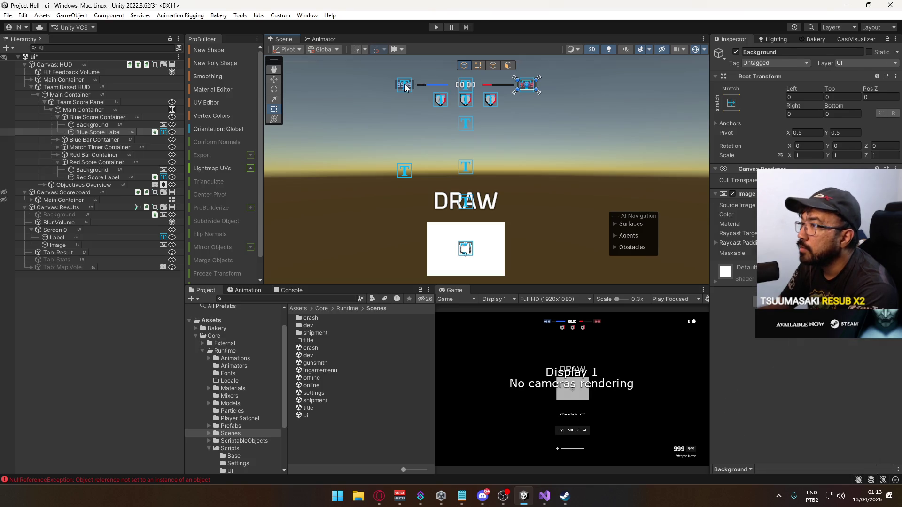
click(98, 126)
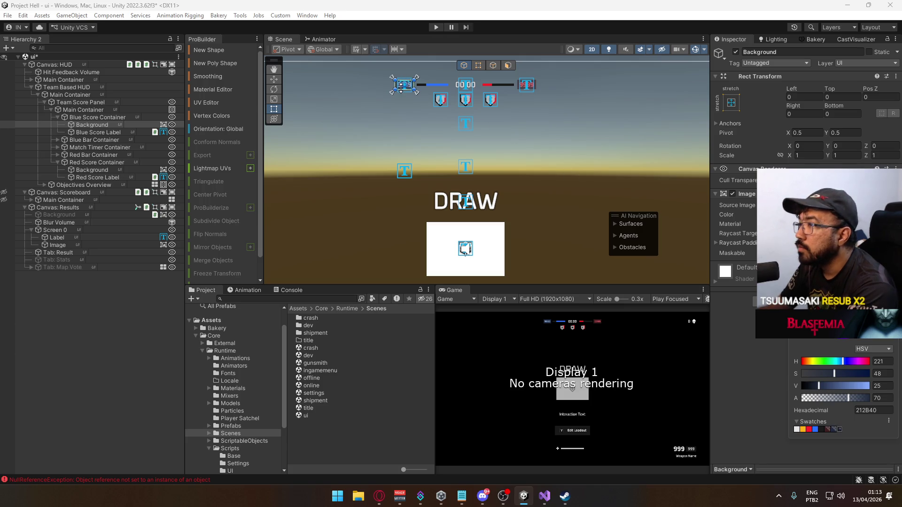
click(526, 84)
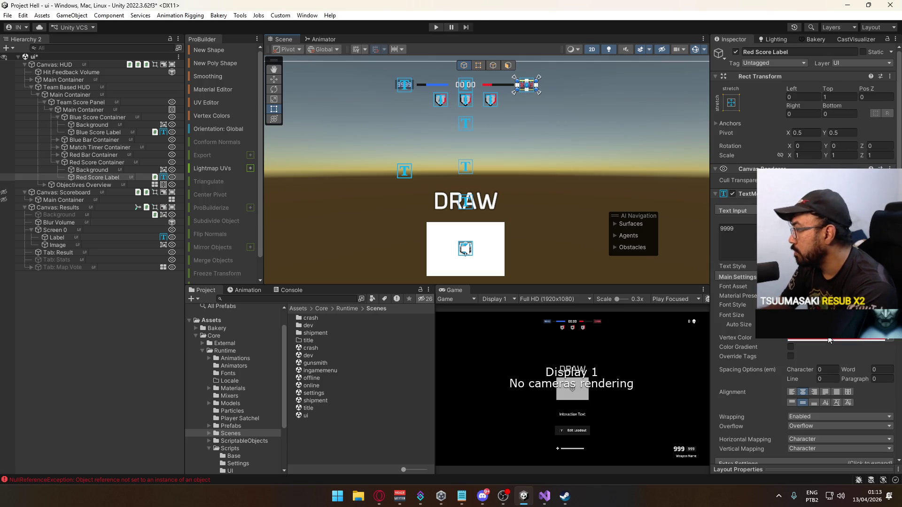
Check the red and blue score labels' text colours and frame the HUD main container.
scroll(562, 115, up, 3)
drag(571, 154, 578, 227)
scroll(578, 227, up, 2)
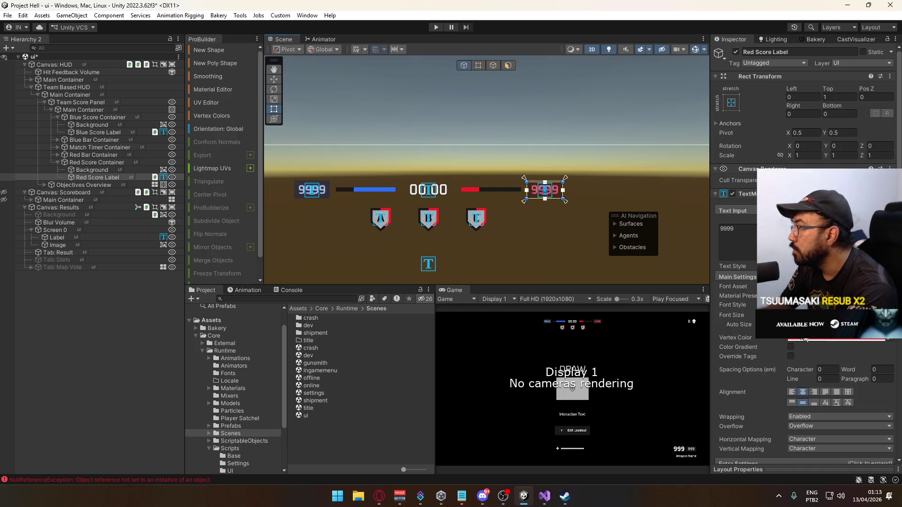
click(830, 338)
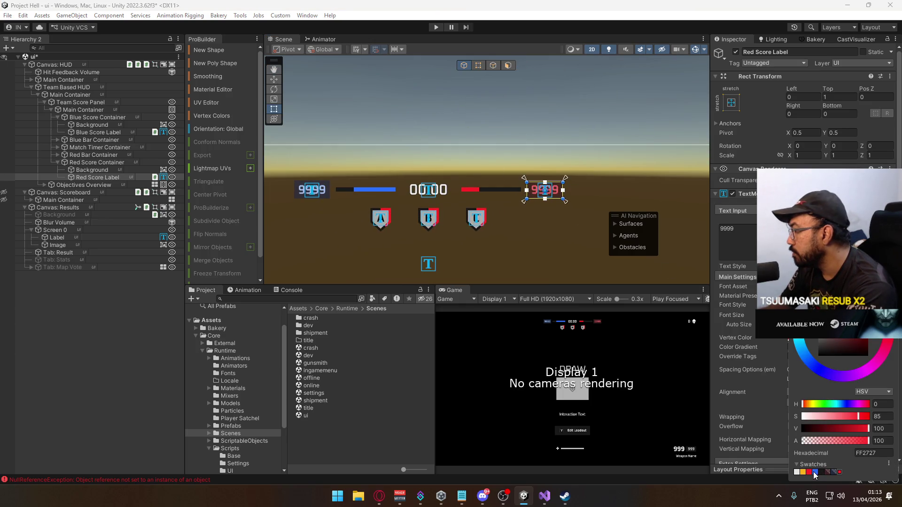
click(312, 189)
click(312, 190)
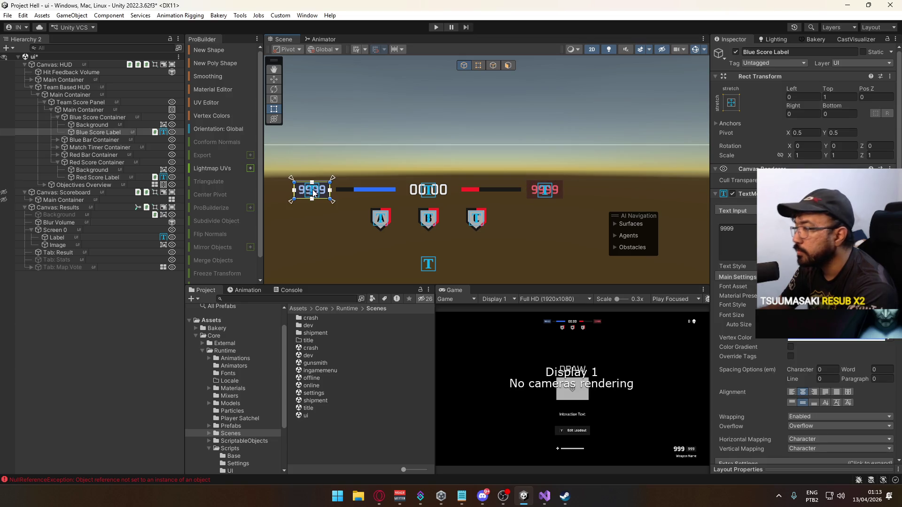
click(810, 340)
click(467, 212)
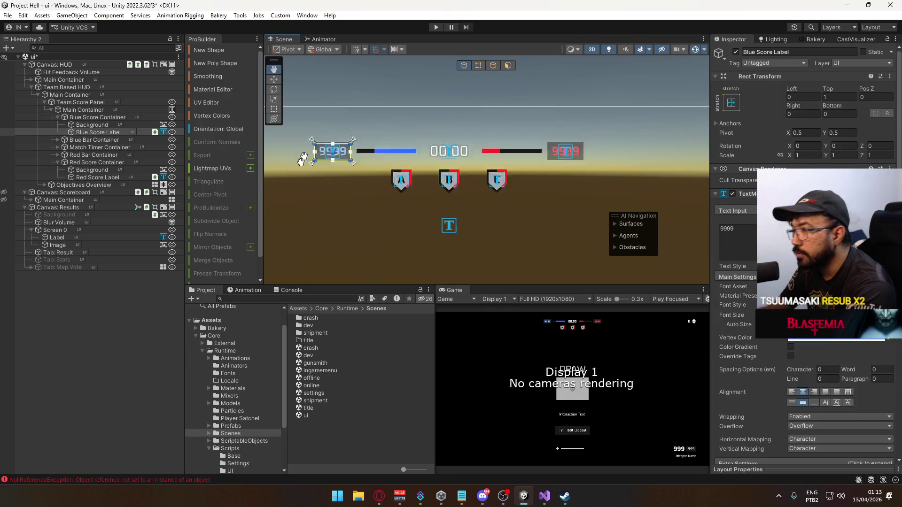
key(f)
Click through the red score bar container, background and label in the Hierarchy.
click(120, 155)
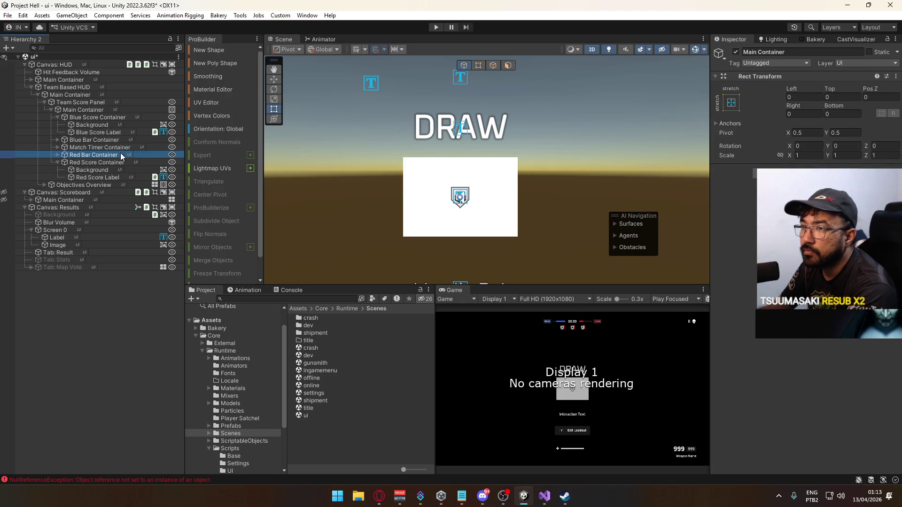
click(101, 177)
click(102, 170)
click(102, 178)
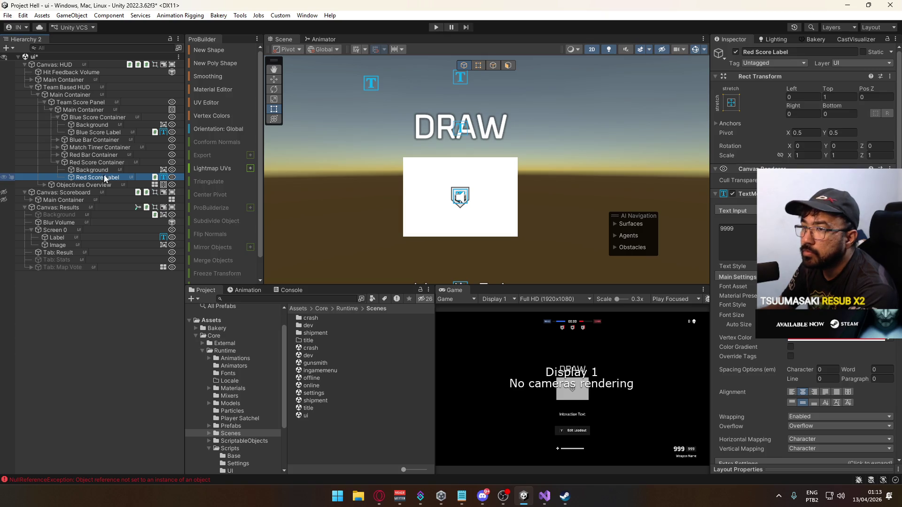
click(105, 170)
click(119, 177)
click(92, 169)
click(86, 155)
Select and frame the SFX Hitmark object and the Red Score Label.
click(500, 191)
click(501, 190)
click(502, 190)
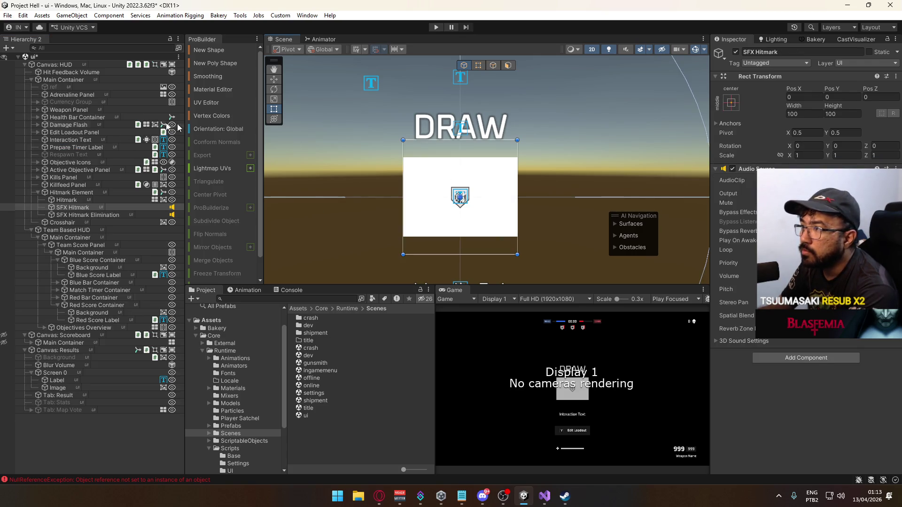
click(31, 80)
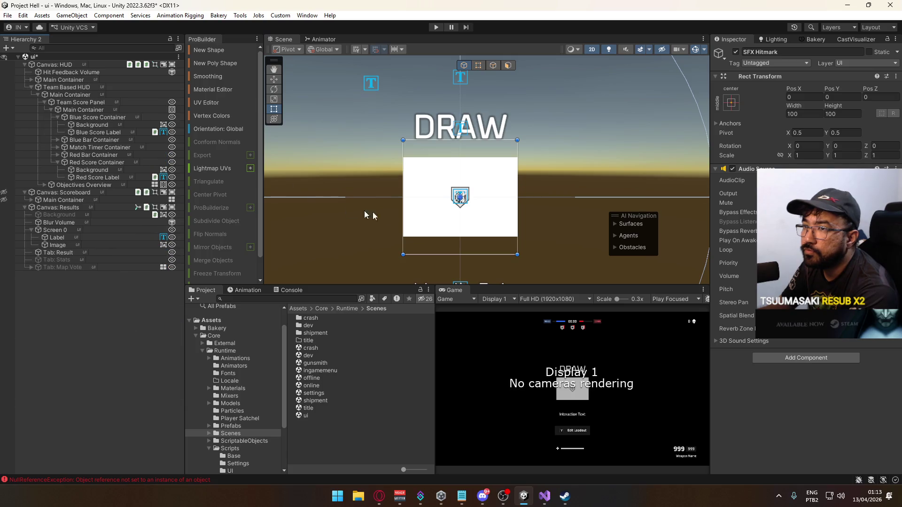
key(f)
click(96, 184)
click(98, 177)
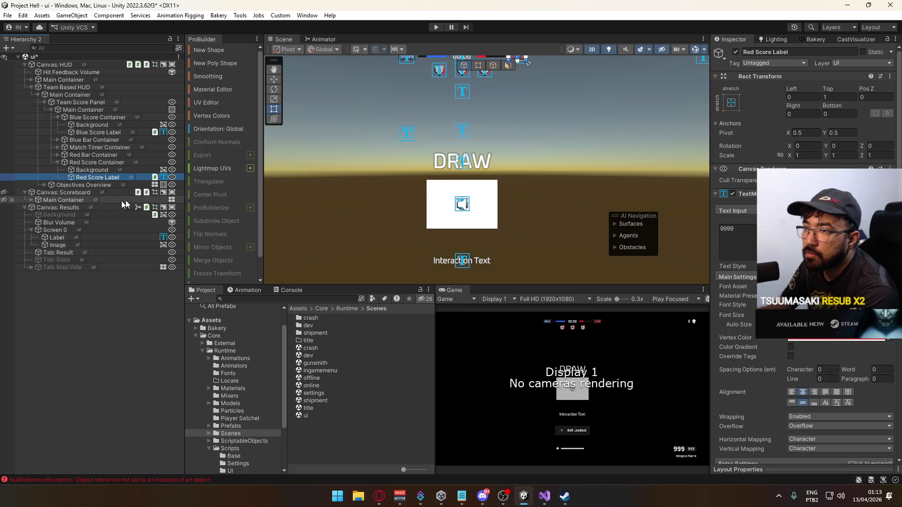
key(f)
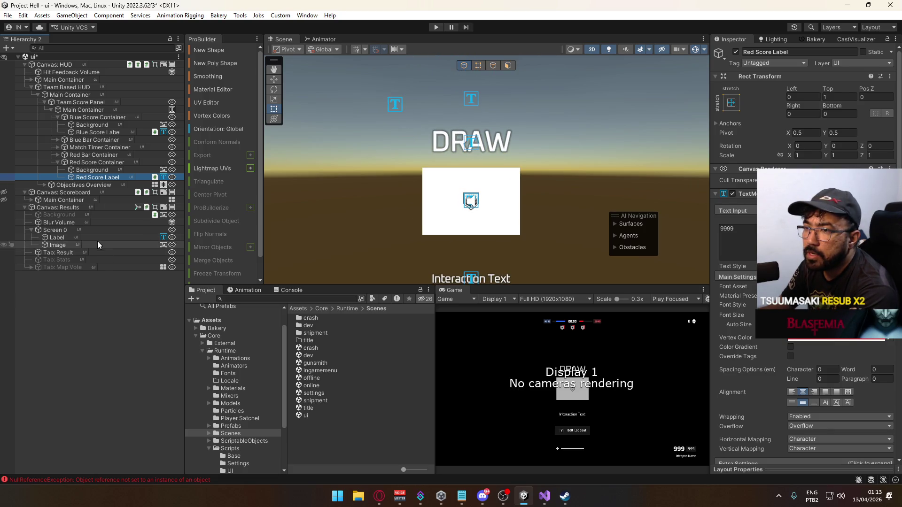
Set the Screen 0 Image colour to dark navy 212840 with alpha 70.
click(97, 243)
click(827, 215)
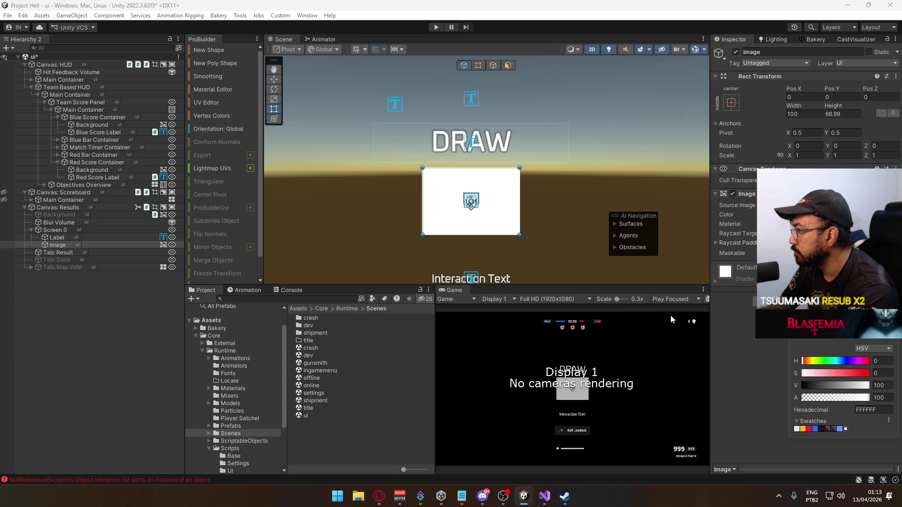
click(834, 429)
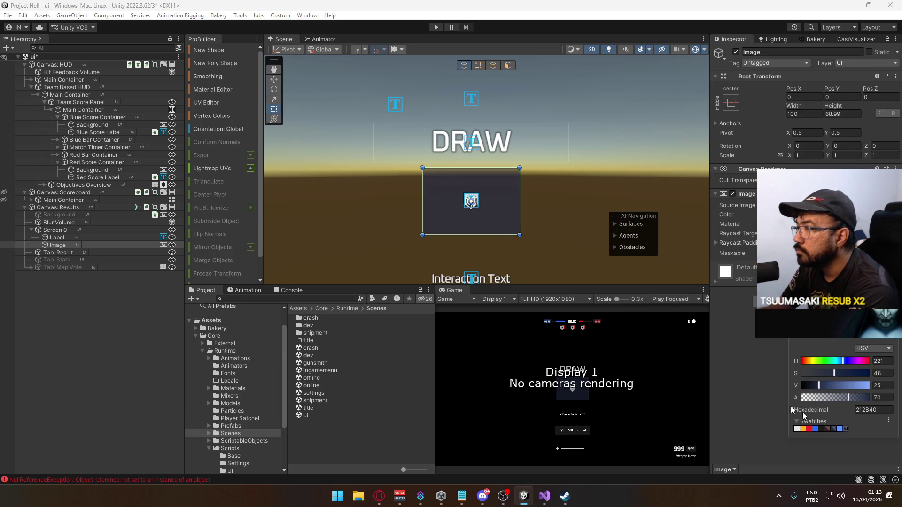
scroll(523, 255, up, 2)
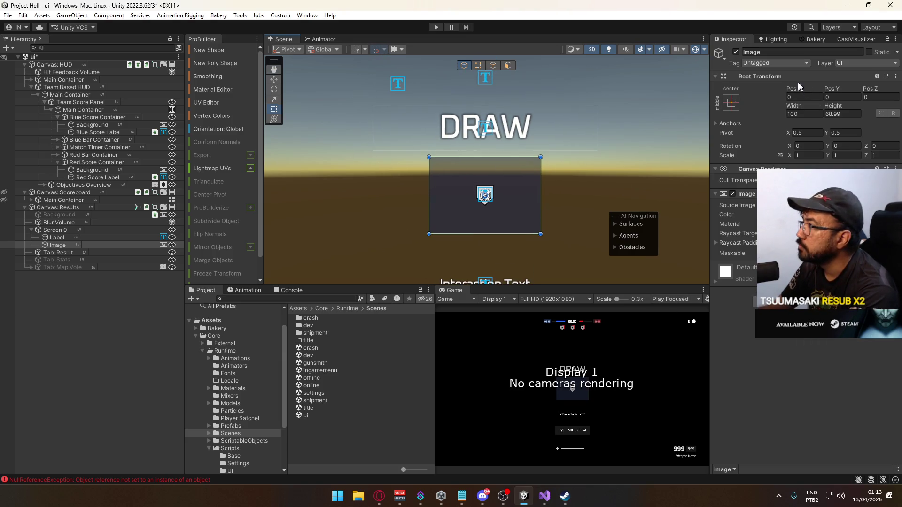
Create an empty child of Screen 0 named Horizontal Group.
right_click(63, 230)
click(99, 215)
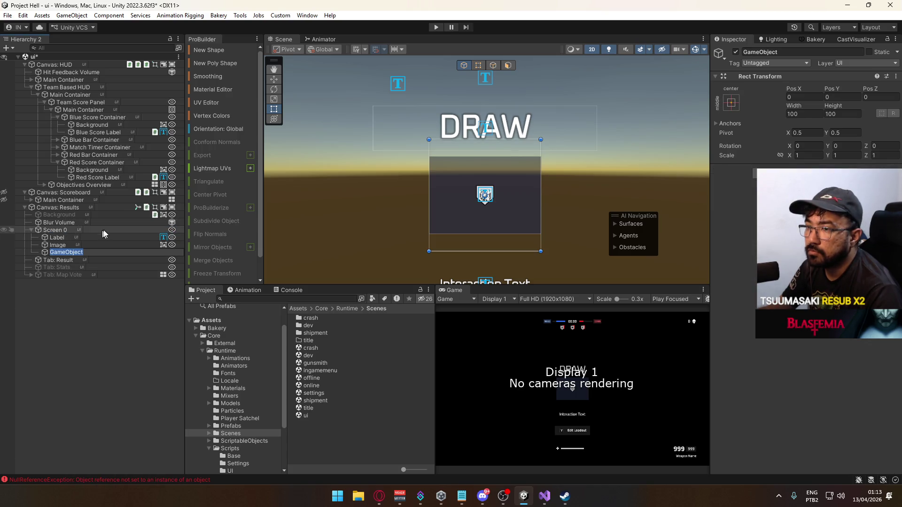
text(Hori)
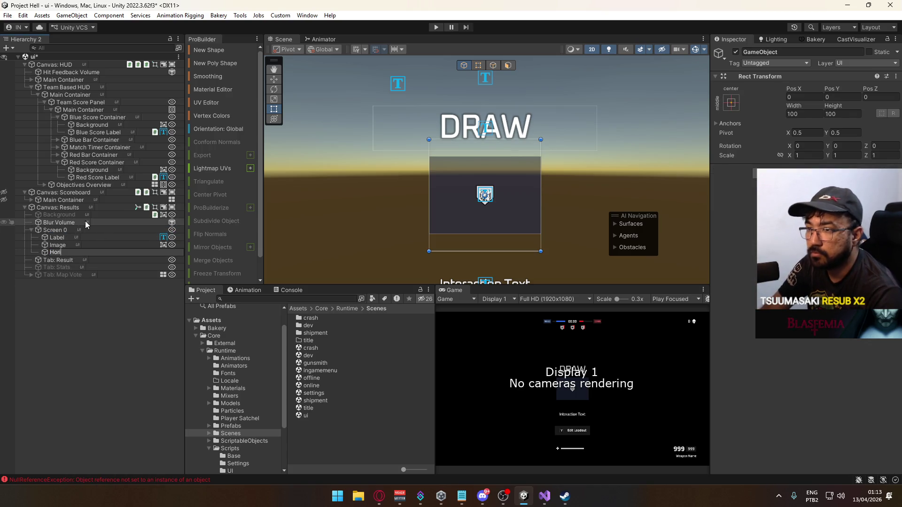
text(zontal)
key(BackSpace)
key(BackSpace)
key(BackSpace)
text(zontal Group)
key(Return)
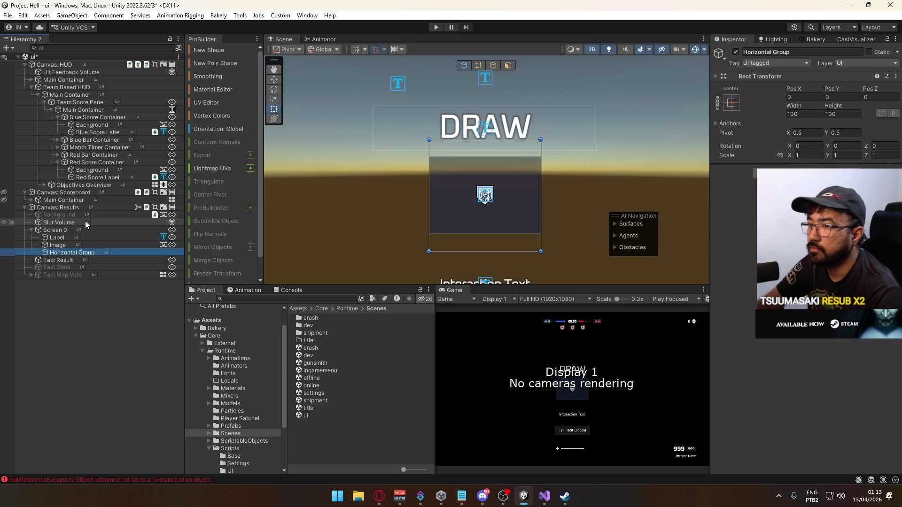
Add a Horizontal Layout Group, set width 266.5, and move the Image inside.
click(806, 175)
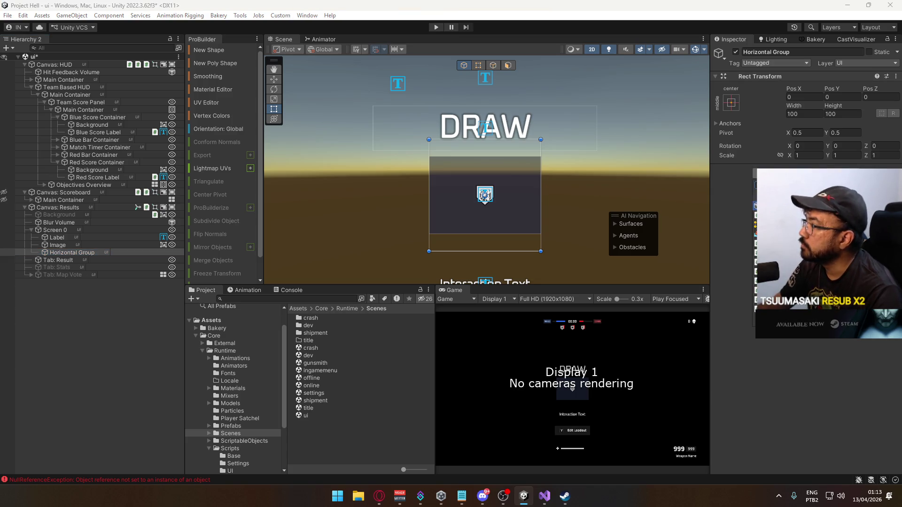
key(Return)
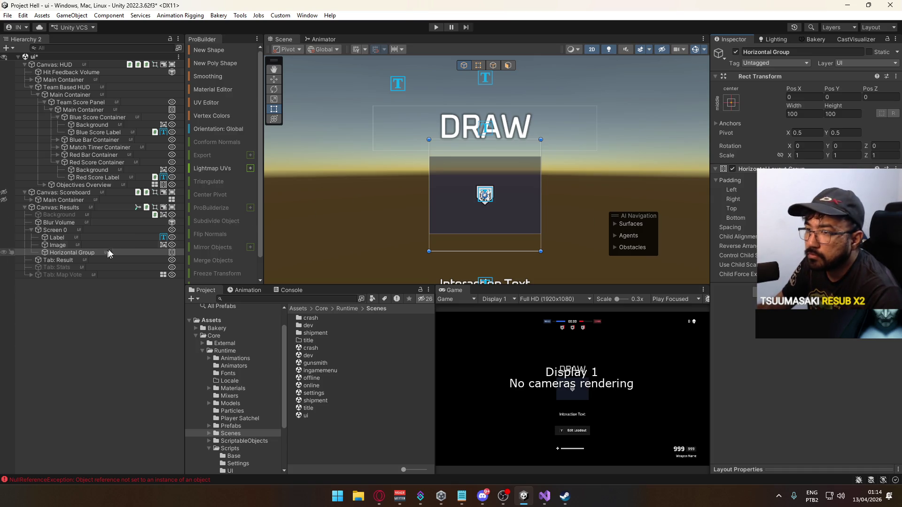
mouse_move(789, 112)
mouse_down()
mouse_move(94, 160)
mouse_move(183, 161)
mouse_up()
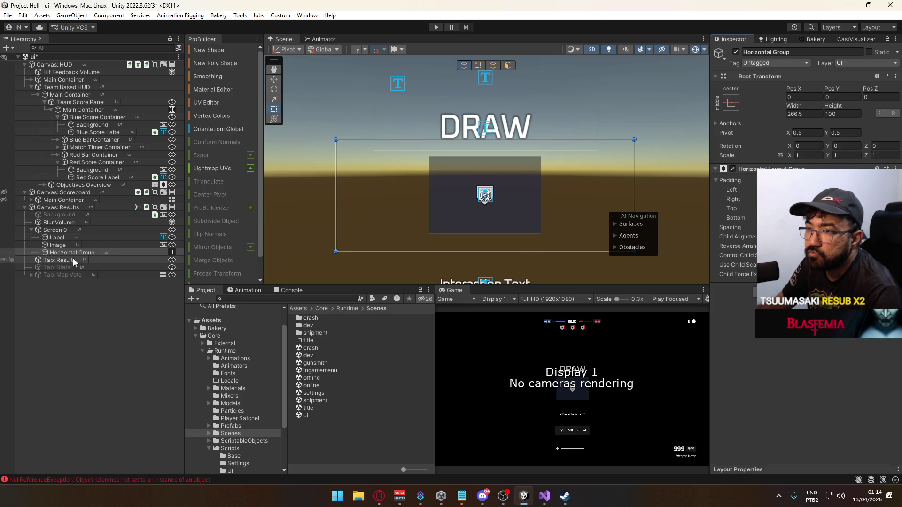
click(64, 244)
drag(64, 244, 72, 253)
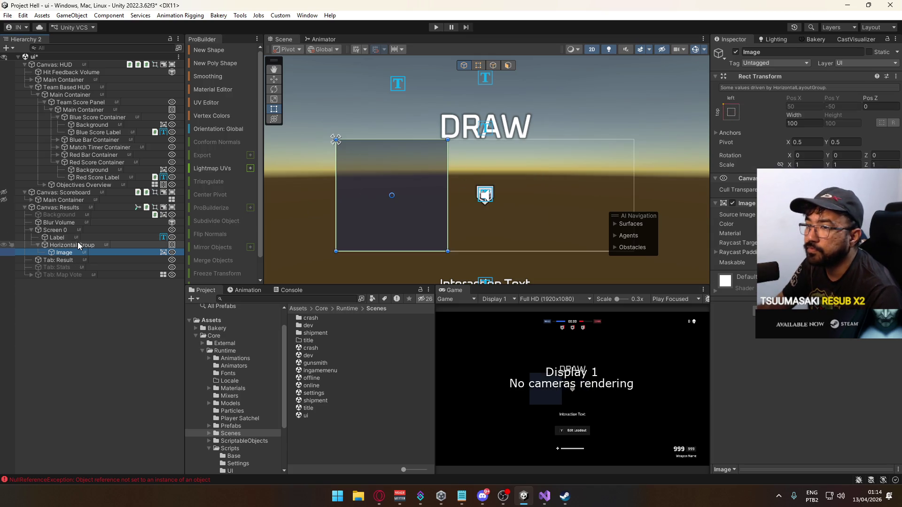
Set the Horizontal Group's height to 50.
click(77, 244)
mouse_move(833, 106)
mouse_down()
mouse_move(762, 119)
mouse_move(777, 121)
mouse_up()
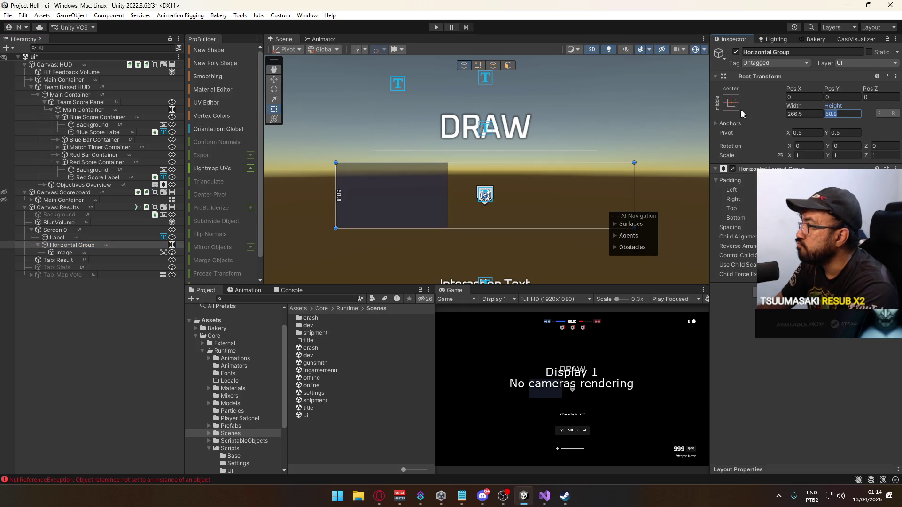
text(60)
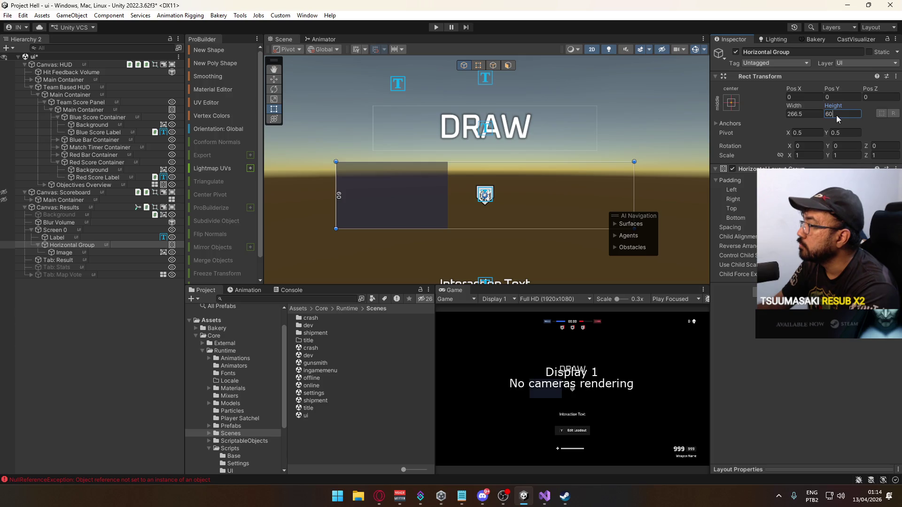
key(BackSpace)
key(BackSpace)
text(50)
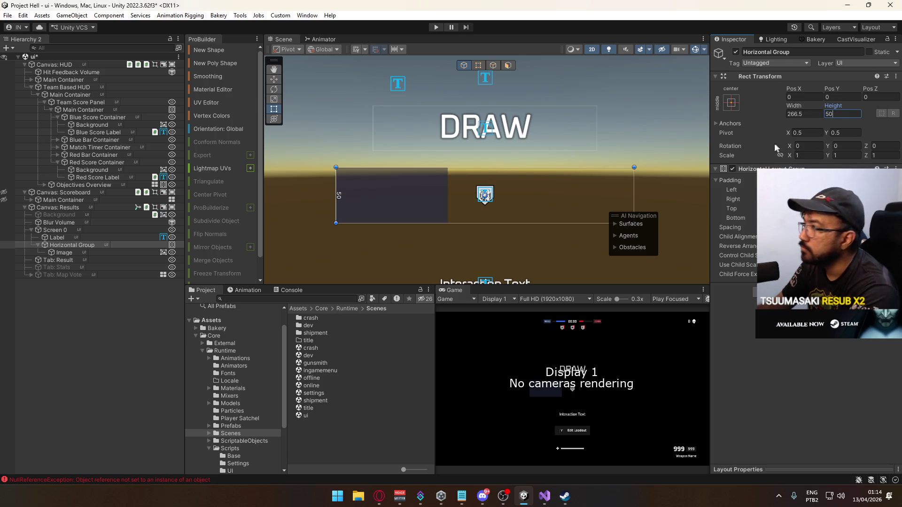
Narrow the Image to 80 wide and duplicate it as Image (1).
click(59, 260)
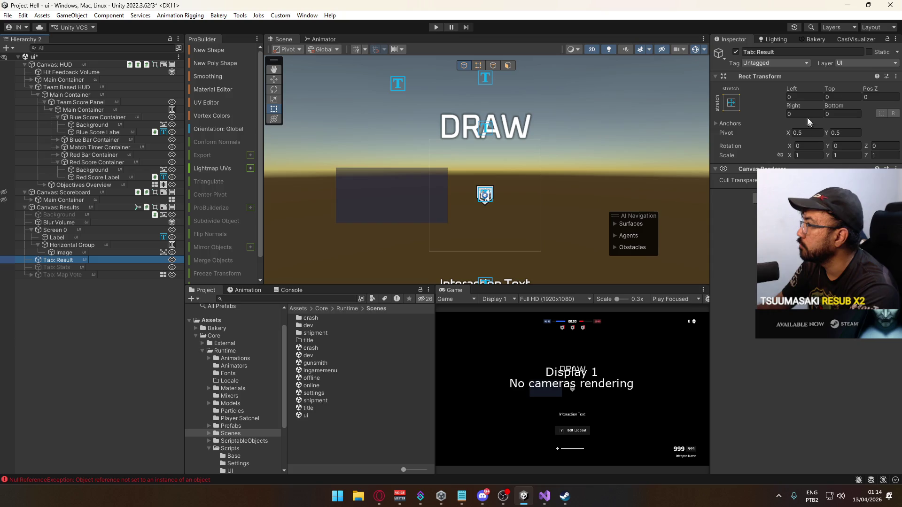
click(85, 253)
click(804, 123)
text(80)
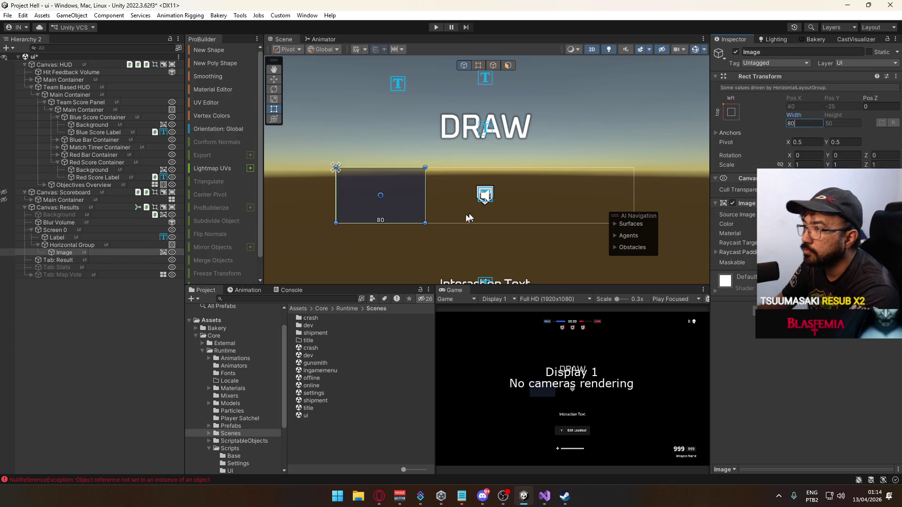
click(42, 245)
click(78, 253)
key(ctrl+d)
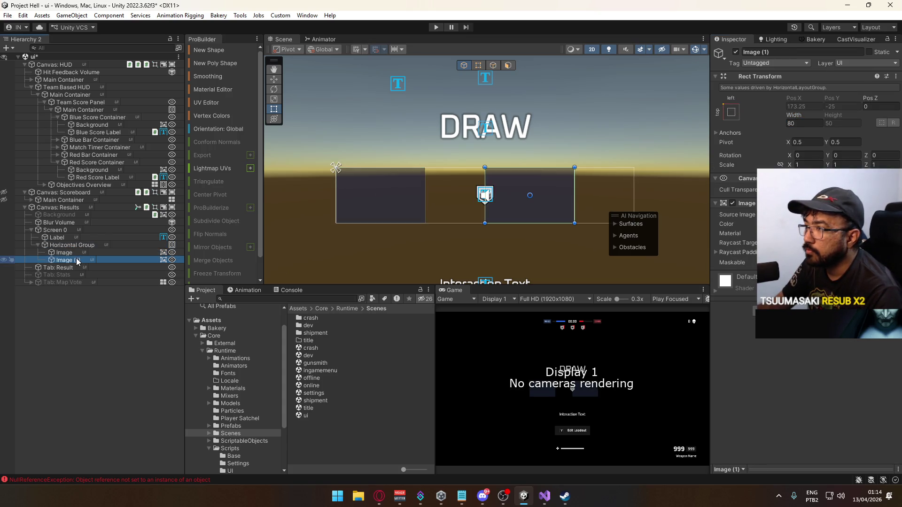
right_click(72, 245)
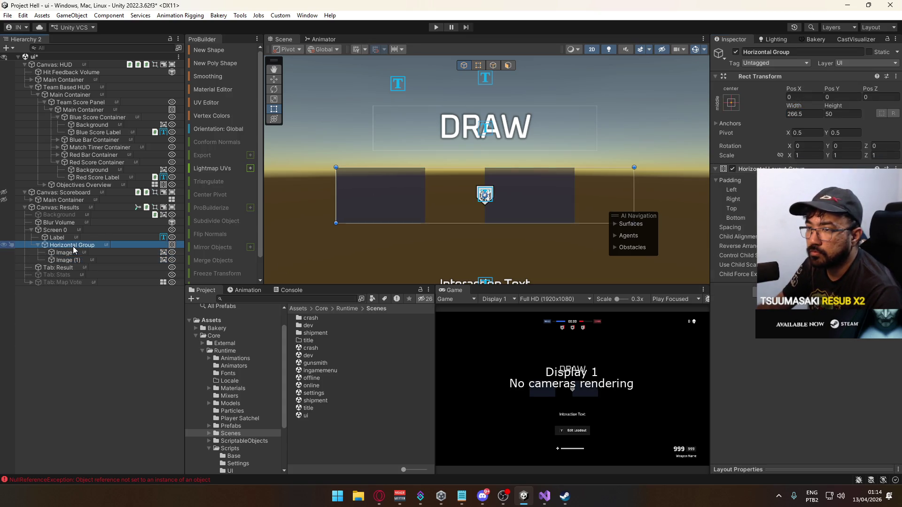
Add a TextMeshPro text reading '-' between the two Image panels and change its font.
mouse_move(96, 308)
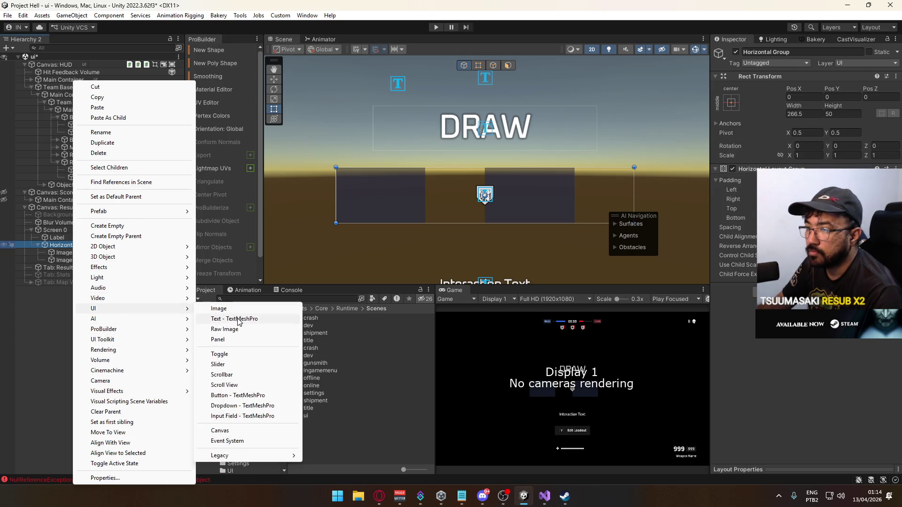
click(235, 320)
drag(71, 268, 70, 256)
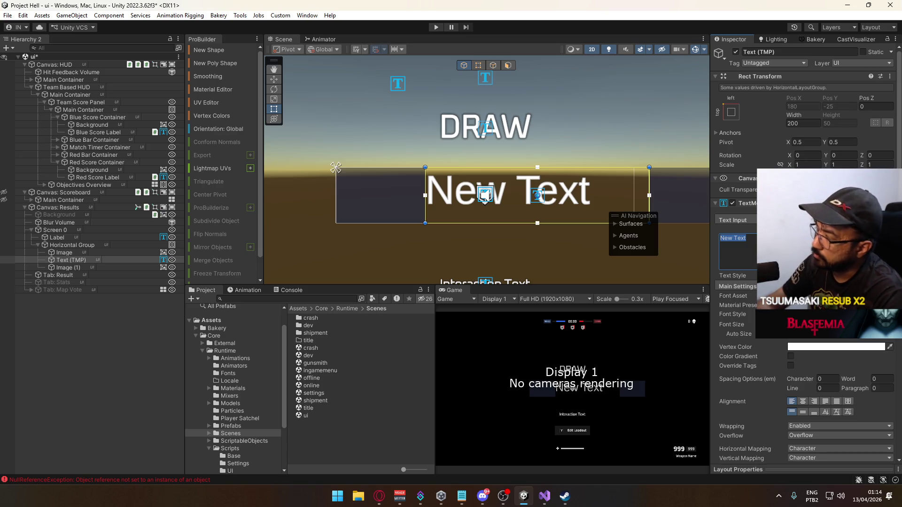
text(-)
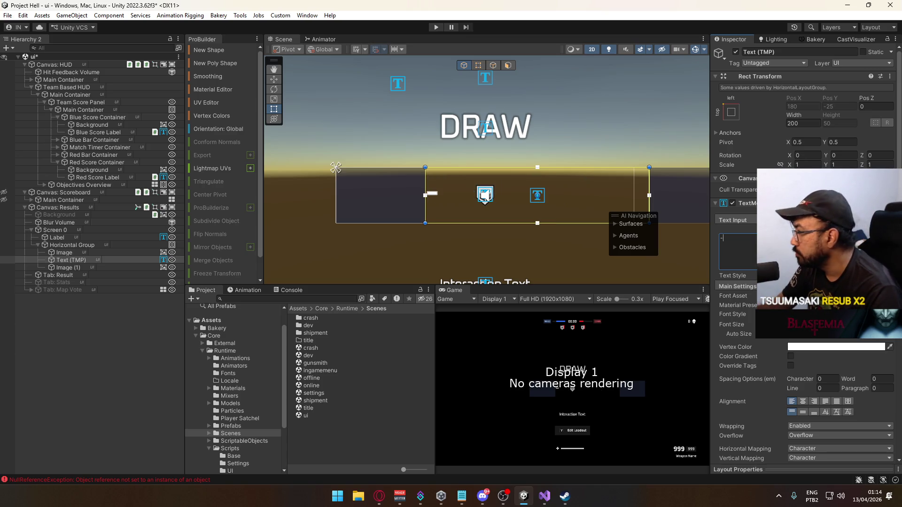
click(891, 296)
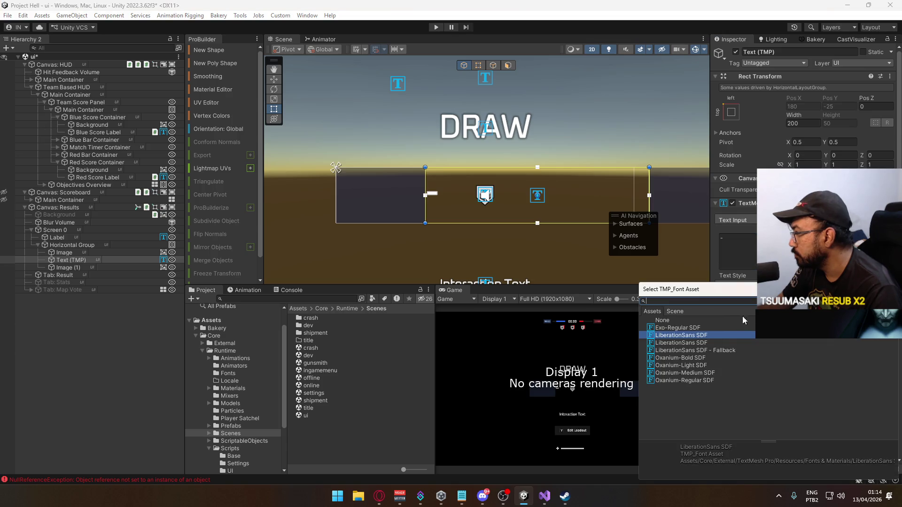
double_click(698, 370)
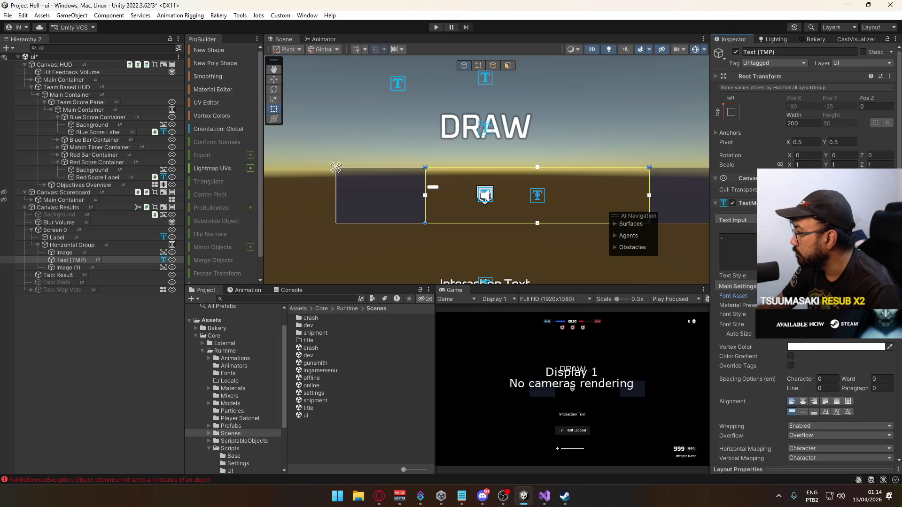
Centre-align the dash text and set its width to 32.
scroll(470, 176, up, 2)
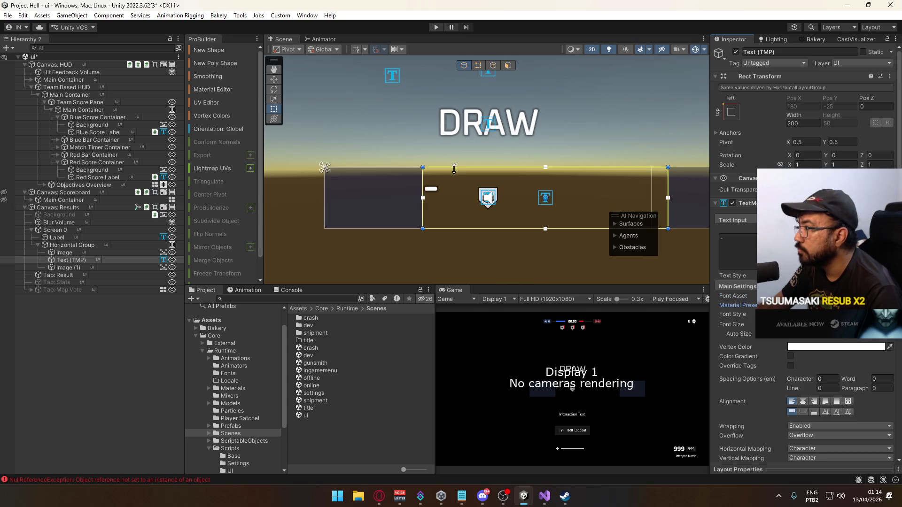
click(802, 402)
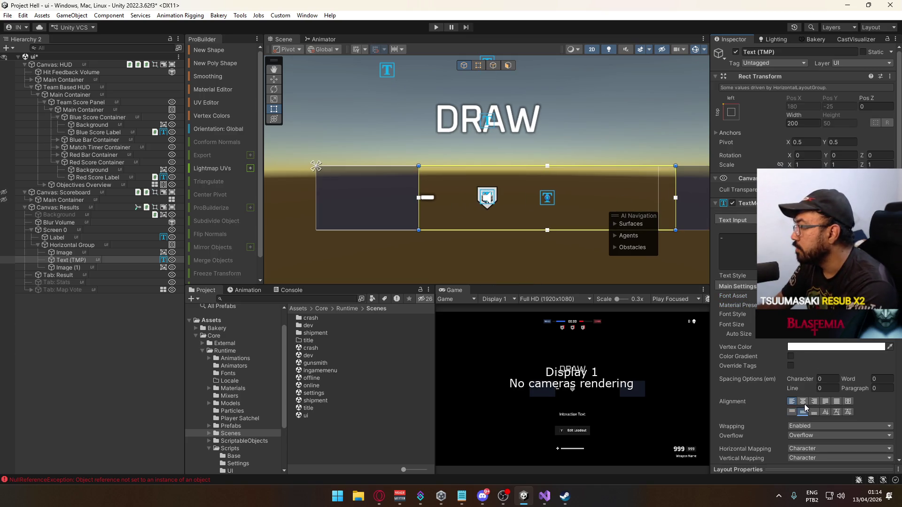
drag(799, 113, 542, 144)
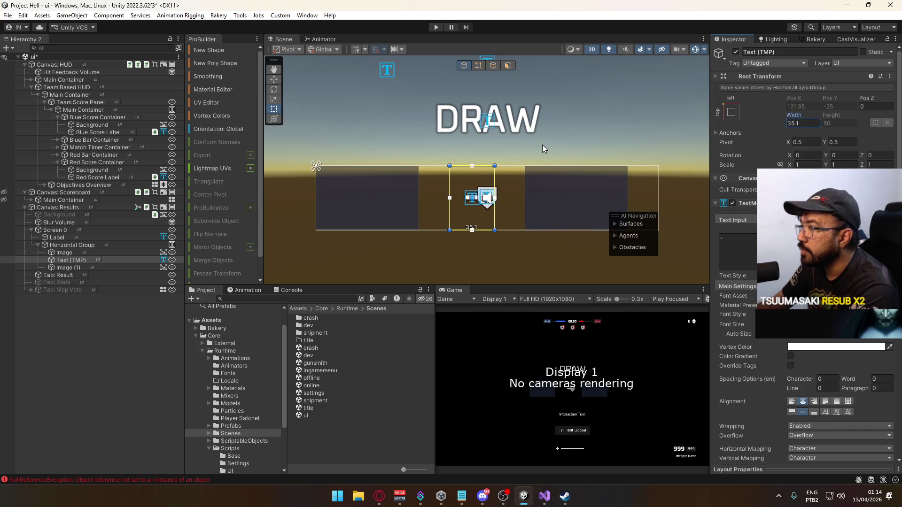
text(32)
scroll(536, 188, down, 3)
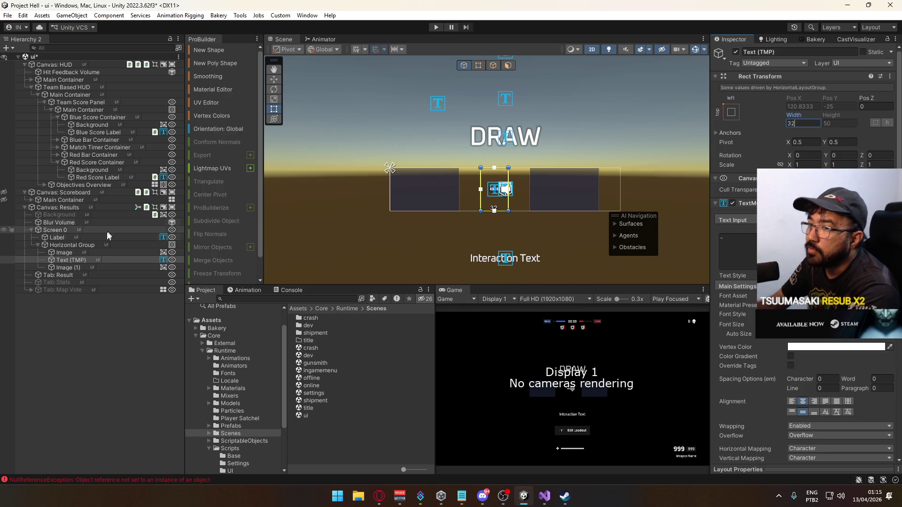
click(73, 260)
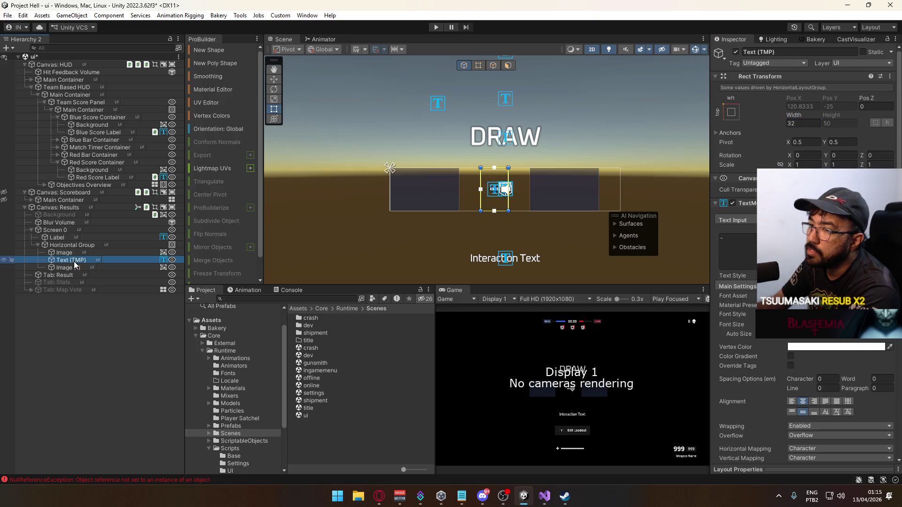
click(74, 261)
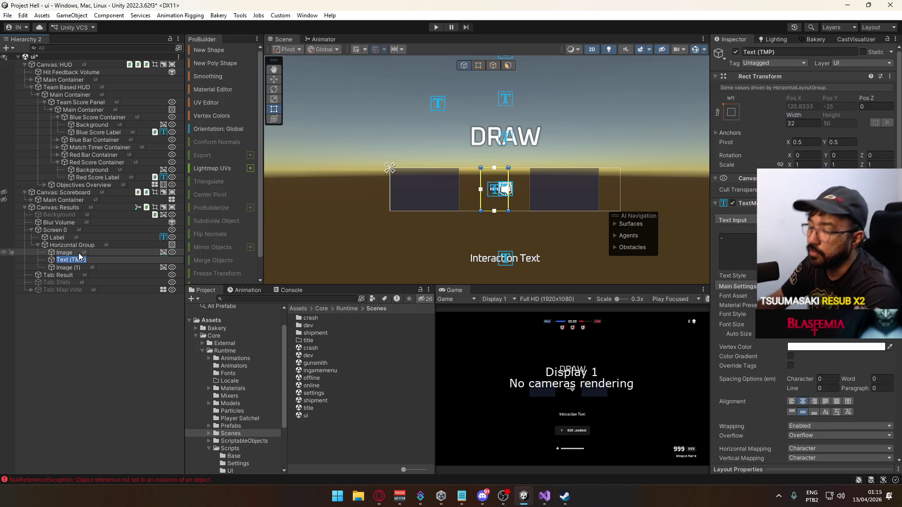
Rename Text (TMP) to Label, Image (1) to Red Score and Image to Blue Score.
text(Label)
key(Return)
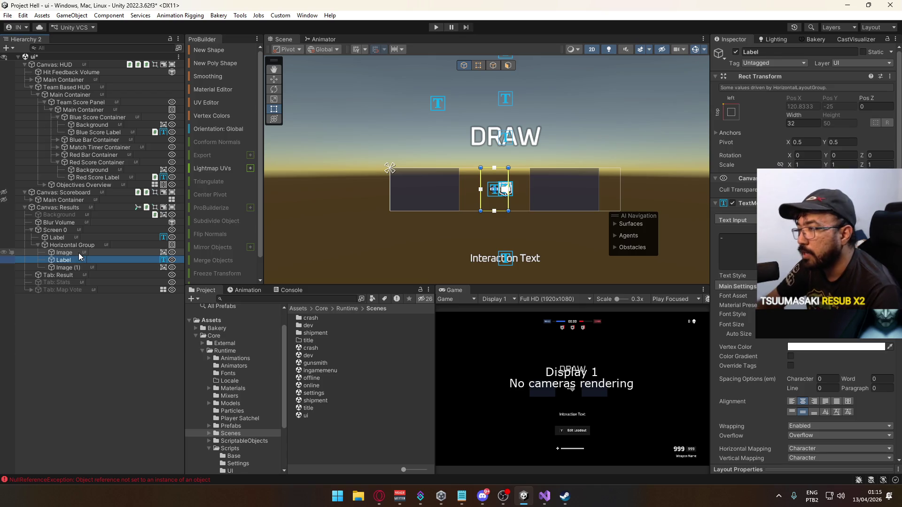
click(63, 268)
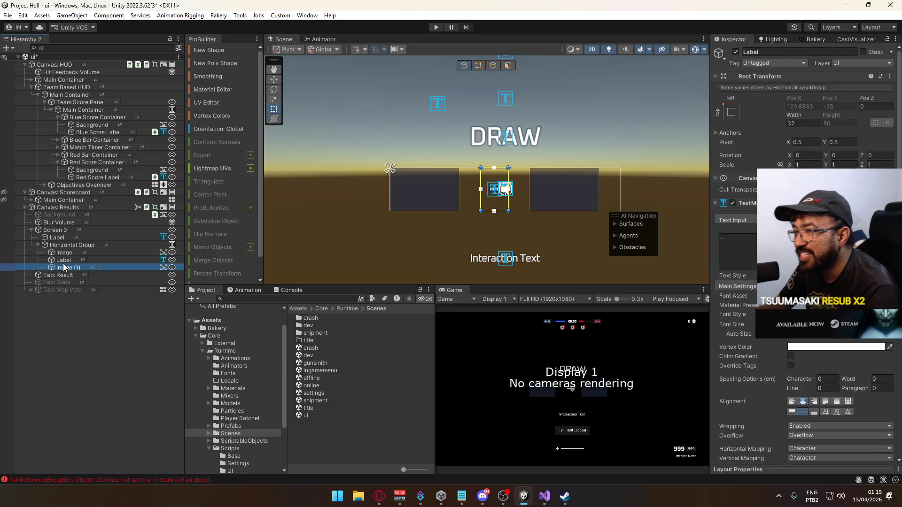
key(F2)
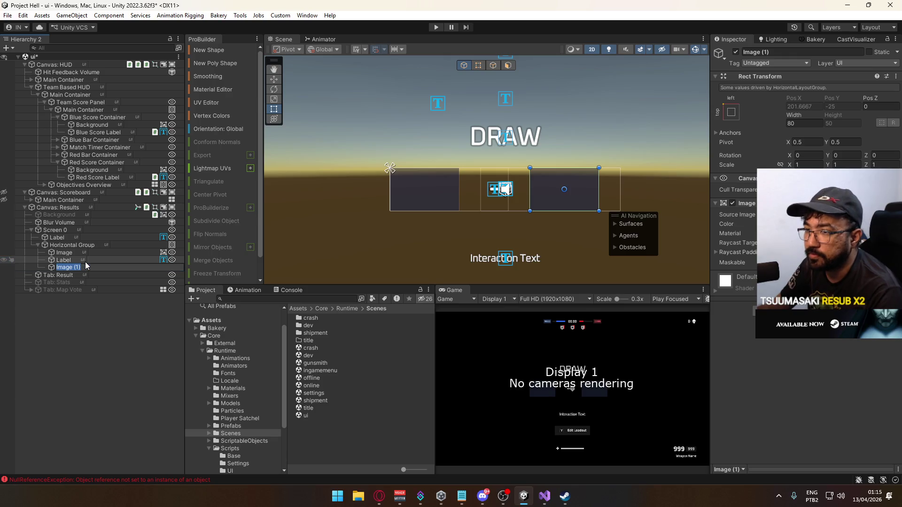
text(Red Score)
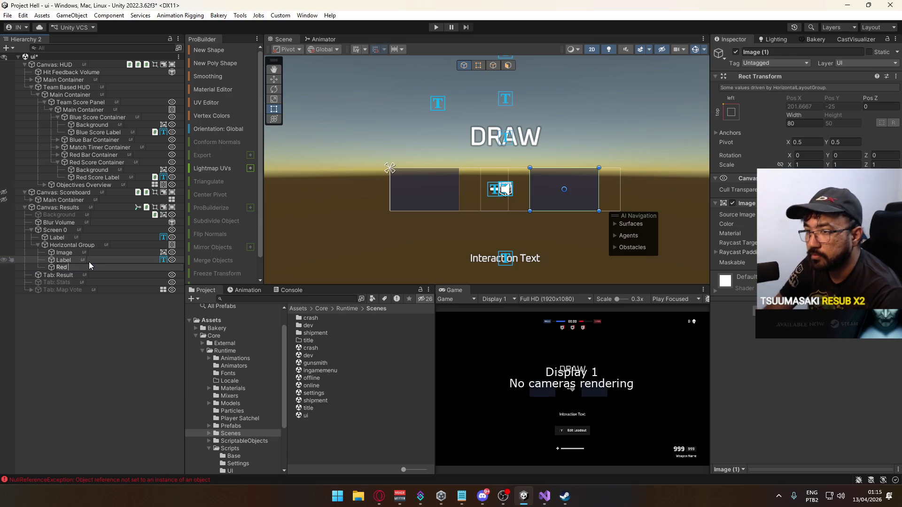
key(Return)
click(89, 253)
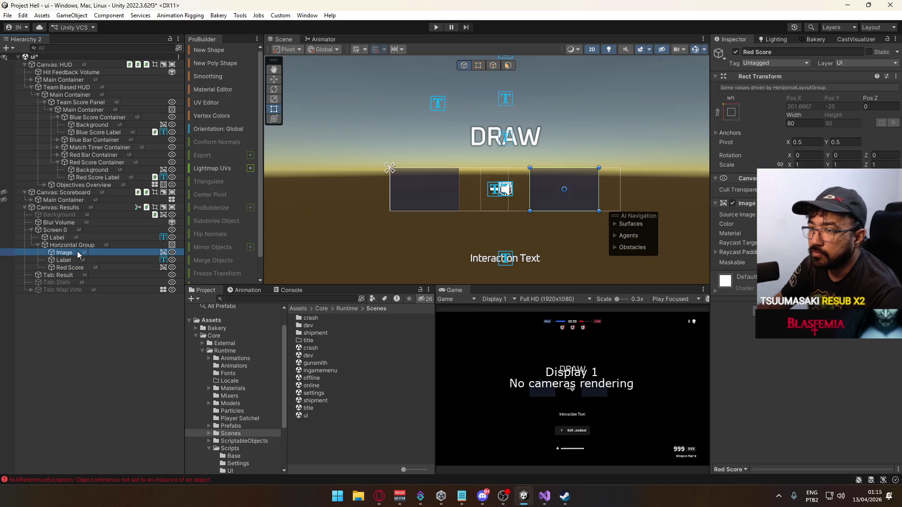
key(F2)
text(Blu)
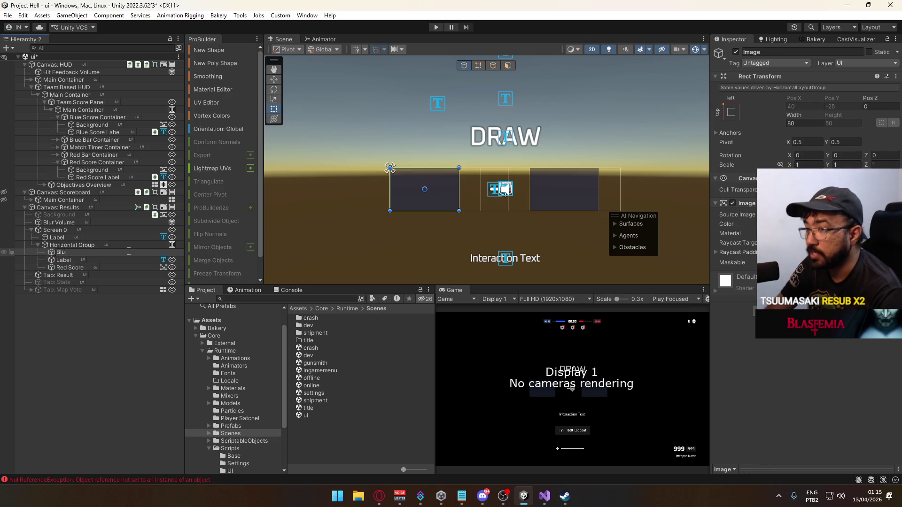
text(e Score)
key(Return)
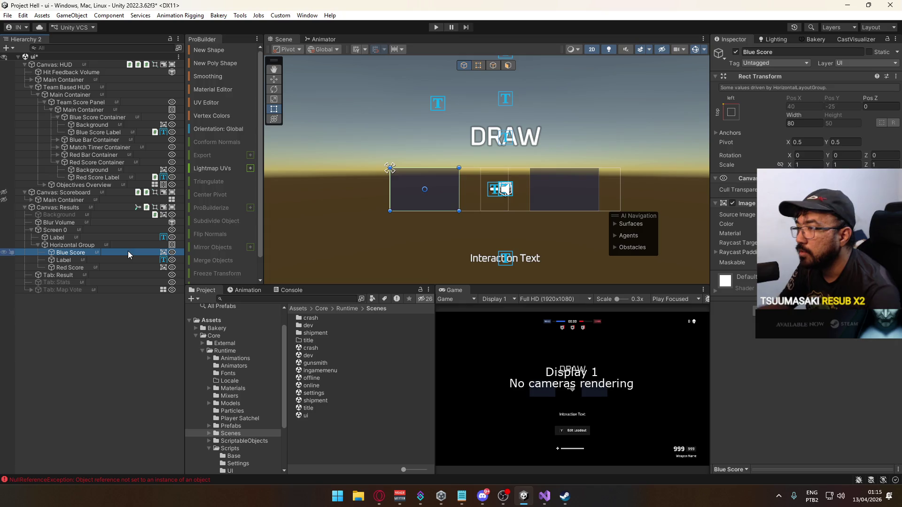
Tint Red Score's image dark red (402121).
click(93, 267)
click(827, 224)
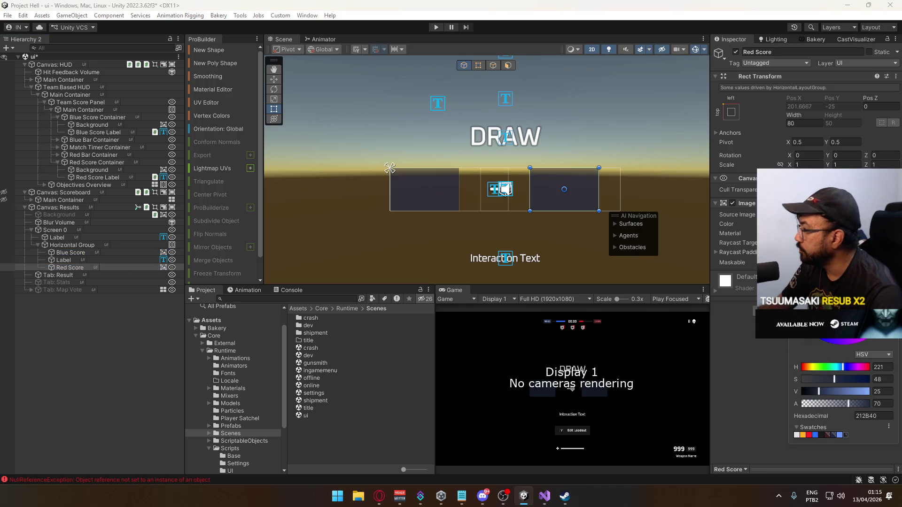
click(830, 438)
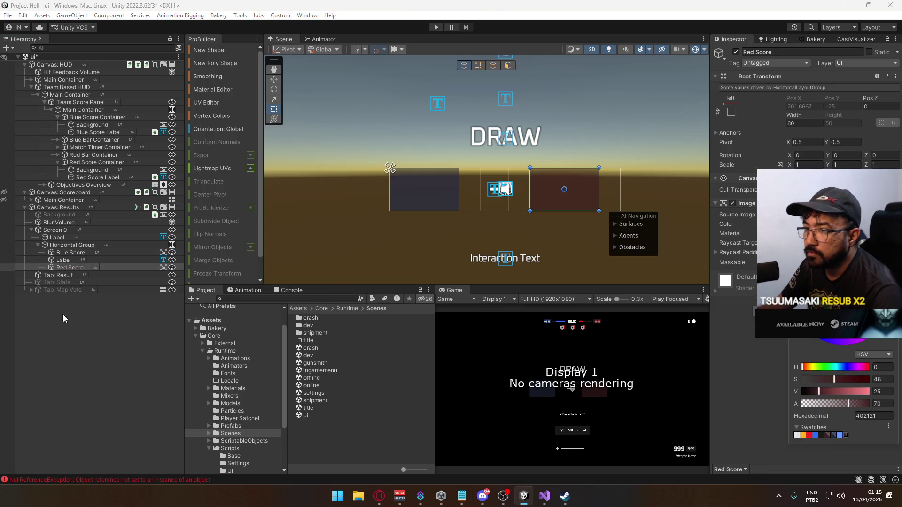
click(79, 268)
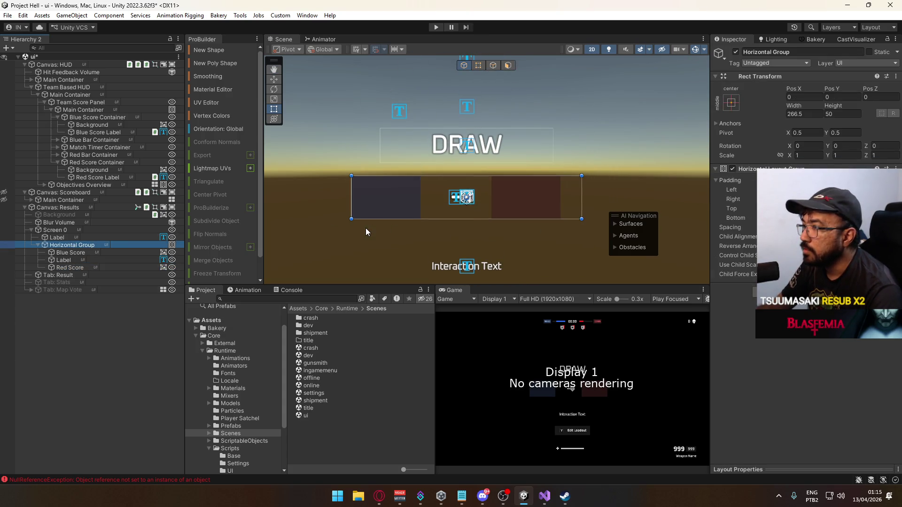
Change the Horizontal Group's Child Alignment.
click(96, 230)
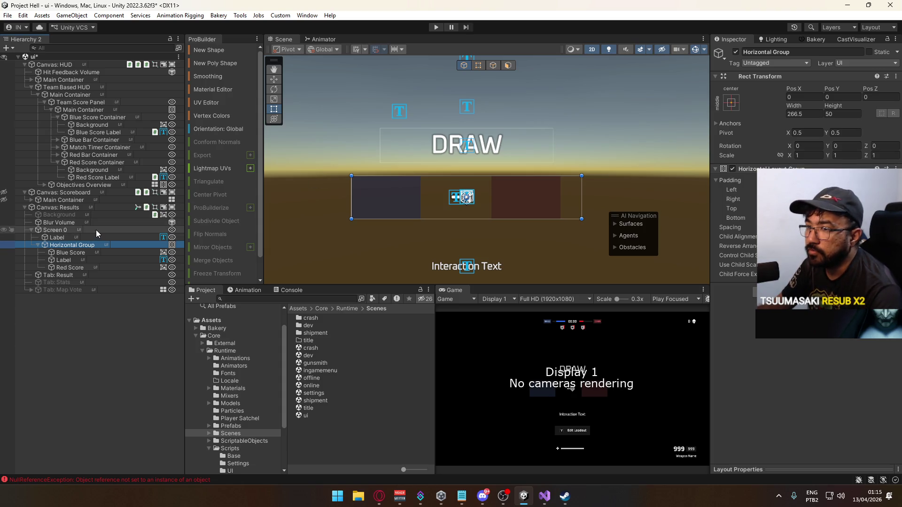
click(73, 238)
click(71, 245)
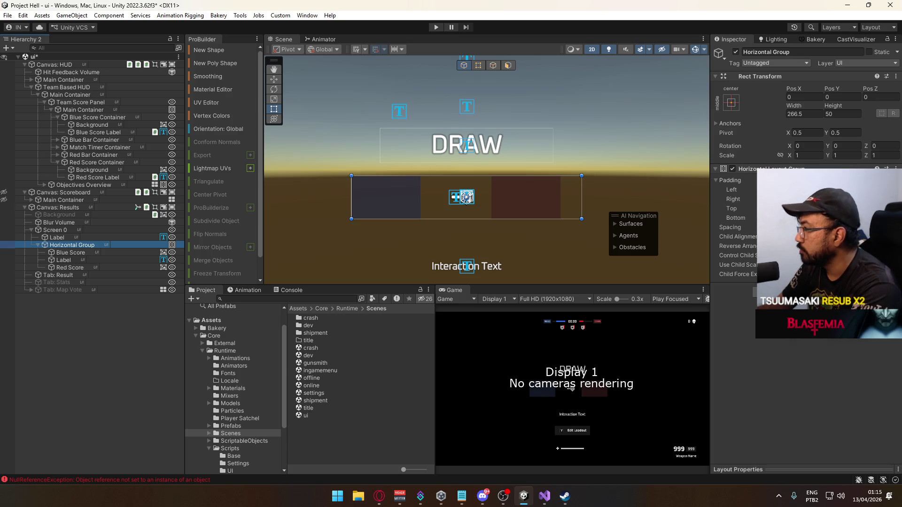
click(808, 244)
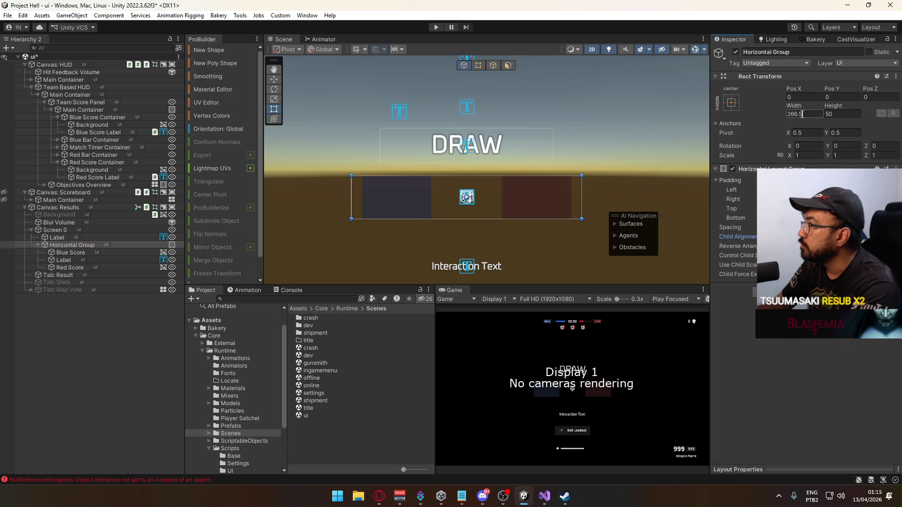
Set the Horizontal Group's width to 240 and increase its spacing.
text(240)
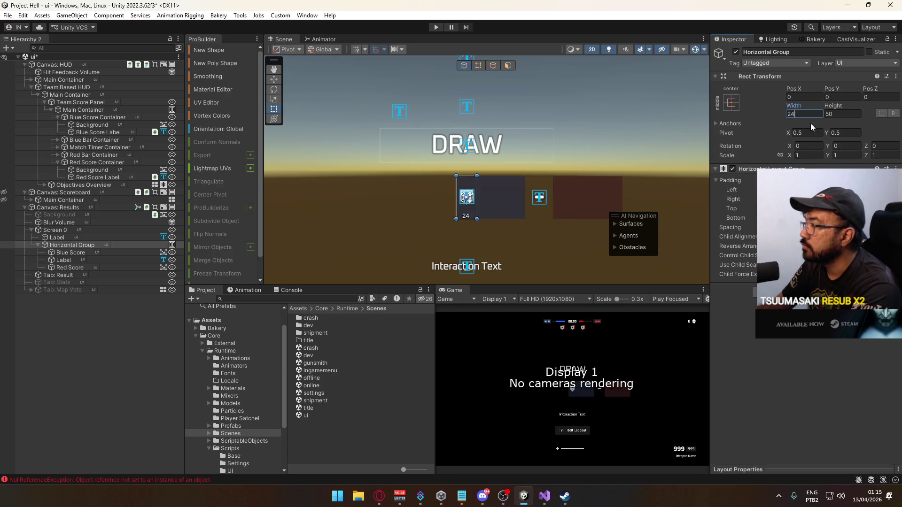
drag(804, 113, 794, 116)
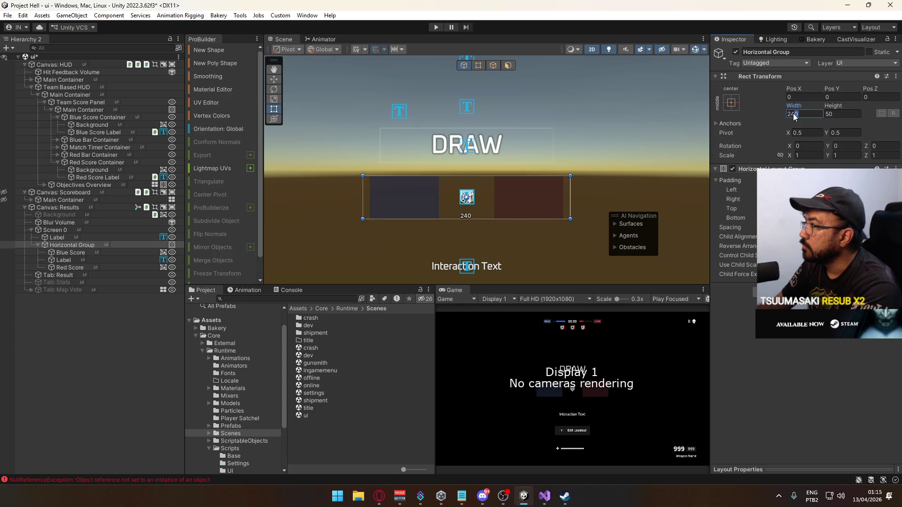
text(20)
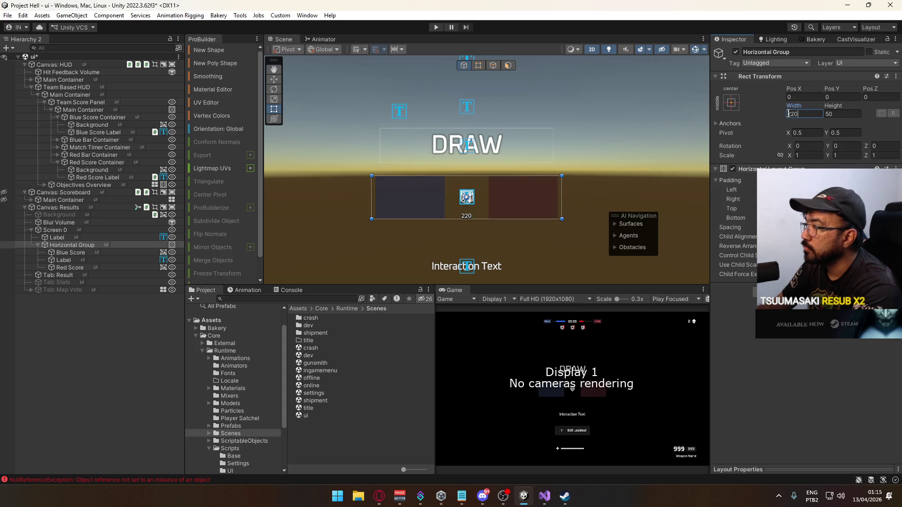
text(1)
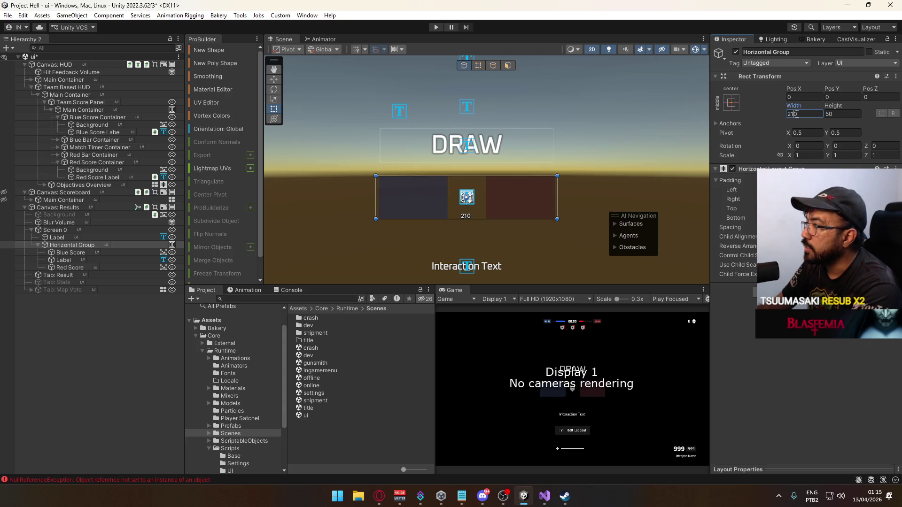
scroll(470, 218, up, 2)
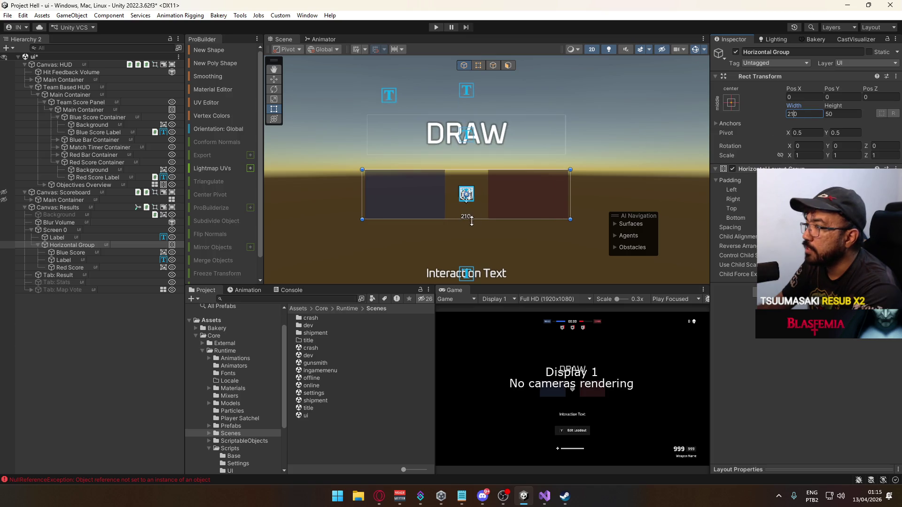
mouse_move(791, 105)
mouse_down()
mouse_move(695, 111)
mouse_move(763, 97)
mouse_up()
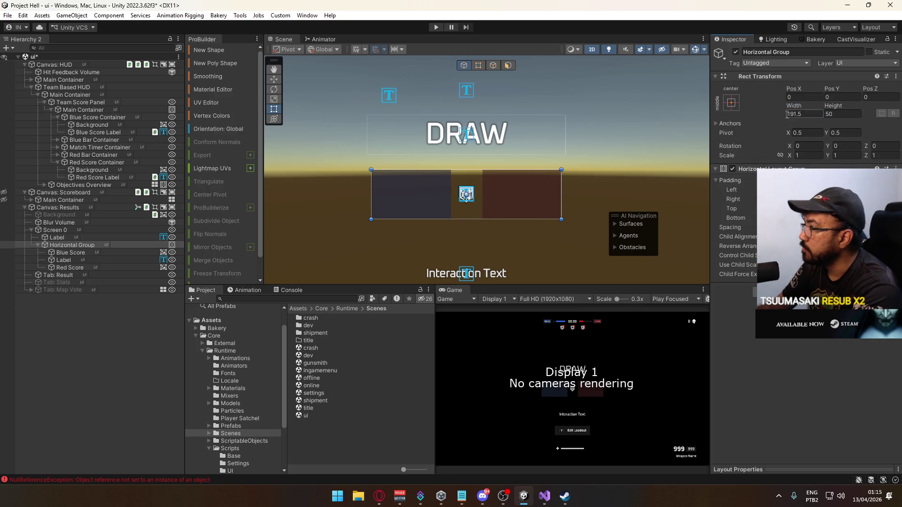
mouse_move(798, 111)
mouse_down()
mouse_move(893, 117)
mouse_move(17, 138)
mouse_up()
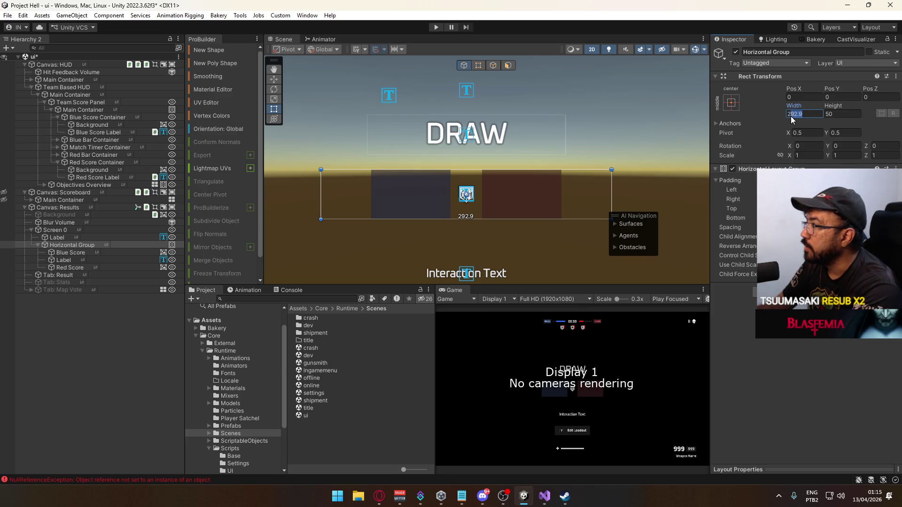
text(240)
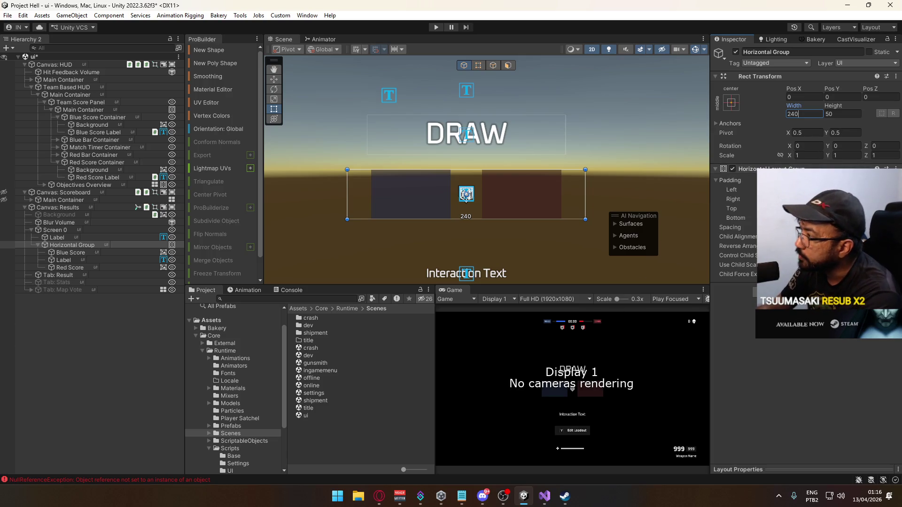
mouse_move(730, 228)
mouse_down()
mouse_move(751, 227)
mouse_move(687, 256)
mouse_up()
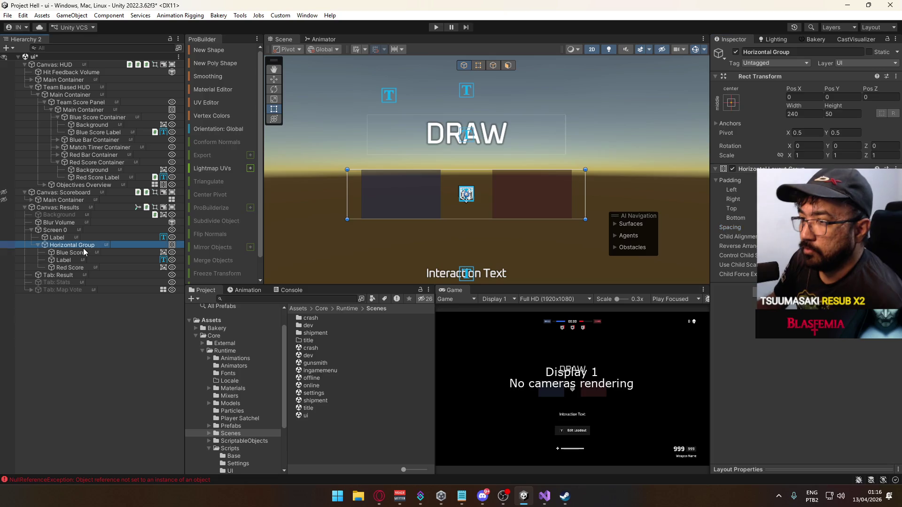
click(73, 275)
Add a Text (TMP) inside Blue Score using the Oxanium-Medium font.
click(76, 267)
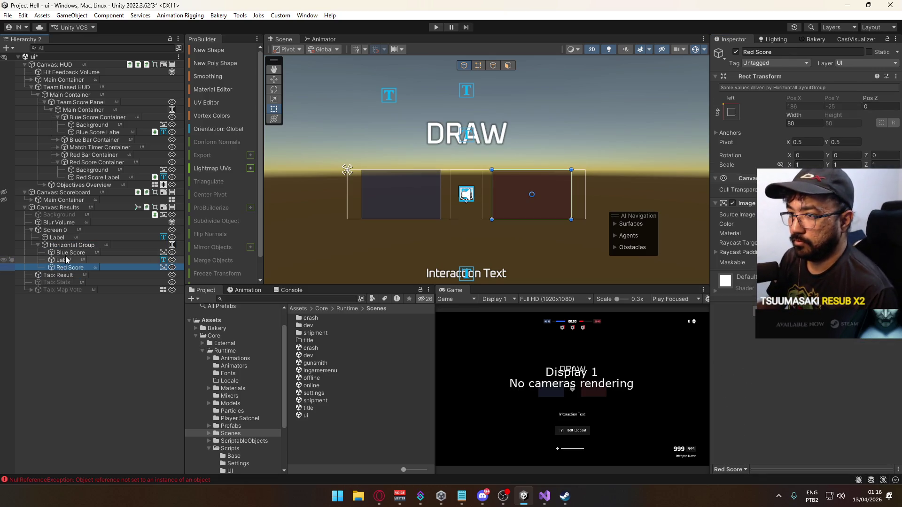
click(68, 253)
right_click(70, 252)
mouse_move(141, 308)
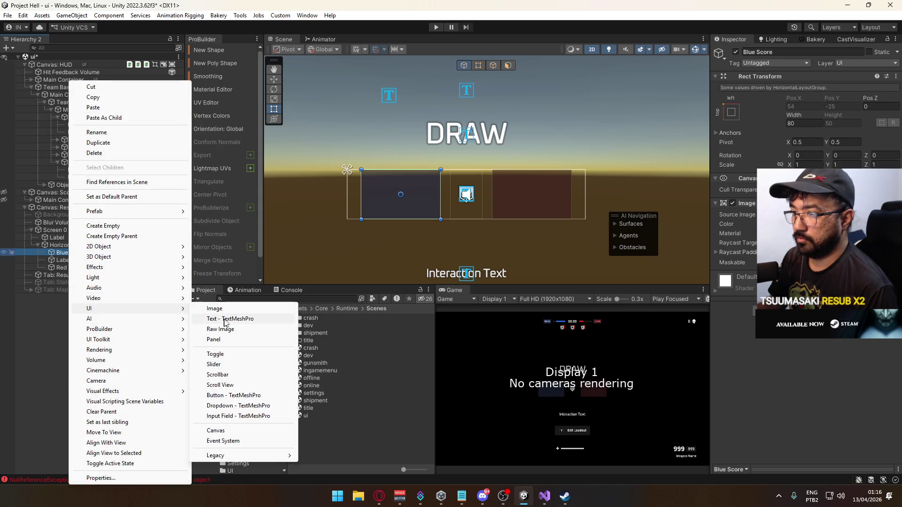
click(221, 319)
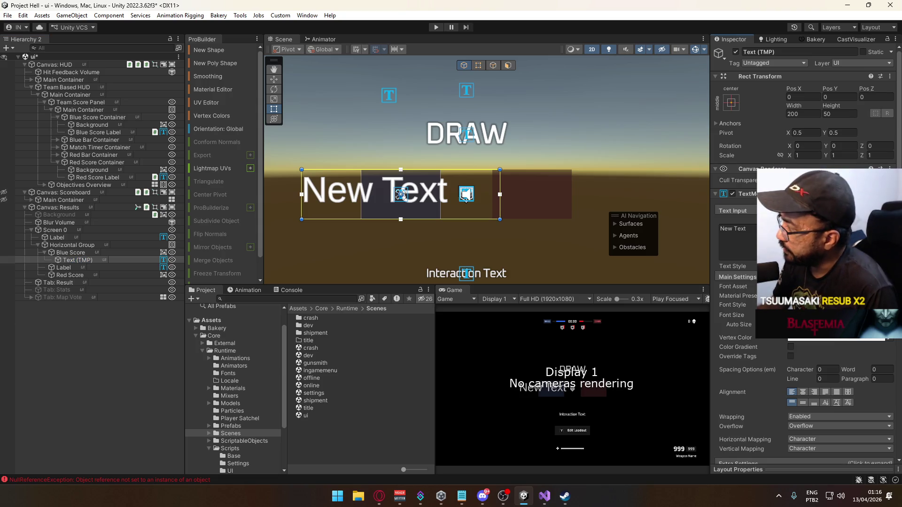
click(889, 287)
click(731, 334)
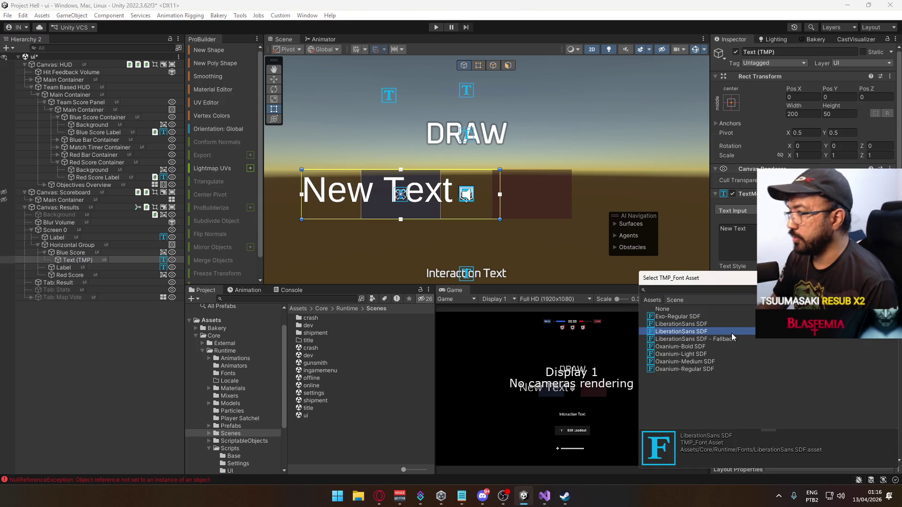
double_click(713, 361)
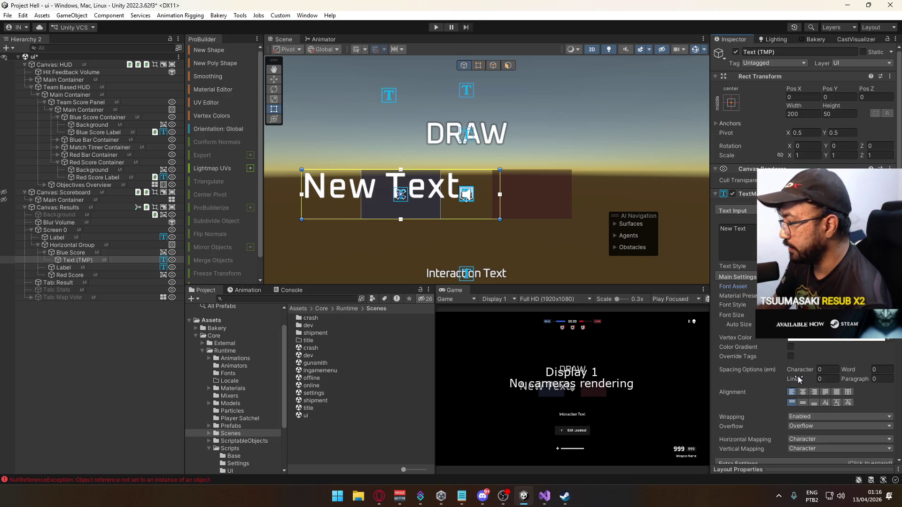
Make the text read 9999, stretched to fill with Left and Right 0, and centred.
click(803, 403)
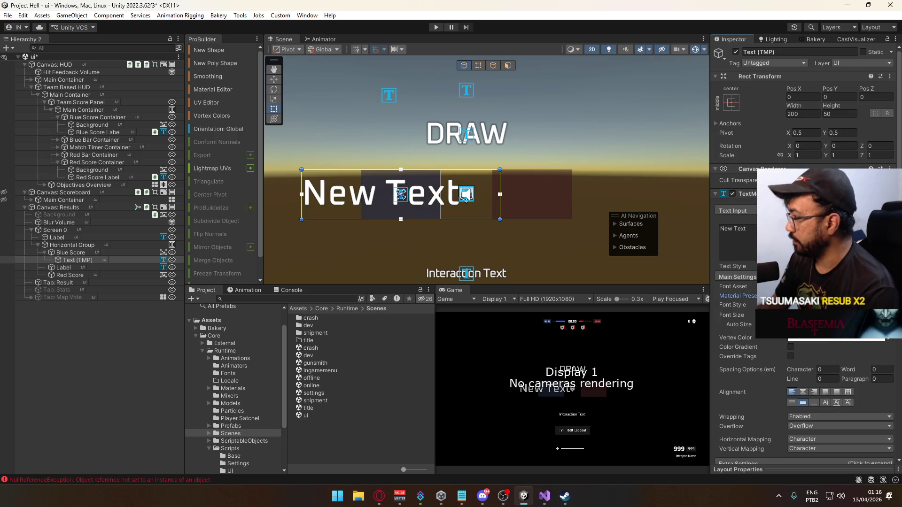
mouse_move(732, 315)
mouse_down()
mouse_move(694, 304)
mouse_move(733, 306)
mouse_up()
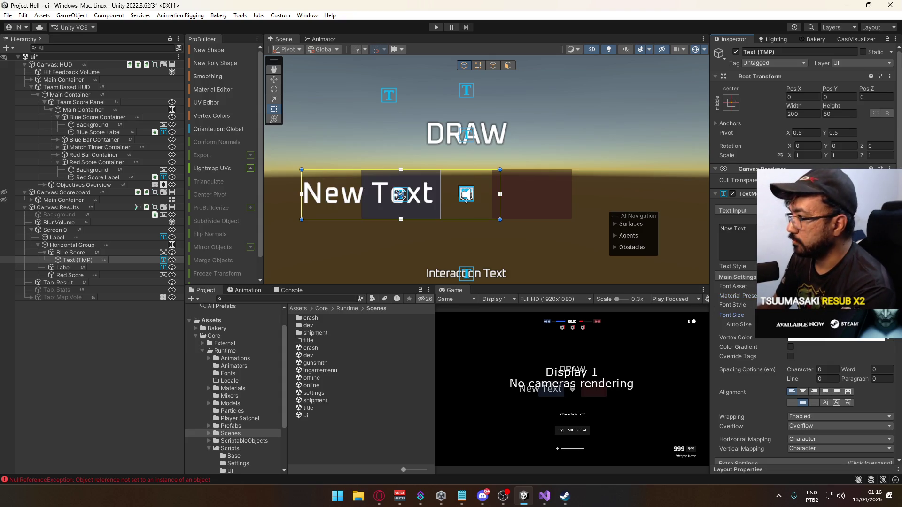
text(9999)
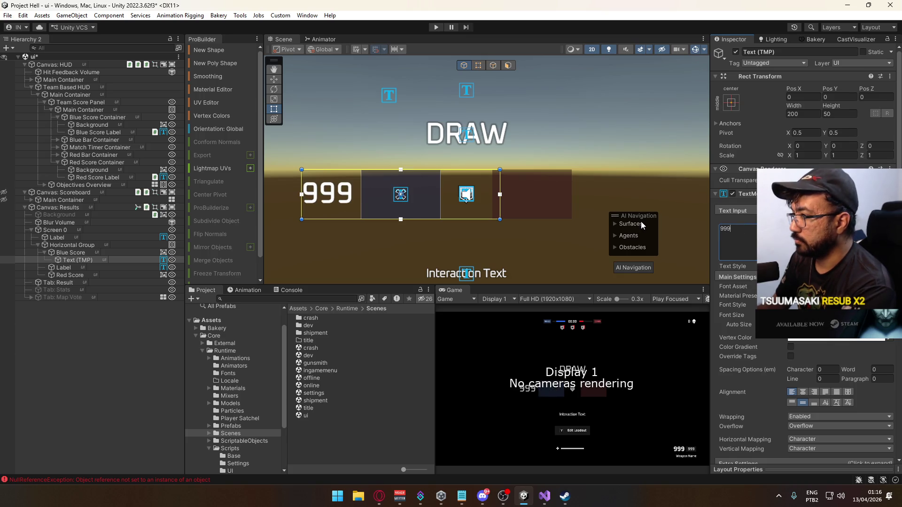
click(731, 104)
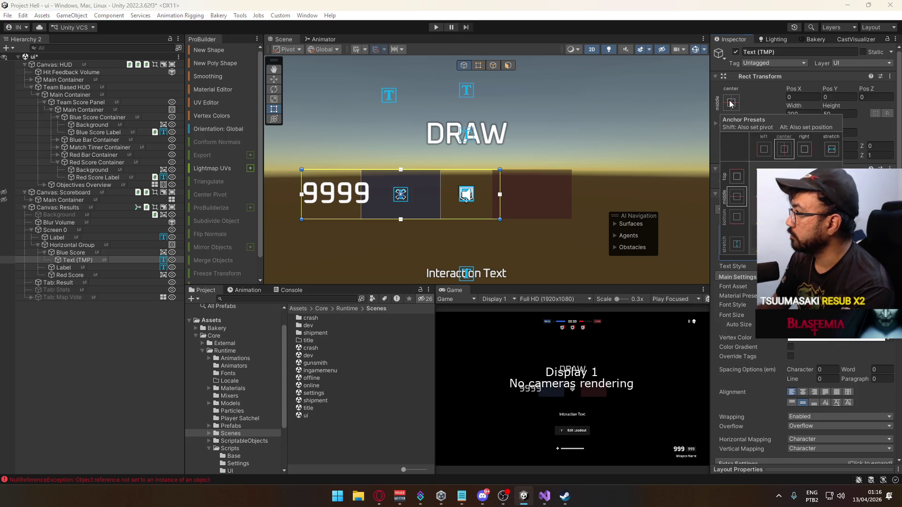
click(735, 244)
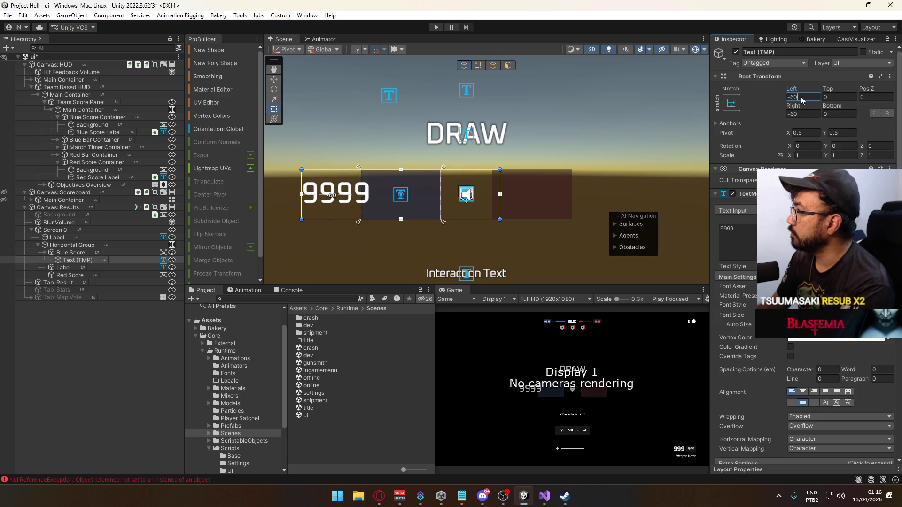
text(0)
click(804, 114)
text(0)
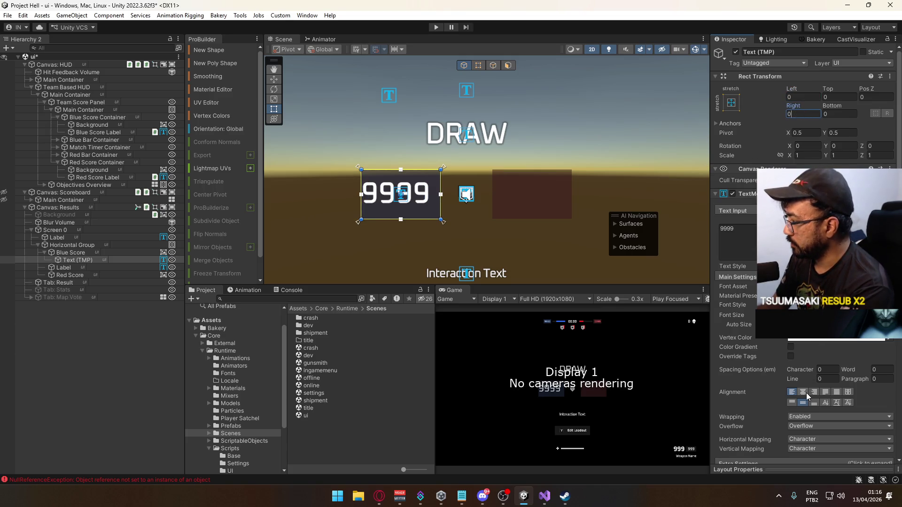
click(804, 393)
Tint the 9999 text light blue (H 220, S 60), then widen Blue Score.
click(800, 340)
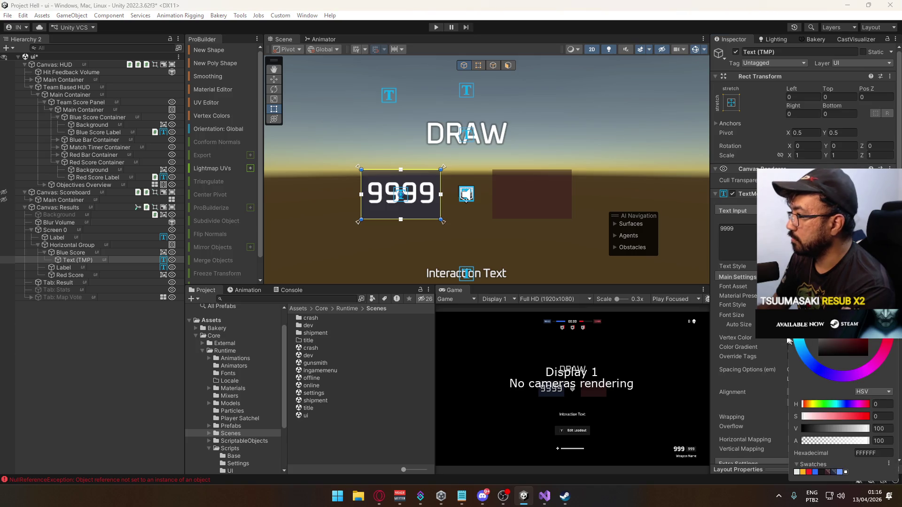
click(840, 472)
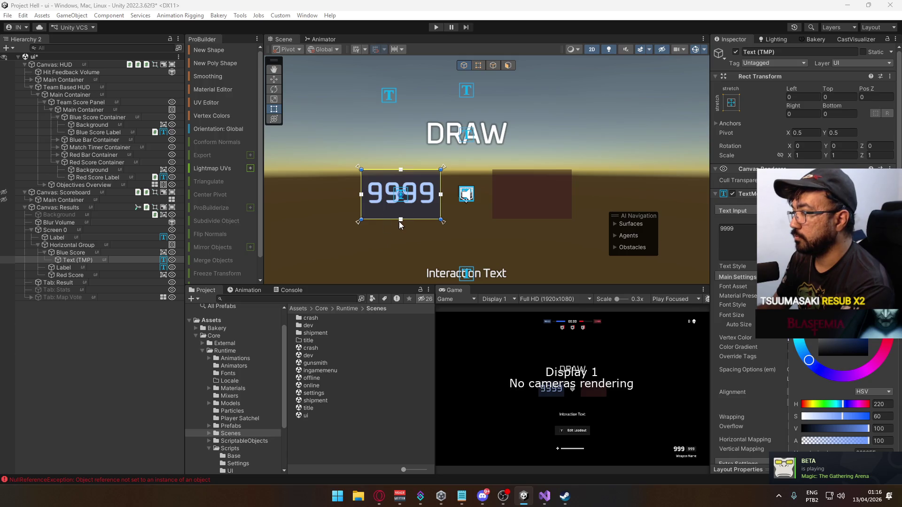
click(732, 230)
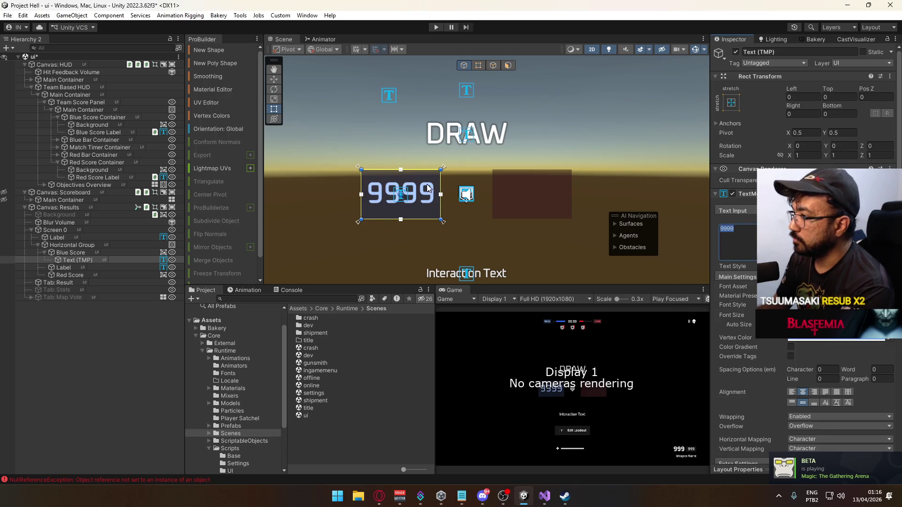
scroll(467, 202, down, 5)
scroll(470, 207, up, 5)
scroll(422, 193, down, 3)
scroll(447, 202, up, 3)
scroll(461, 206, down, 2)
scroll(465, 211, up, 2)
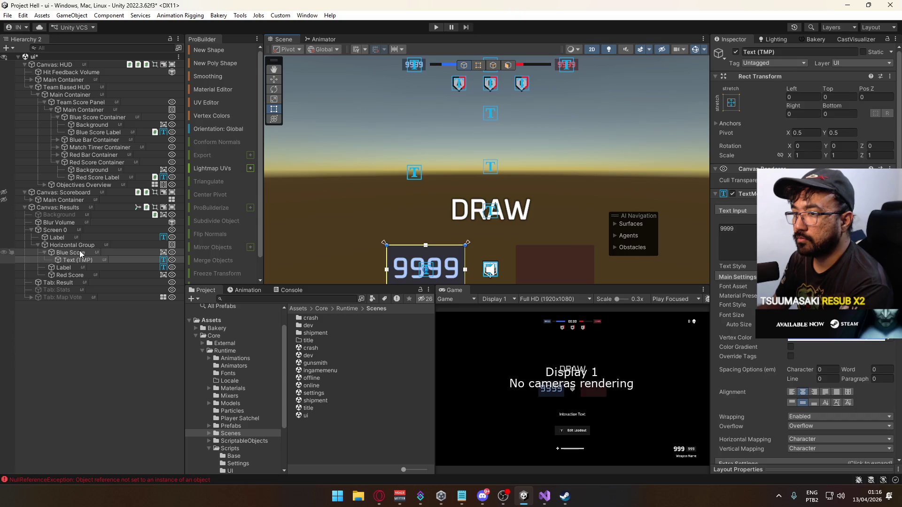
click(80, 252)
drag(794, 115, 811, 120)
Set Blue Score's width to 98 and paste a copy of its score text into Red Score.
text(98)
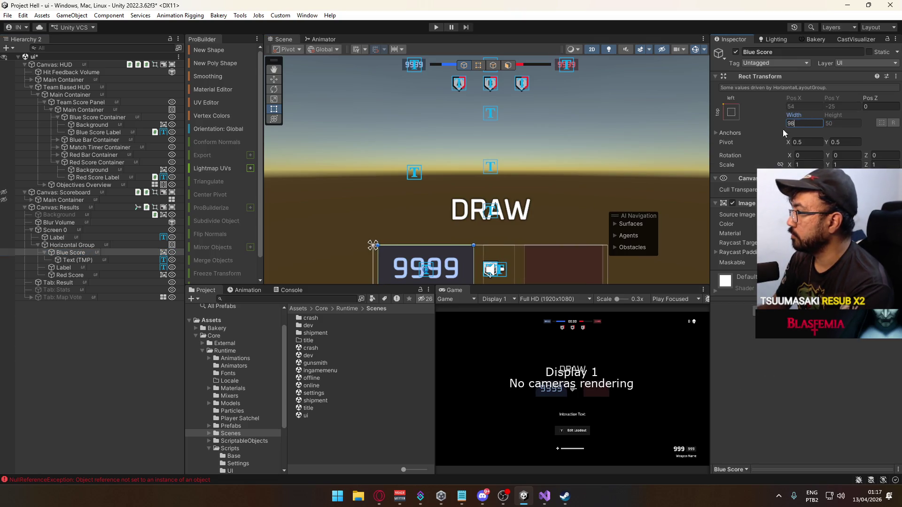
click(72, 275)
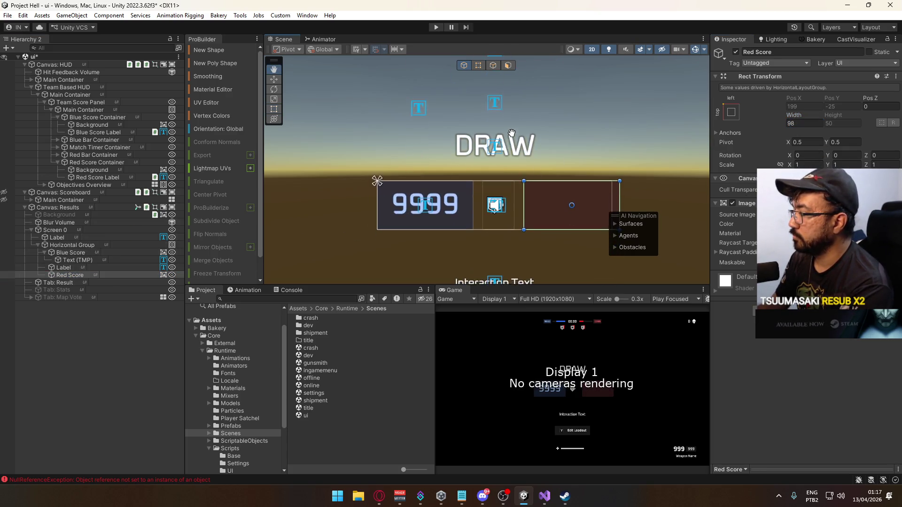
click(76, 260)
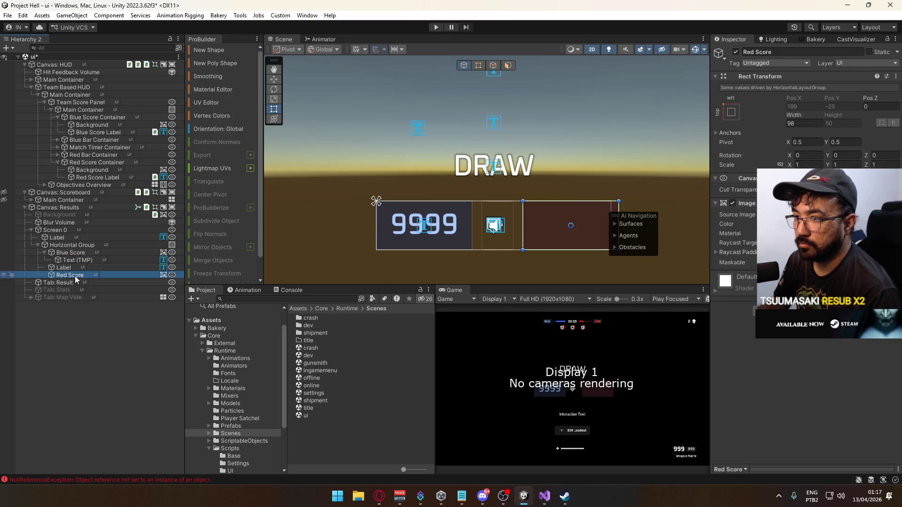
right_click(77, 275)
click(141, 121)
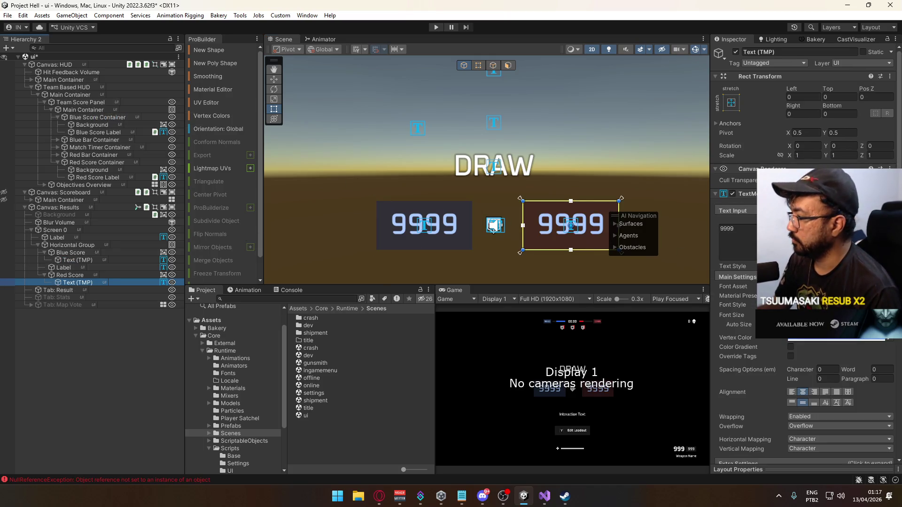
Colour the copied 9999 text red (FF2626).
click(836, 338)
click(808, 472)
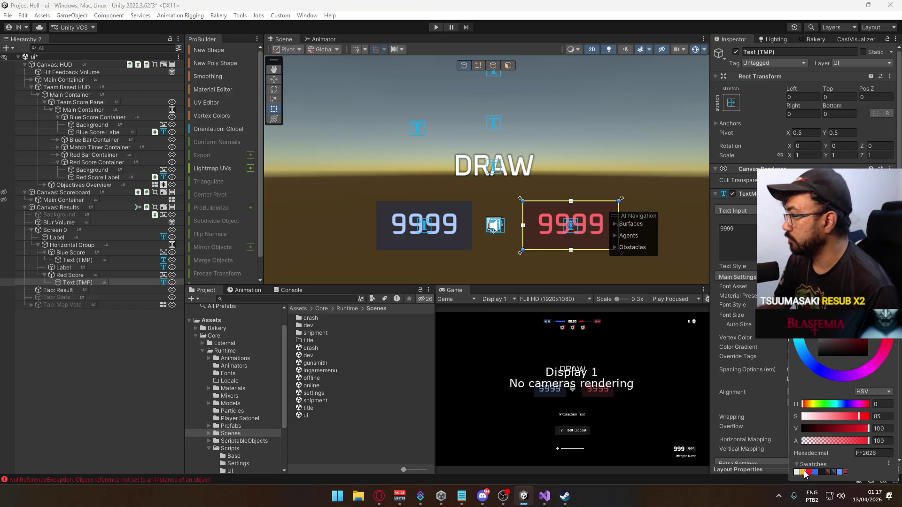
click(492, 167)
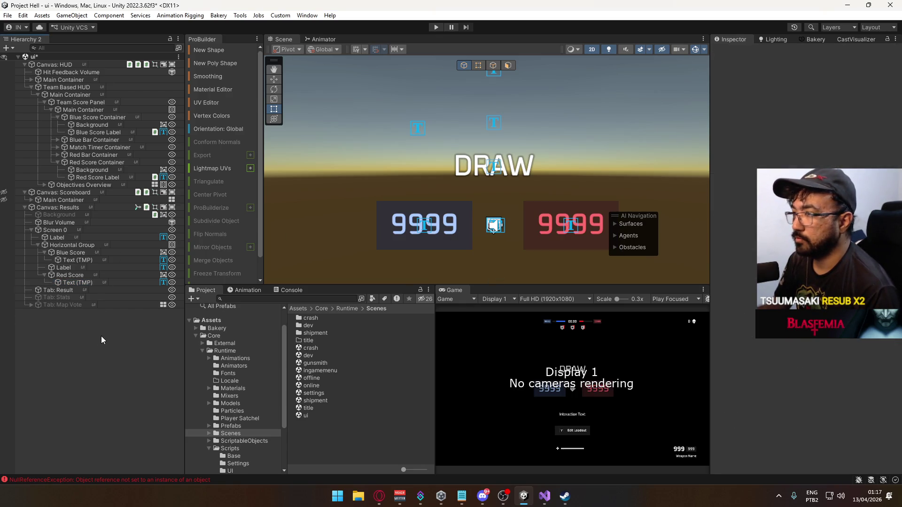
mouse_move(441, 169)
mouse_down()
mouse_move(415, 189)
mouse_move(409, 214)
mouse_move(423, 173)
mouse_move(451, 172)
mouse_move(437, 229)
mouse_move(434, 191)
mouse_move(431, 235)
mouse_move(439, 176)
mouse_move(459, 154)
mouse_up()
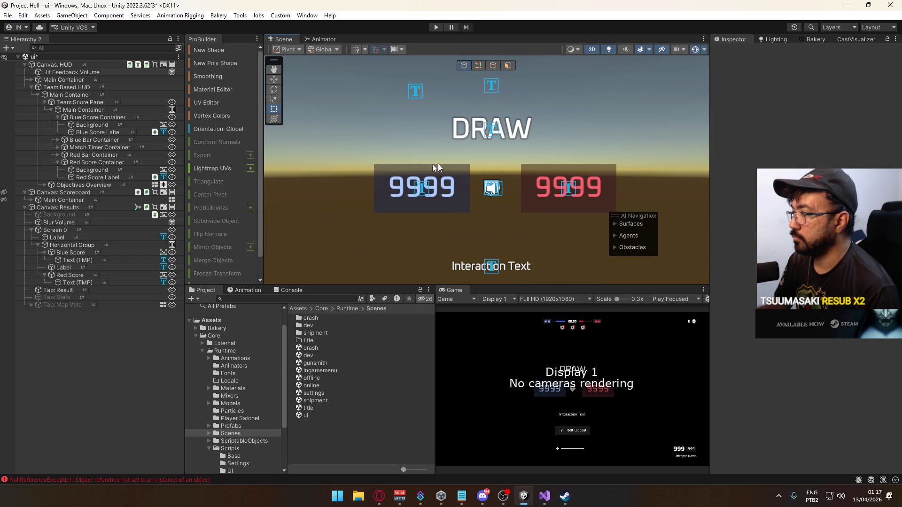
Set the Horizontal Group holding both score boxes to 250 wide.
click(79, 275)
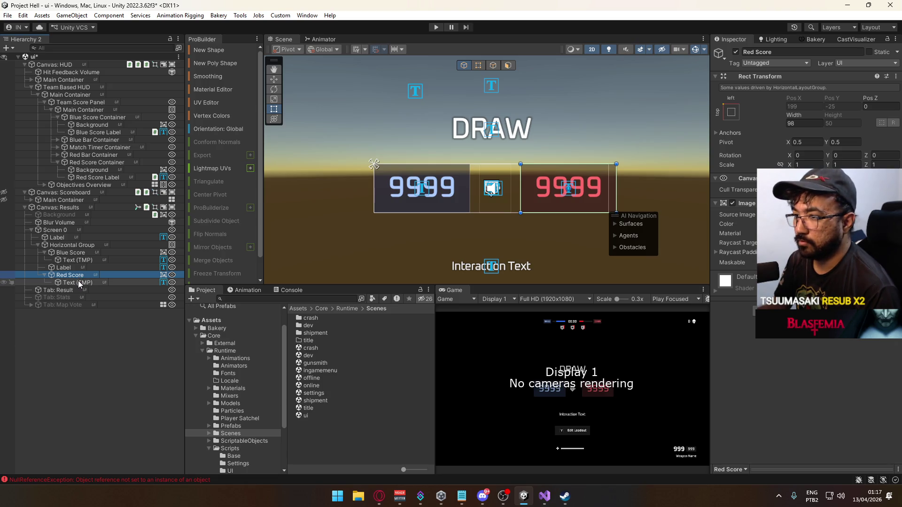
click(69, 246)
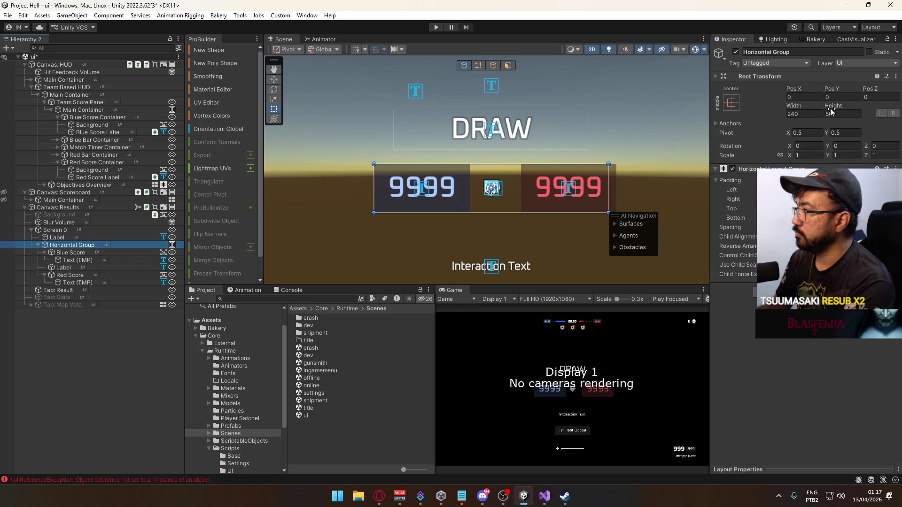
drag(808, 102, 826, 104)
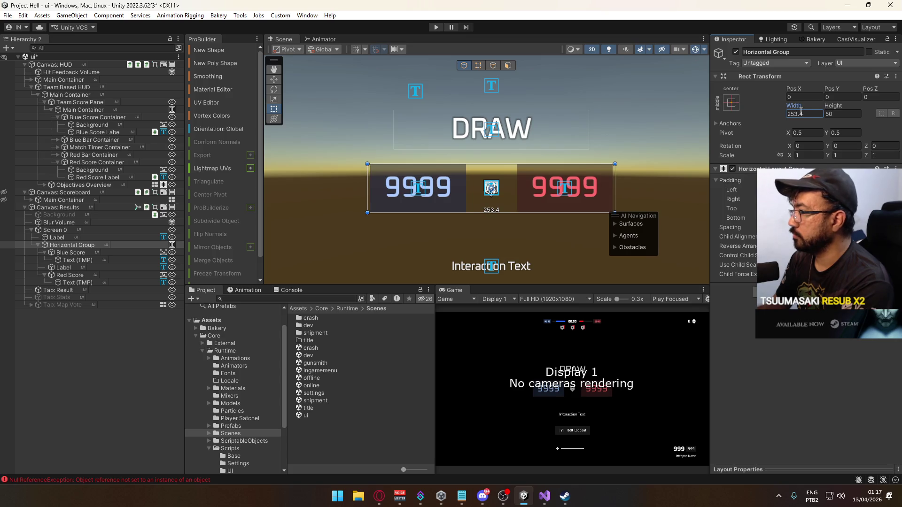
text(250)
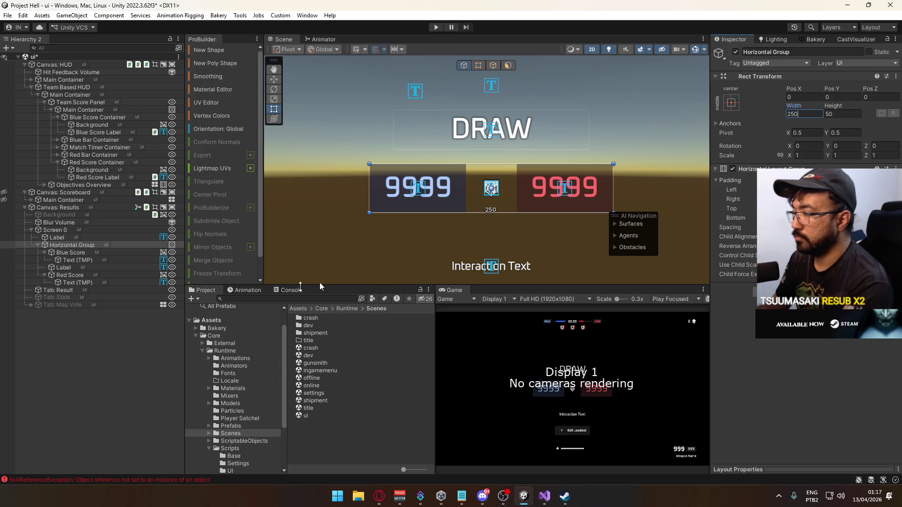
click(94, 275)
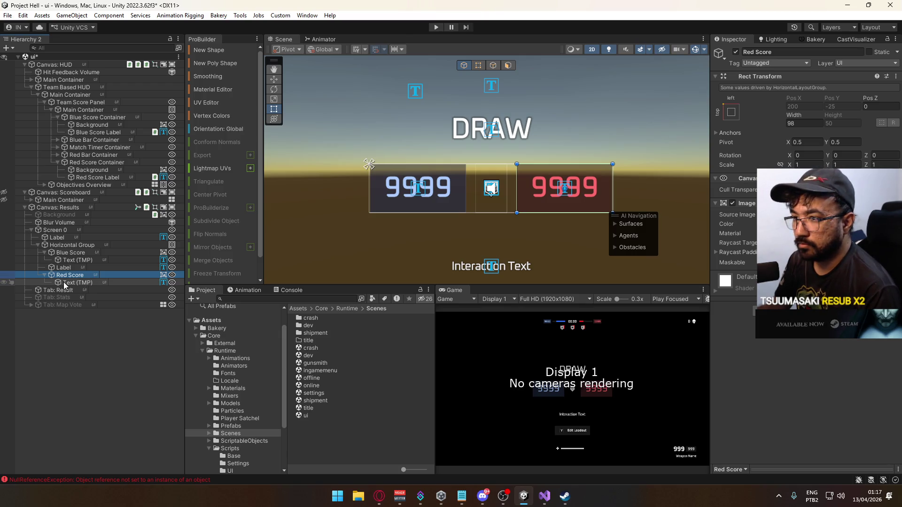
right_click(66, 276)
Add an Image inside Red Score sized 98 by 8 at Pos Y -32.
mouse_move(161, 309)
click(222, 311)
drag(837, 107, 749, 127)
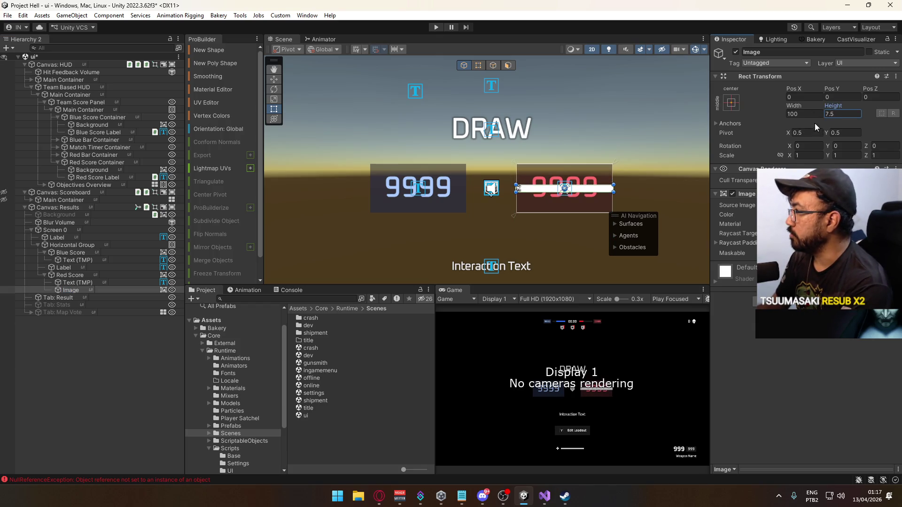
text(8)
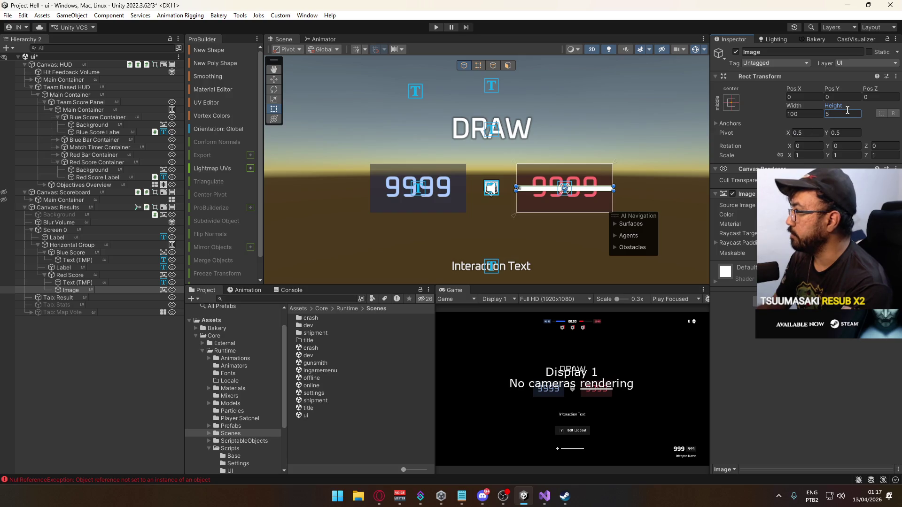
mouse_move(833, 88)
mouse_down()
mouse_move(765, 92)
mouse_move(777, 93)
mouse_up()
click(835, 98)
key(BackSpace)
scroll(589, 202, up, 5)
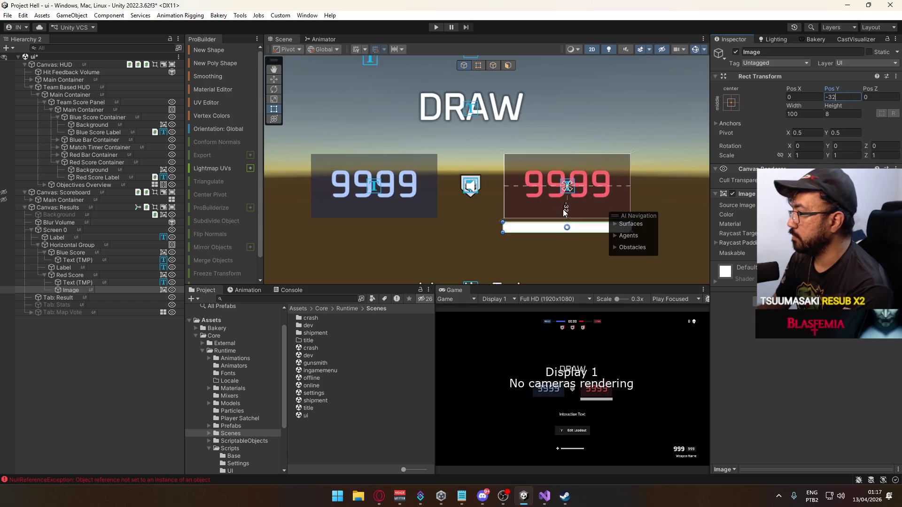
scroll(588, 200, up, 1)
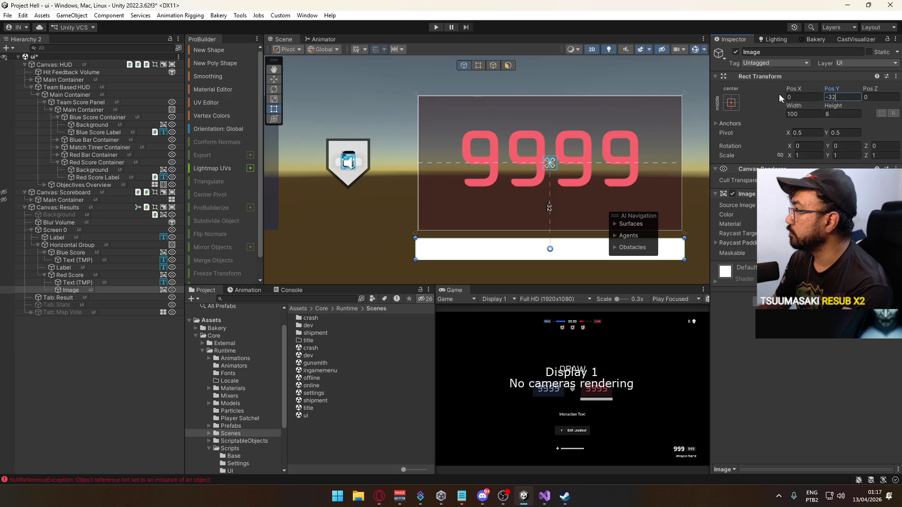
click(804, 112)
text(98)
Colour the new bar with the red swatch FF2626.
click(827, 214)
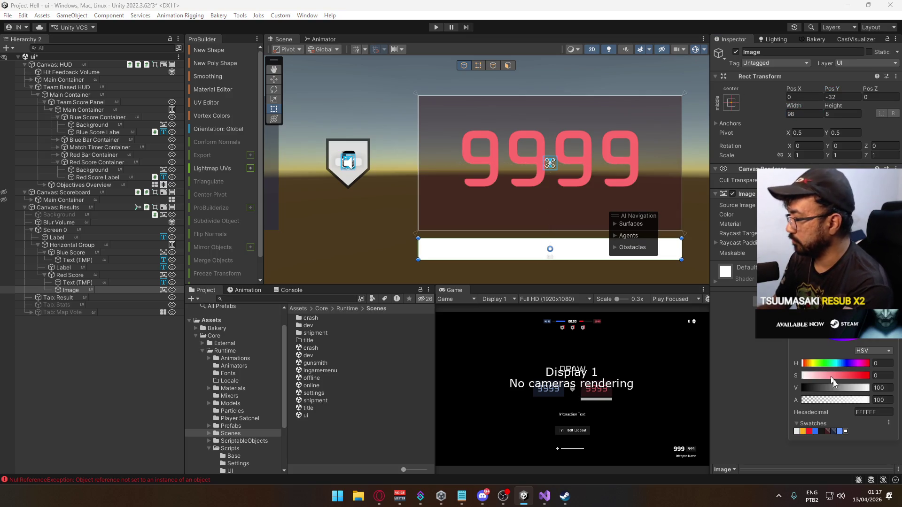
click(809, 432)
scroll(579, 173, down, 4)
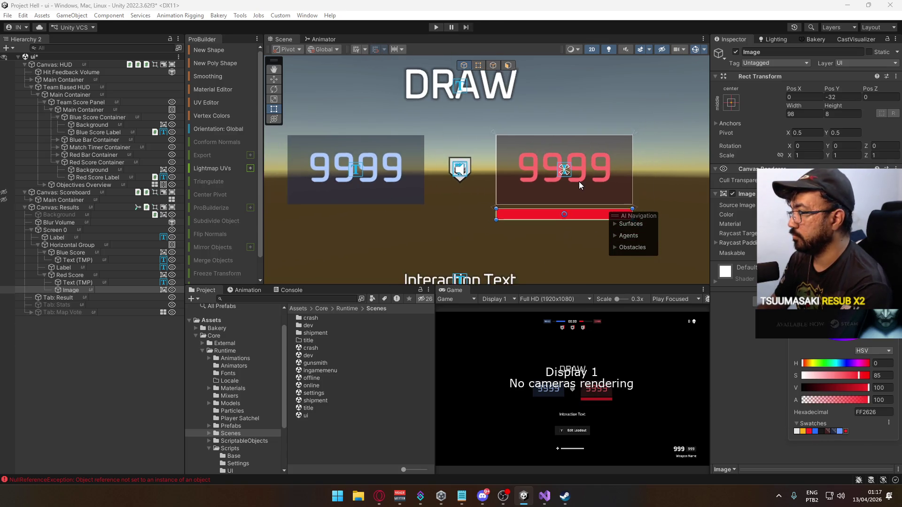
click(508, 233)
scroll(508, 233, down, 2)
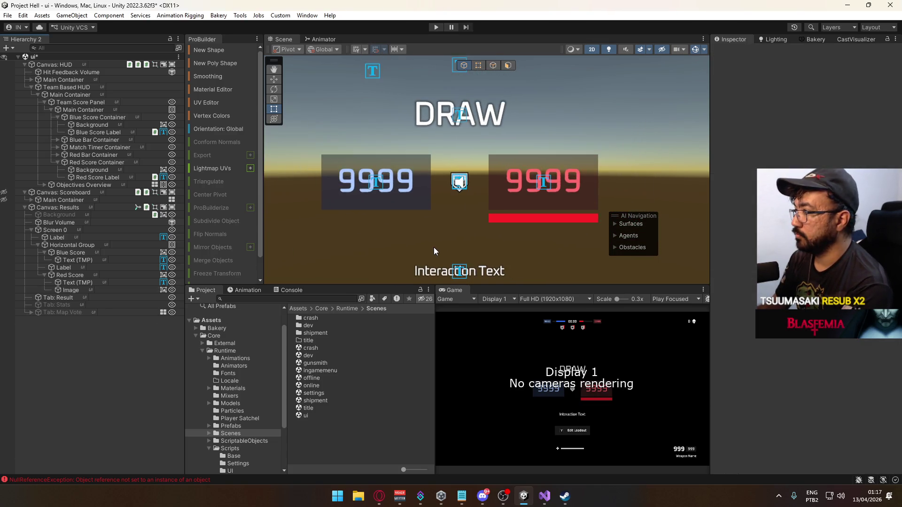
click(504, 221)
click(92, 167)
click(97, 177)
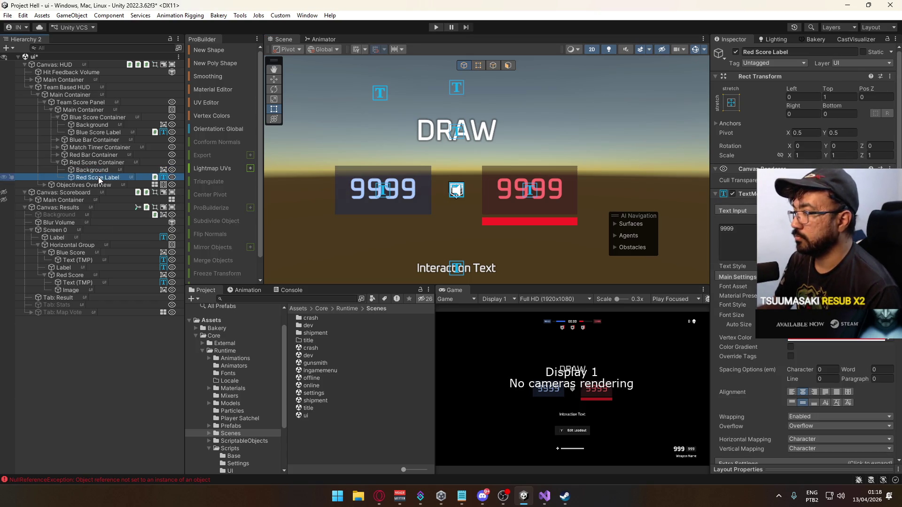
right_click(97, 176)
click(84, 169)
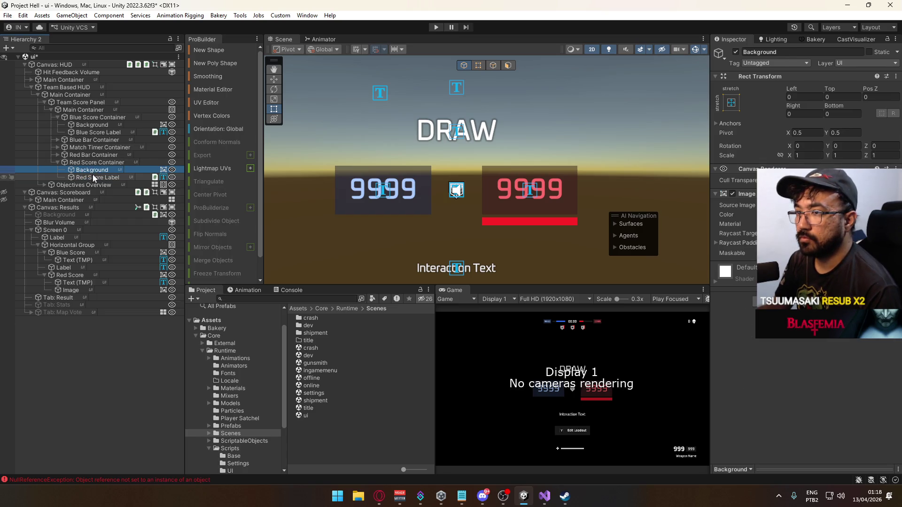
right_click(96, 170)
mouse_move(164, 306)
click(263, 312)
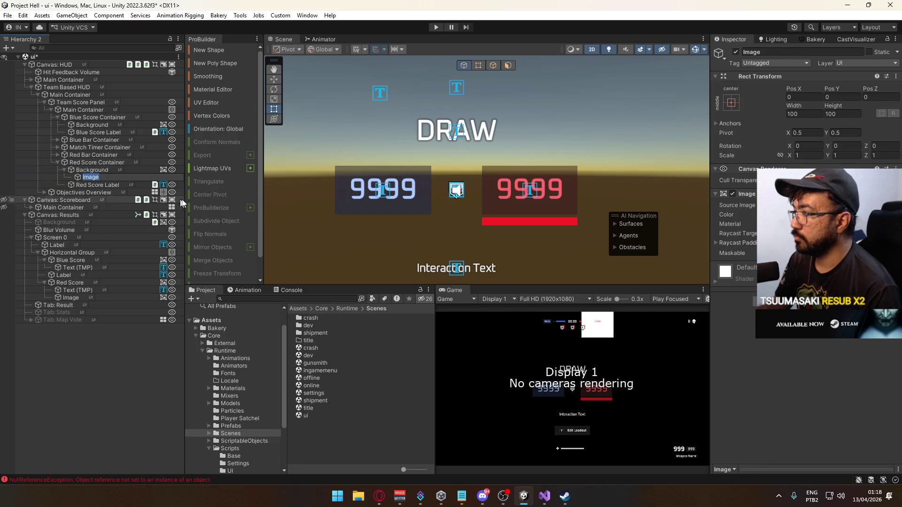
key(ctrl+z)
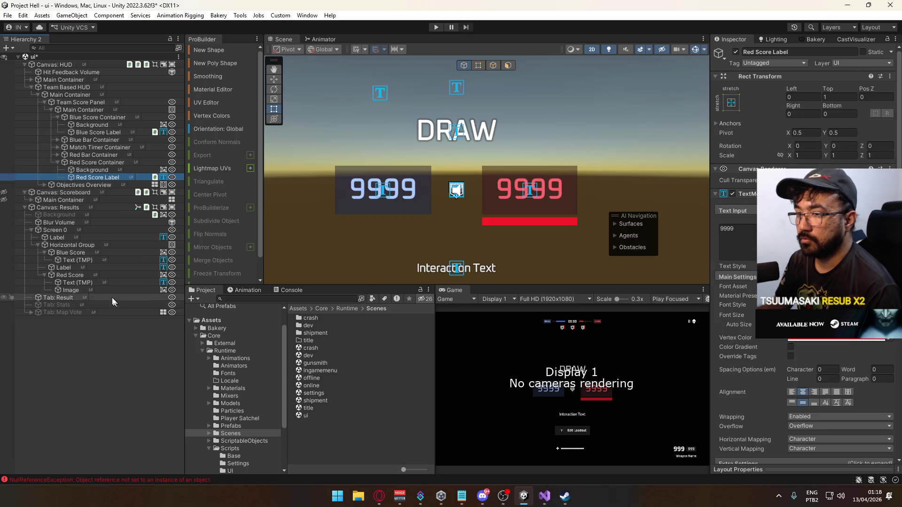
click(108, 290)
click(96, 276)
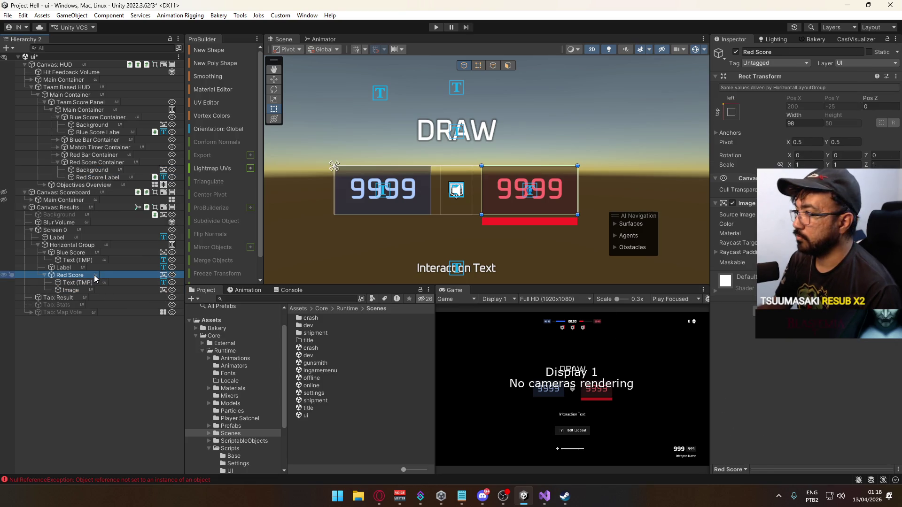
Copy Red Score's Image component, then remove it from Red Score.
right_click(171, 276)
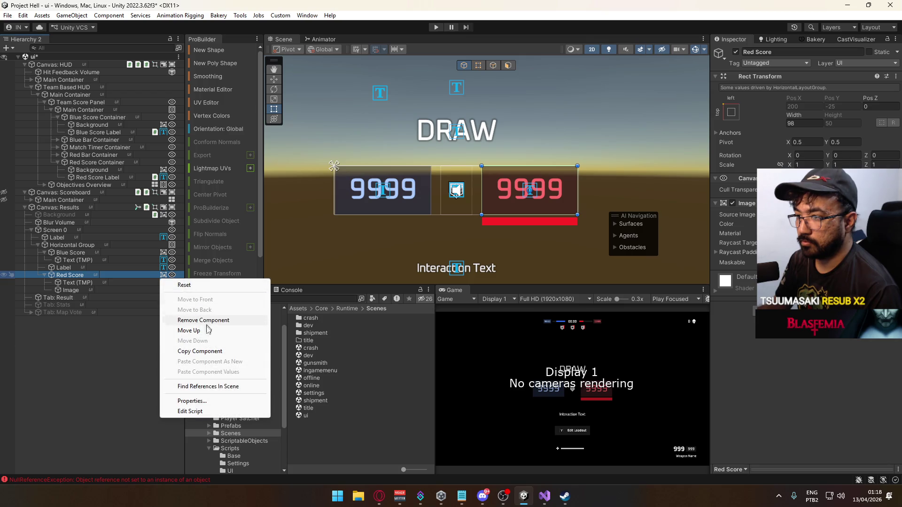
click(206, 352)
right_click(163, 282)
click(197, 319)
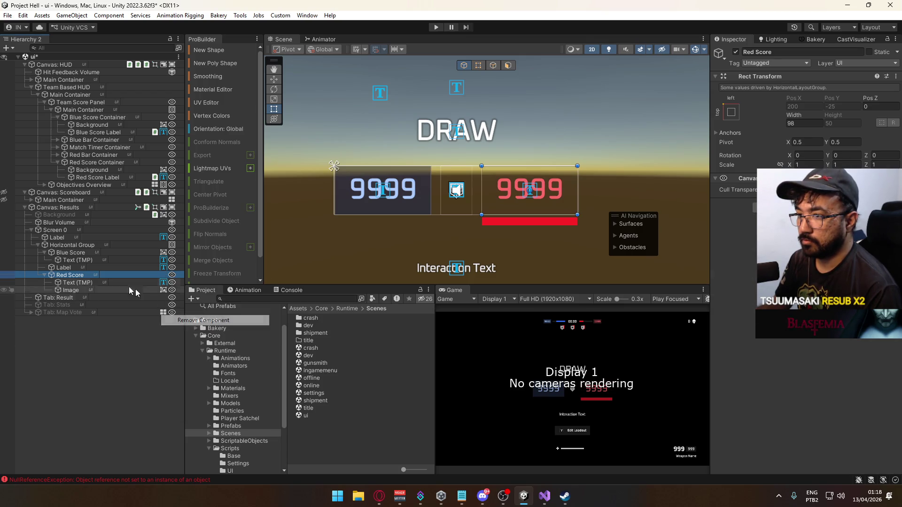
Create an empty child named Background under Red Score, above Text (TMP).
right_click(87, 277)
click(121, 226)
text(Background)
key(Return)
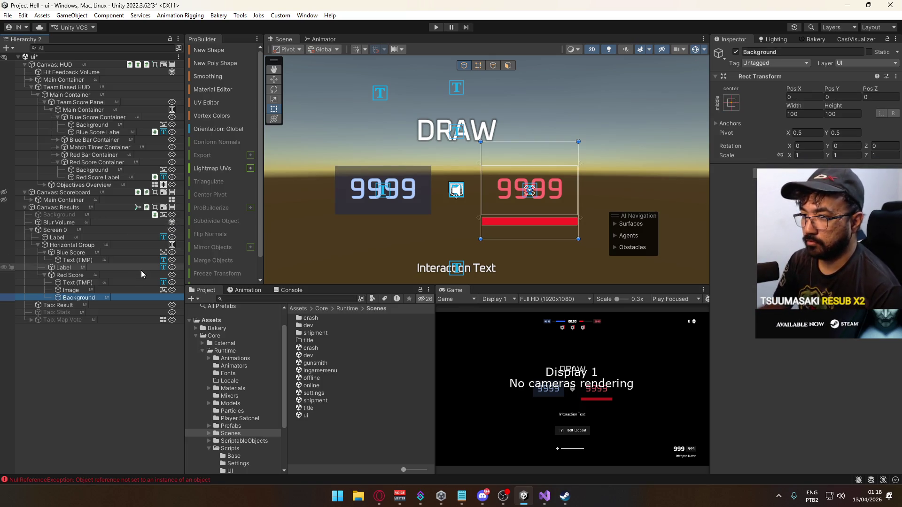
drag(77, 297, 81, 283)
Rename Red Score's Image object to Indicator and move it above Text (TMP).
click(73, 296)
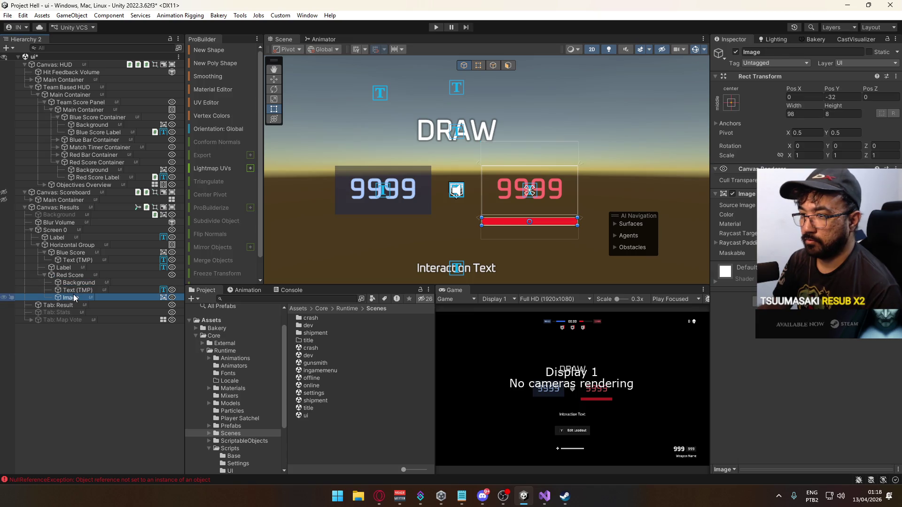
key(F2)
text(Indica)
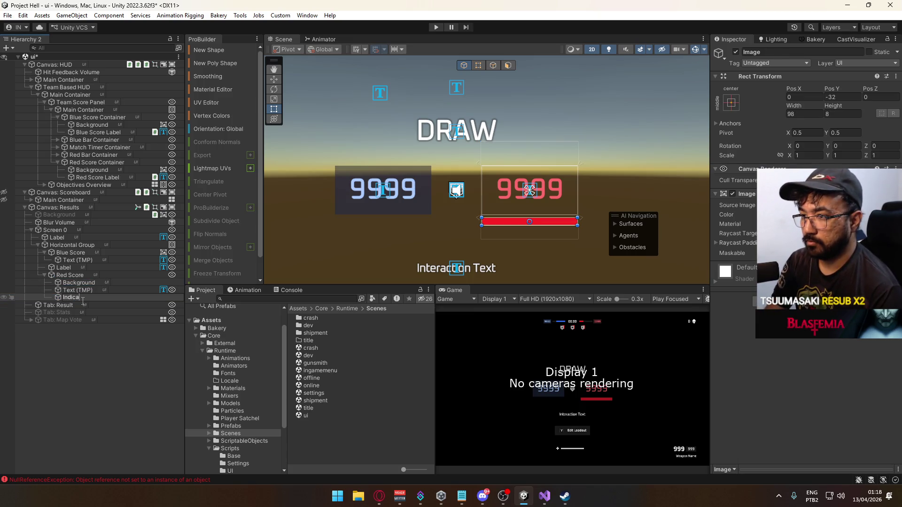
text(tor)
key(Return)
drag(94, 296, 97, 287)
Stretch Red Score's Background to fill its parent with all offsets set to 0.
click(77, 282)
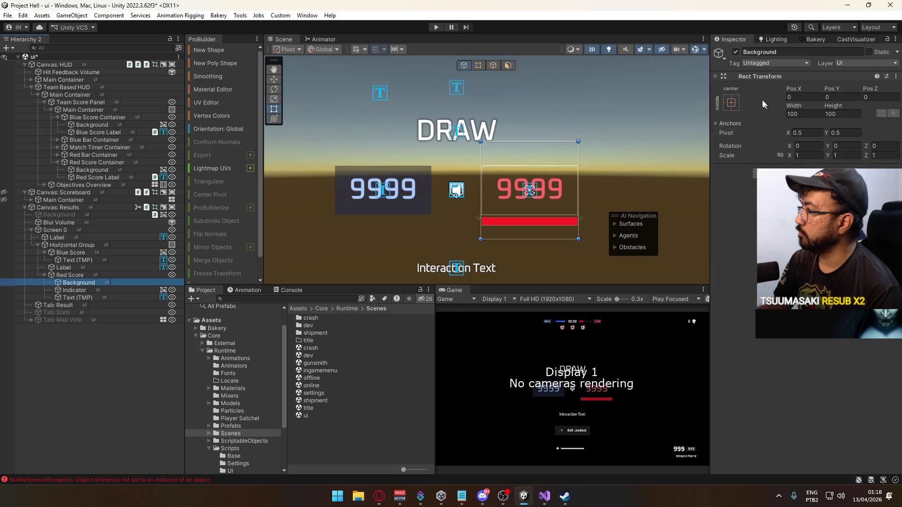
right_click(760, 77)
mouse_move(799, 162)
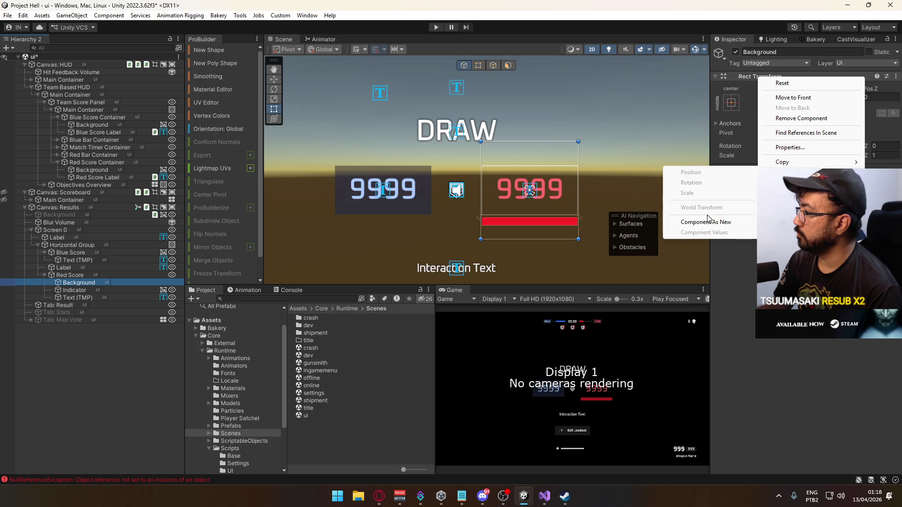
click(704, 222)
click(731, 102)
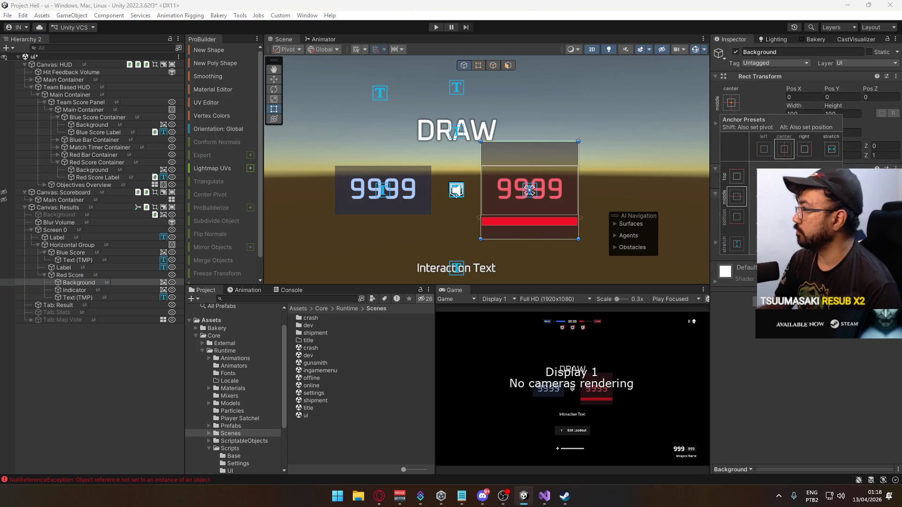
click(829, 242)
click(804, 96)
text(0)
key(Tab)
text(0)
key(Tab)
text(0)
key(Return)
Copy Red Score's Background and paste it as a child of Blue Score.
click(74, 283)
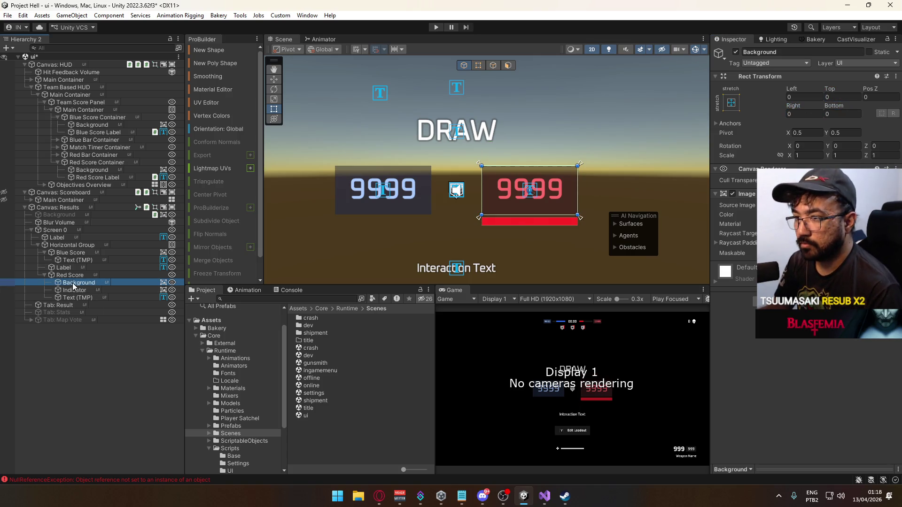
right_click(74, 252)
click(158, 118)
Put Blue Score's Background above Text (TMP) and paste Red's Indicator into Blue Score.
drag(76, 272, 84, 262)
drag(83, 257, 83, 258)
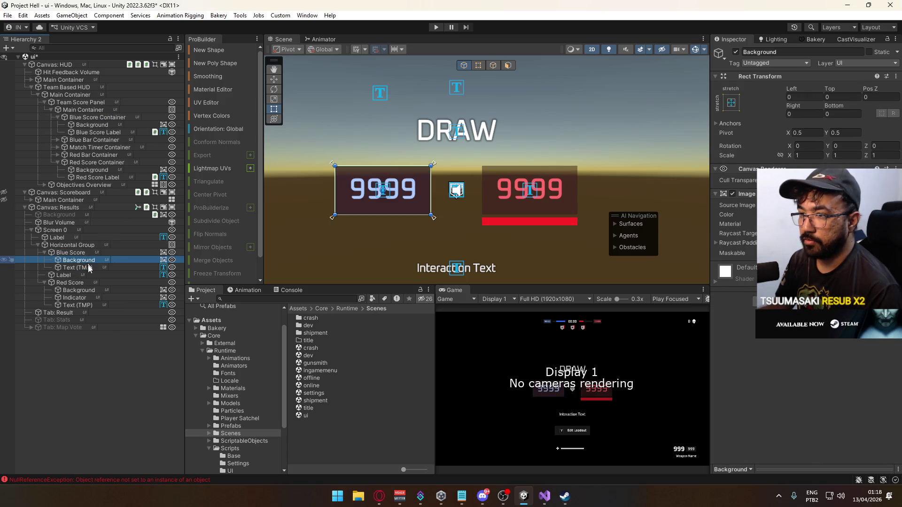
click(89, 299)
right_click(77, 260)
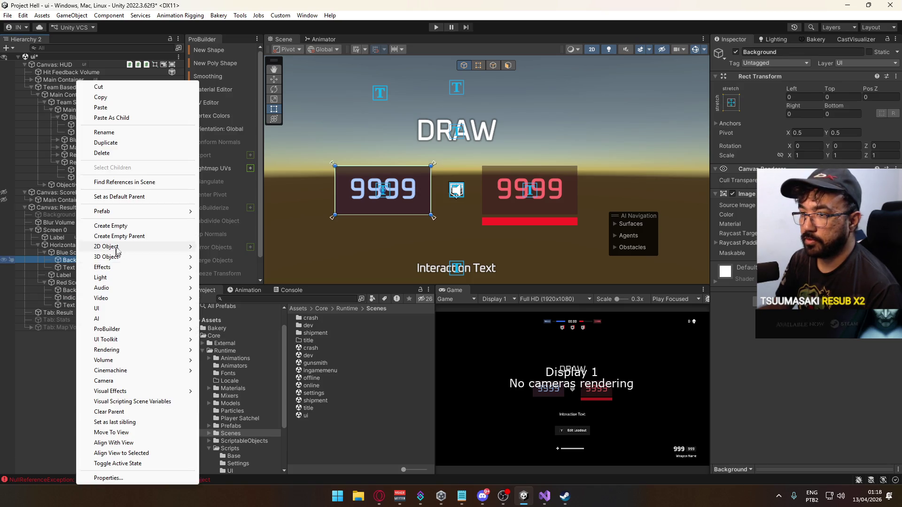
click(87, 121)
drag(71, 269, 74, 276)
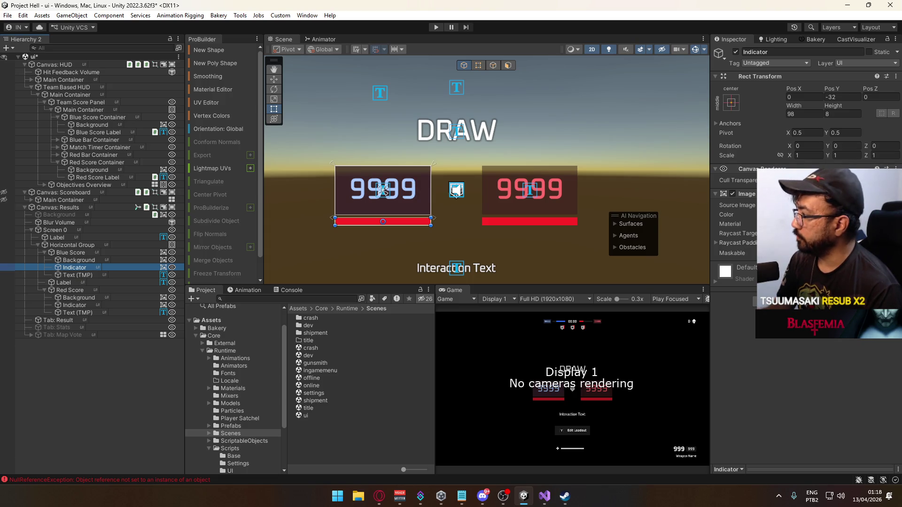
Set the Blue Score Indicator's colour to blue.
click(808, 214)
click(815, 430)
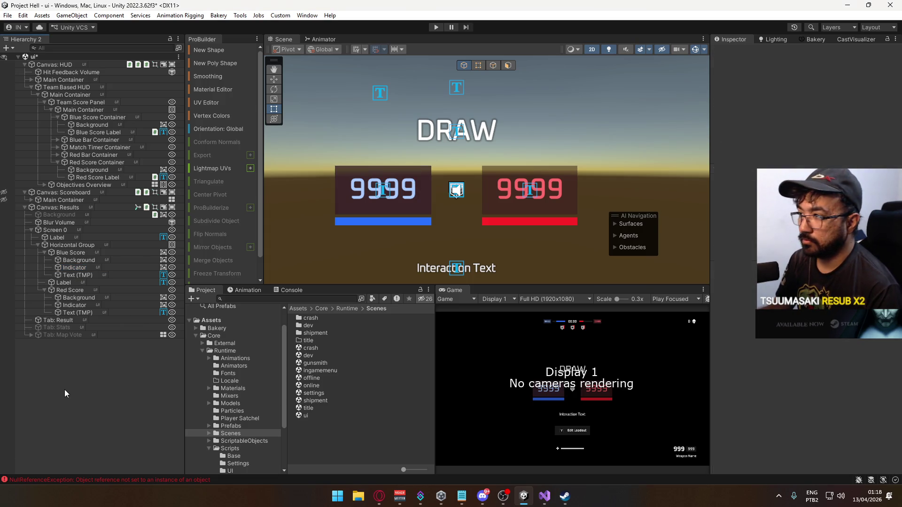
click(92, 271)
Paste the copied Image component values onto Blue Score's Background.
click(83, 261)
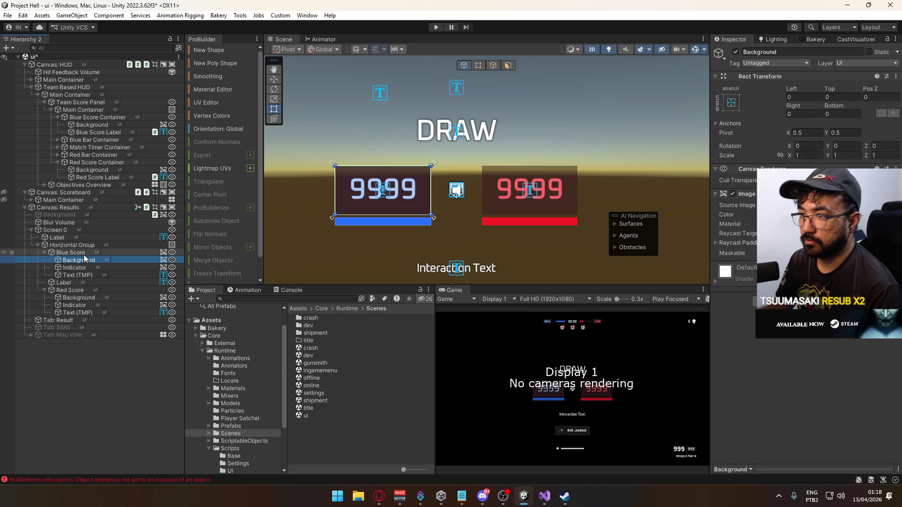
right_click(162, 258)
click(200, 328)
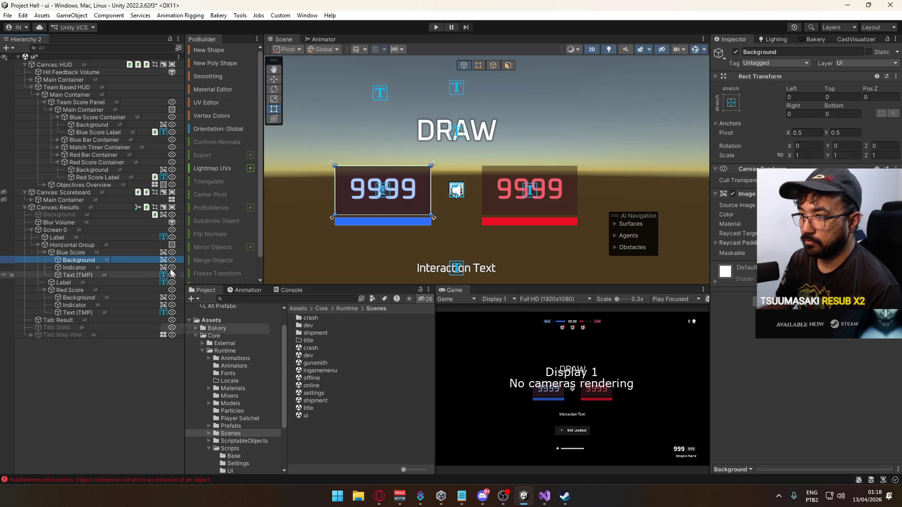
right_click(163, 263)
click(208, 357)
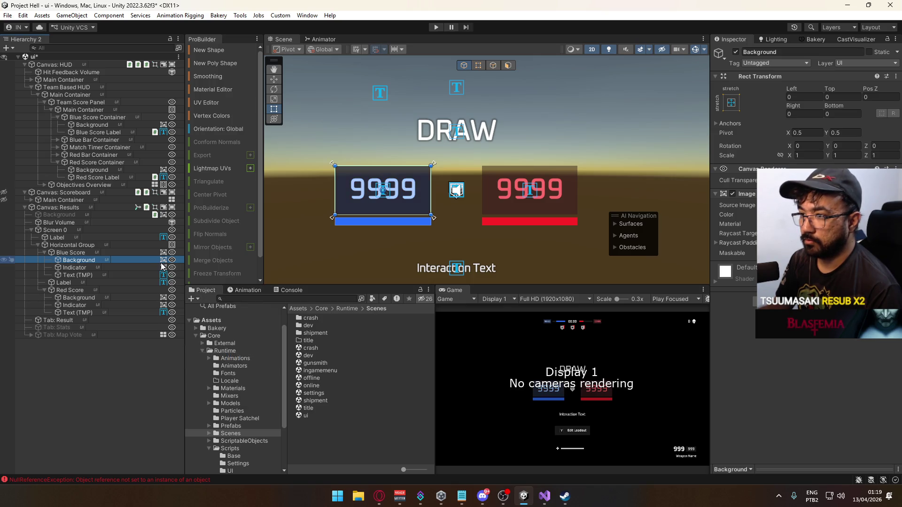
right_click(165, 257)
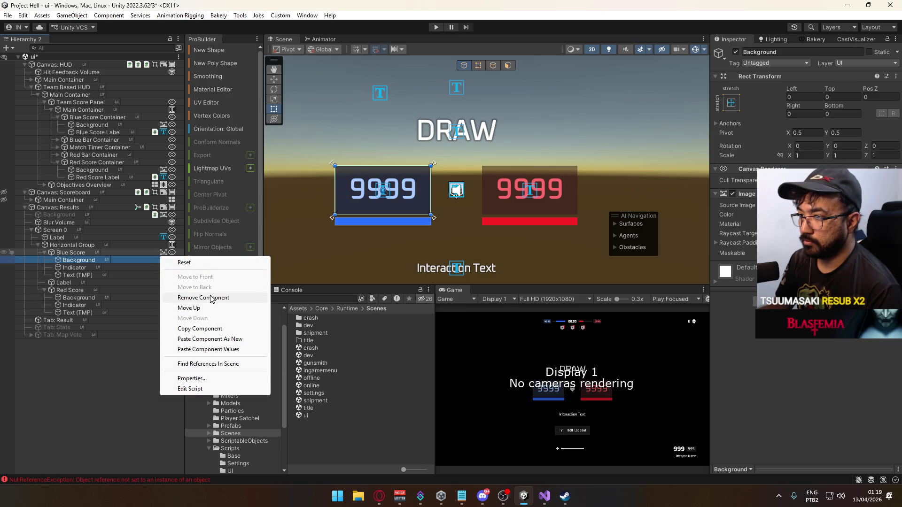
key(Escape)
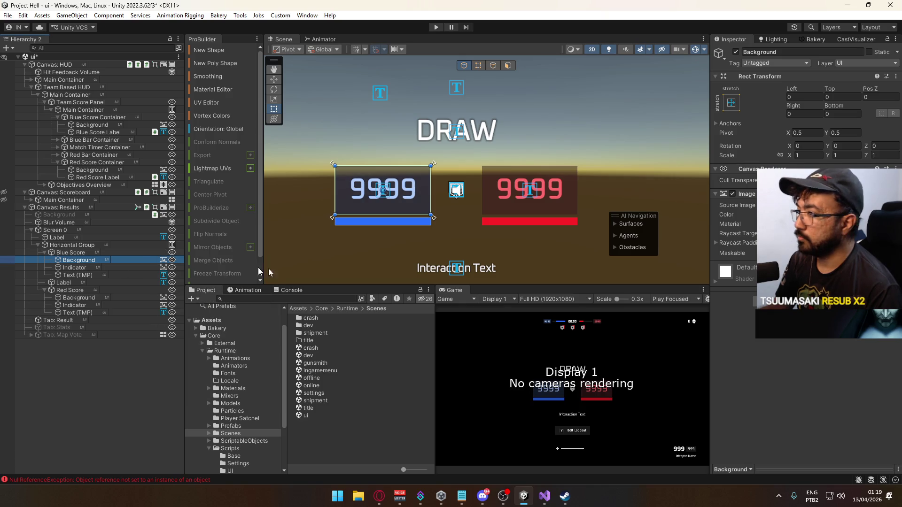
Deactivate Blue Score's Indicator bar.
click(83, 276)
click(78, 267)
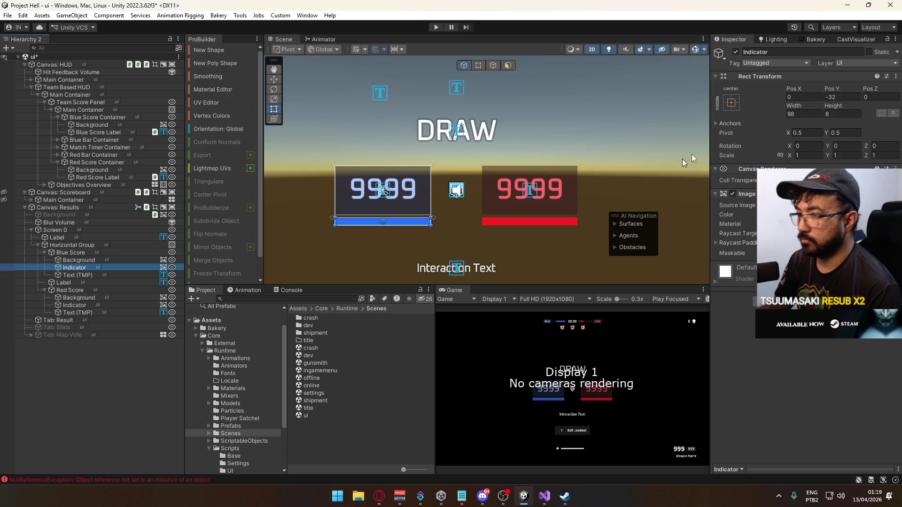
click(736, 52)
click(78, 297)
right_click(78, 291)
Add a UI Image under Red Score, stretched to fill it with 0 offsets.
mouse_move(145, 311)
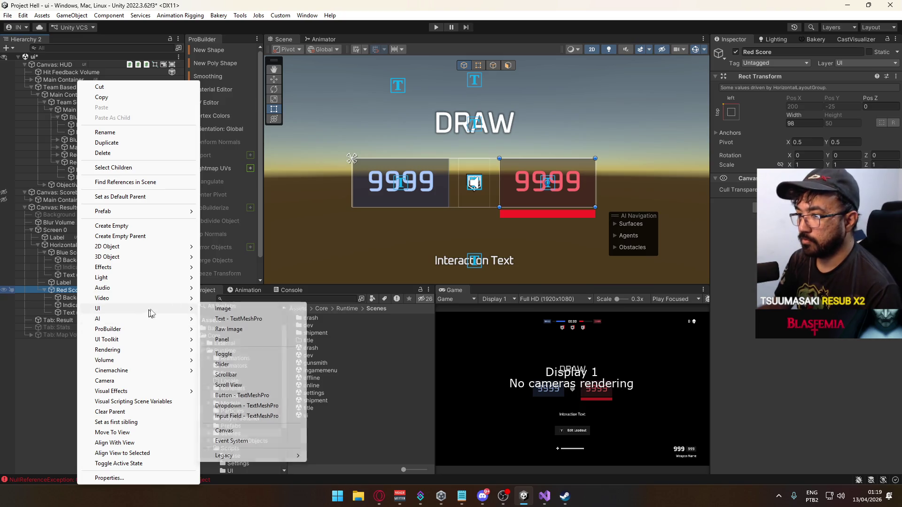
click(230, 308)
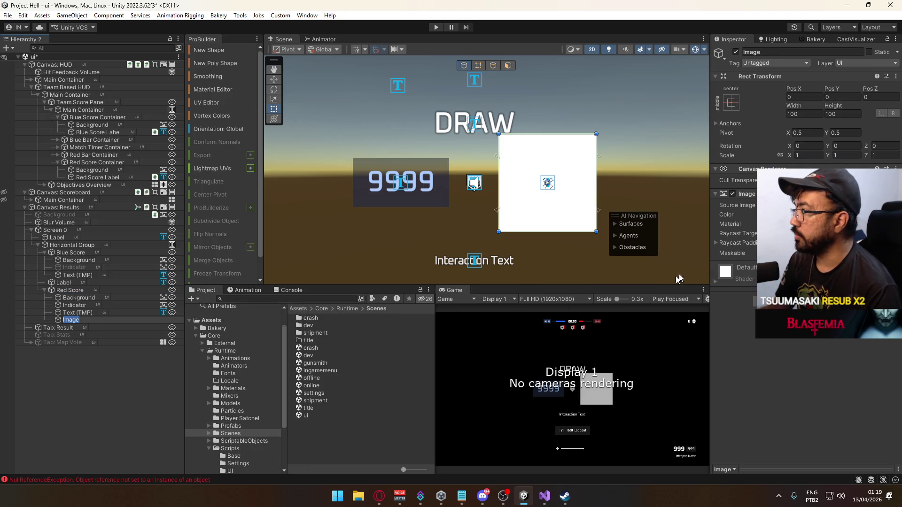
click(737, 105)
click(824, 238)
click(805, 97)
click(804, 114)
text(0)
click(842, 114)
text(0)
click(843, 96)
text(0)
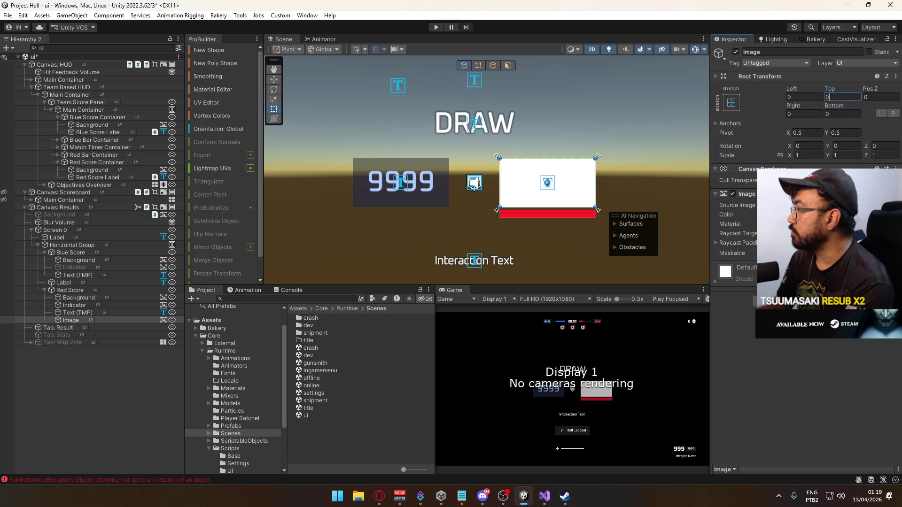
Give the new image the border sprite as Source Image and tint it light red FF7B7B.
click(891, 205)
text(border)
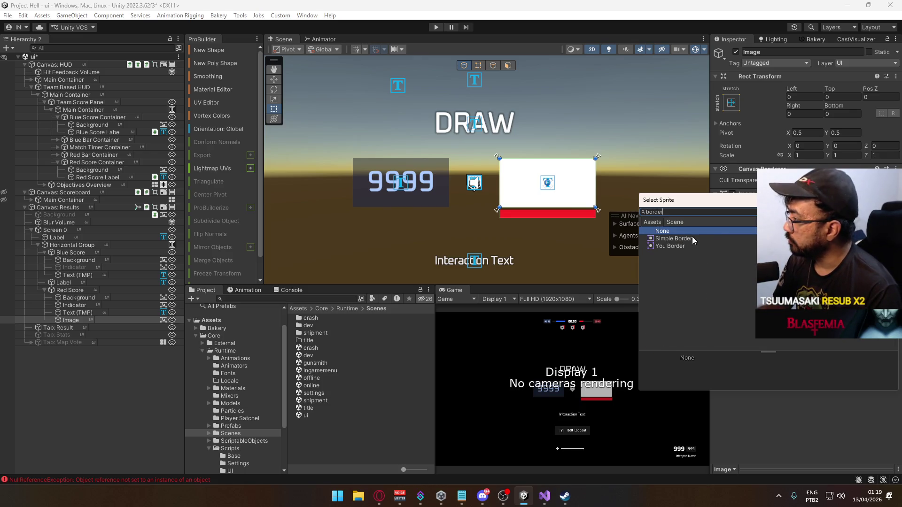
double_click(692, 238)
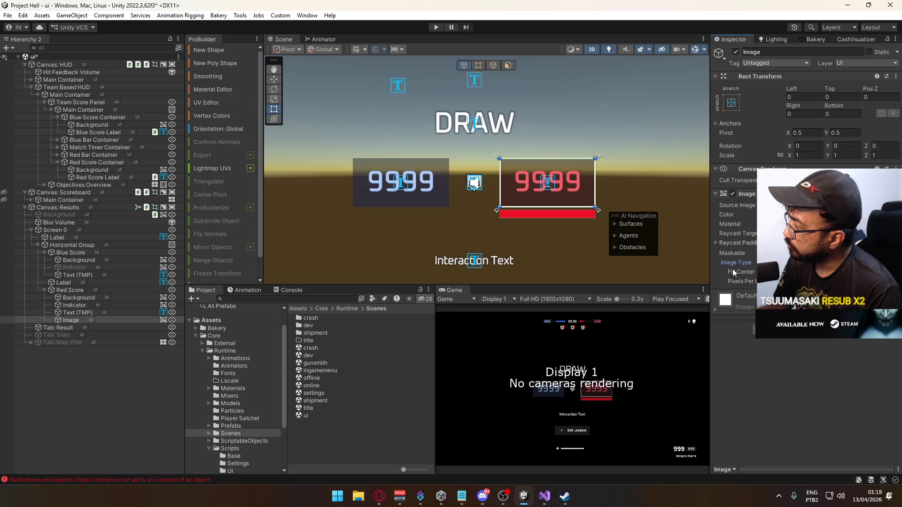
scroll(601, 224, up, 2)
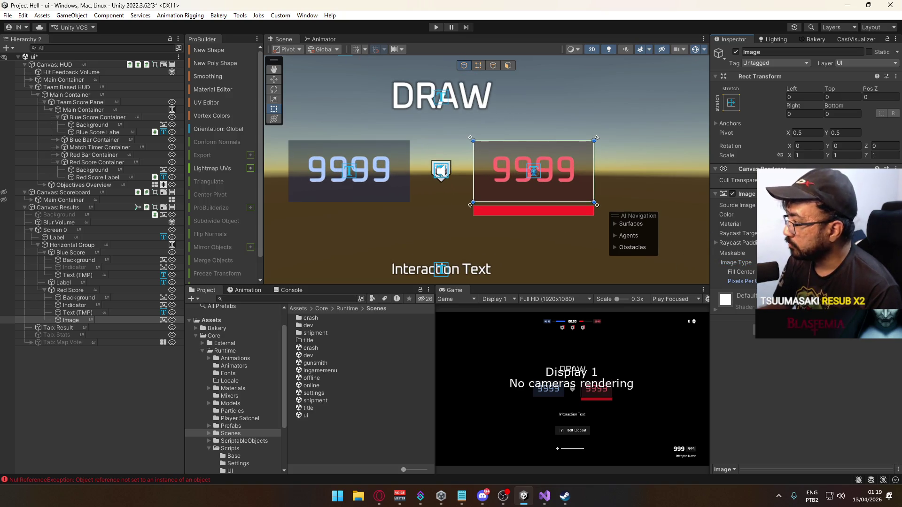
click(799, 215)
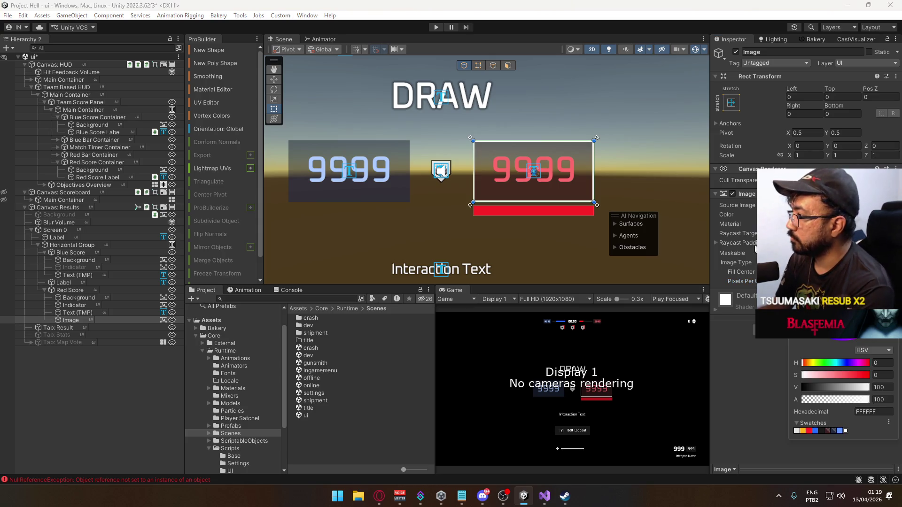
click(809, 430)
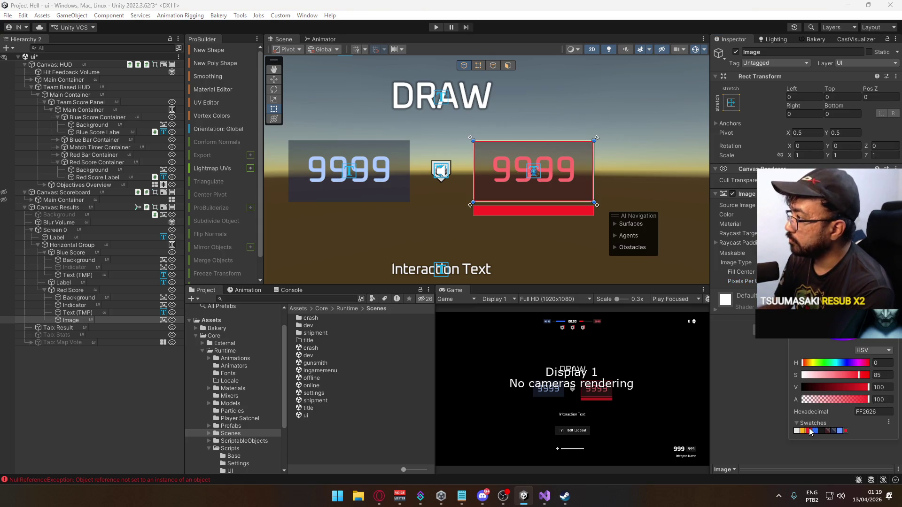
mouse_move(858, 375)
mouse_down()
mouse_move(827, 371)
mouse_move(837, 371)
mouse_up()
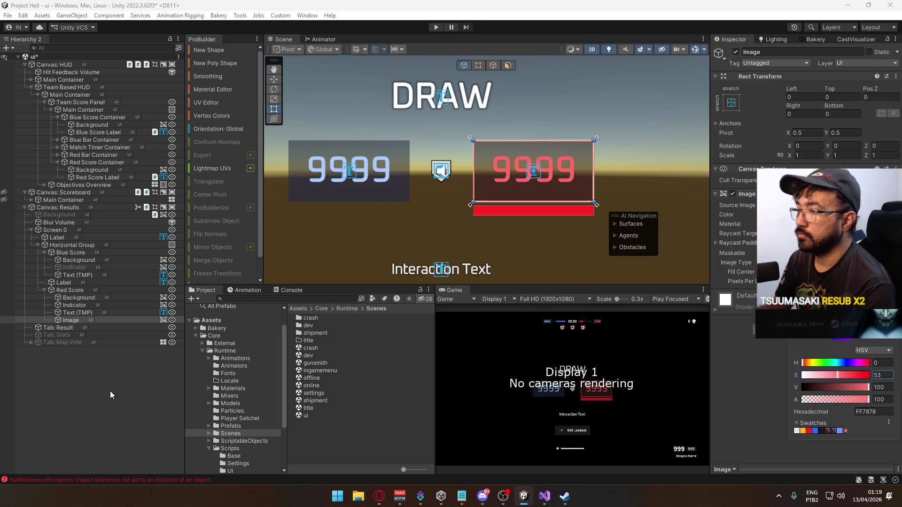
click(466, 255)
scroll(470, 234, down, 5)
scroll(510, 256, up, 5)
Try different red saturation, darkness and alpha values on the border image's colour.
key(t)
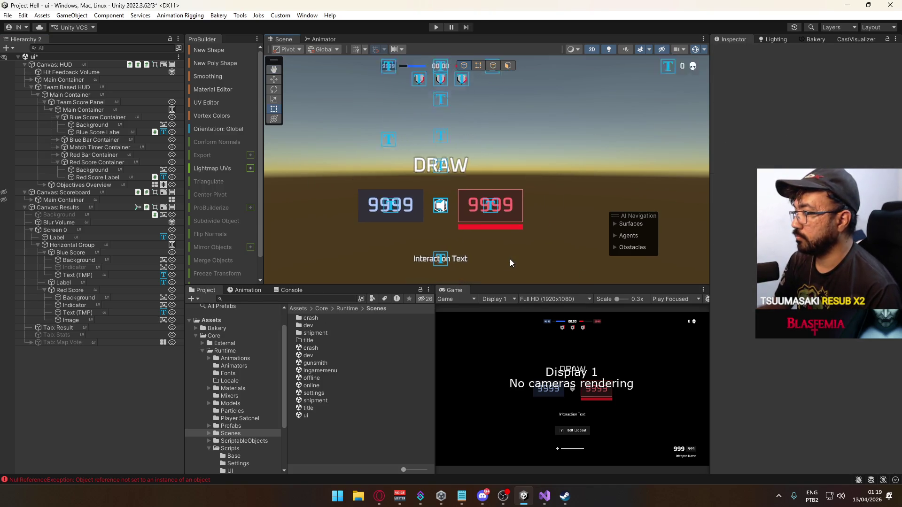
click(488, 197)
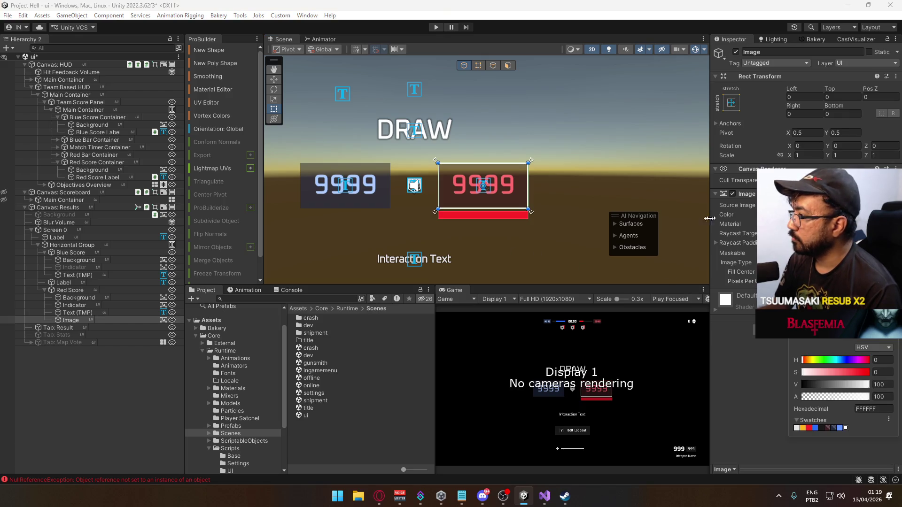
drag(835, 373, 870, 369)
text(85)
click(125, 410)
scroll(470, 221, up, 2)
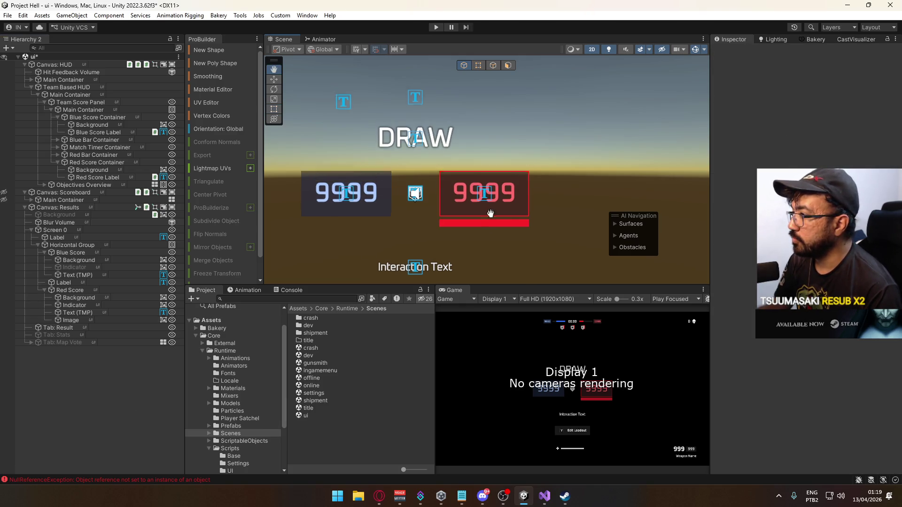
click(467, 216)
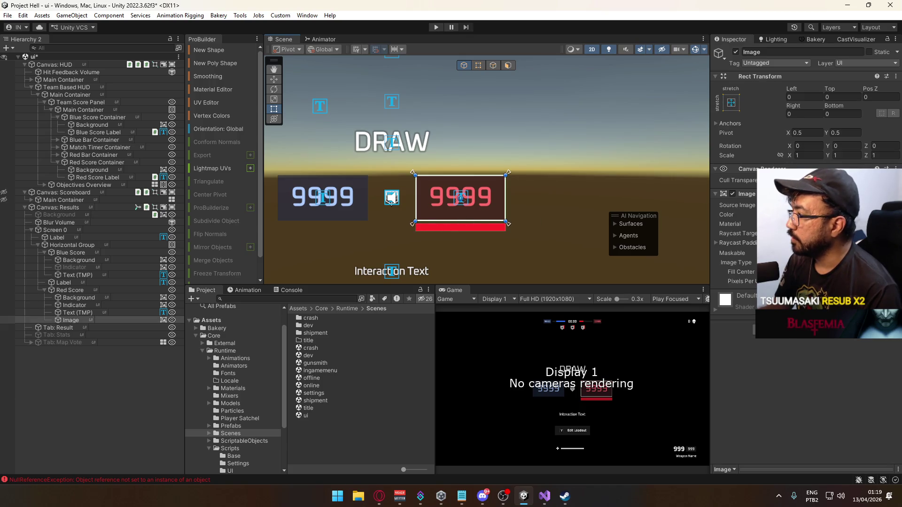
mouse_move(840, 372)
mouse_down()
mouse_move(856, 374)
mouse_move(814, 388)
mouse_move(832, 383)
mouse_move(789, 383)
mouse_move(865, 382)
mouse_move(864, 374)
mouse_move(834, 385)
mouse_up()
scroll(481, 184, up, 6)
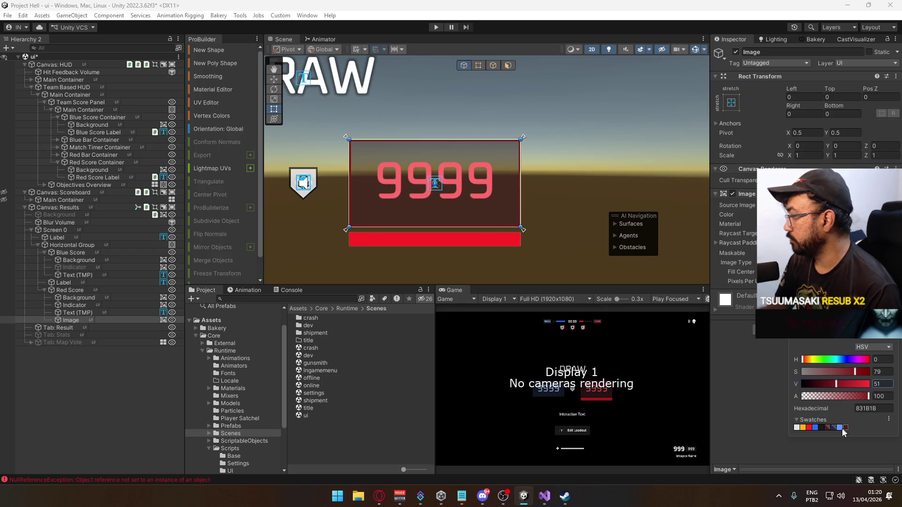
click(828, 428)
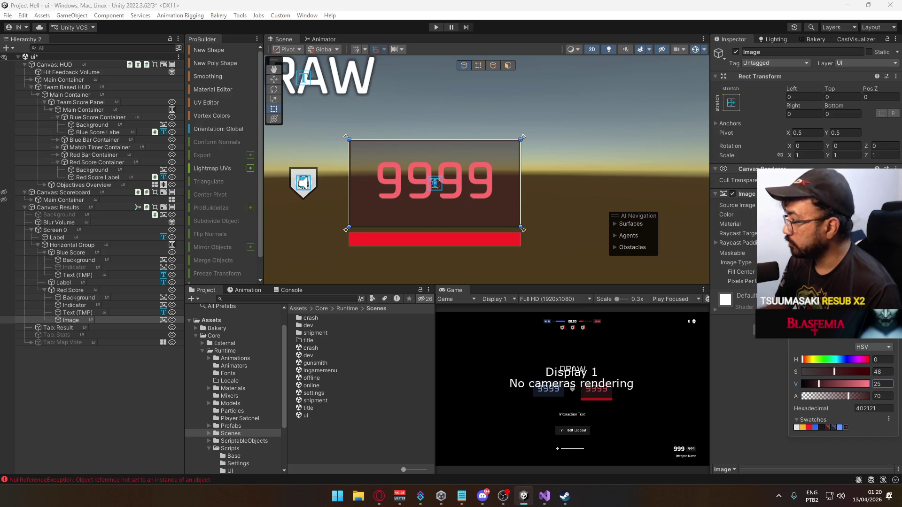
drag(821, 386, 868, 384)
Delete the border Image from Red Score, leaving Background, Indicator and Text (TMP).
click(106, 313)
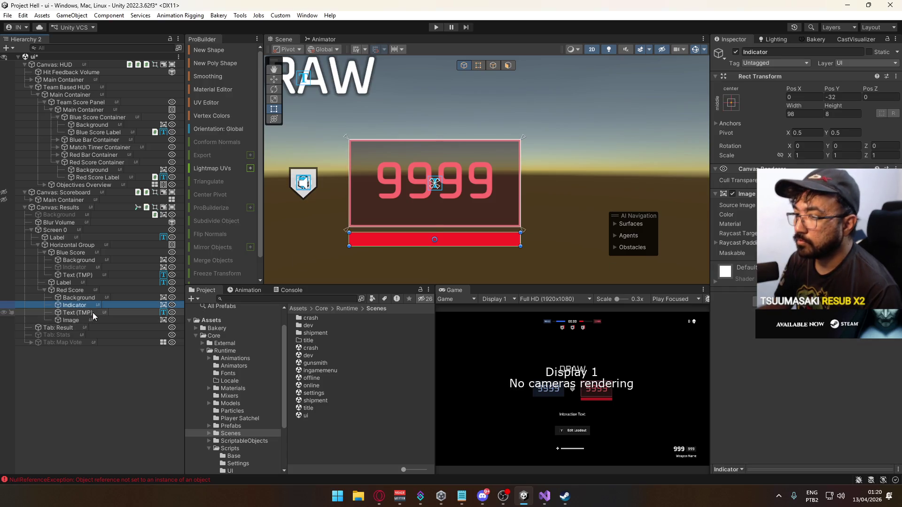
scroll(489, 234, down, 1)
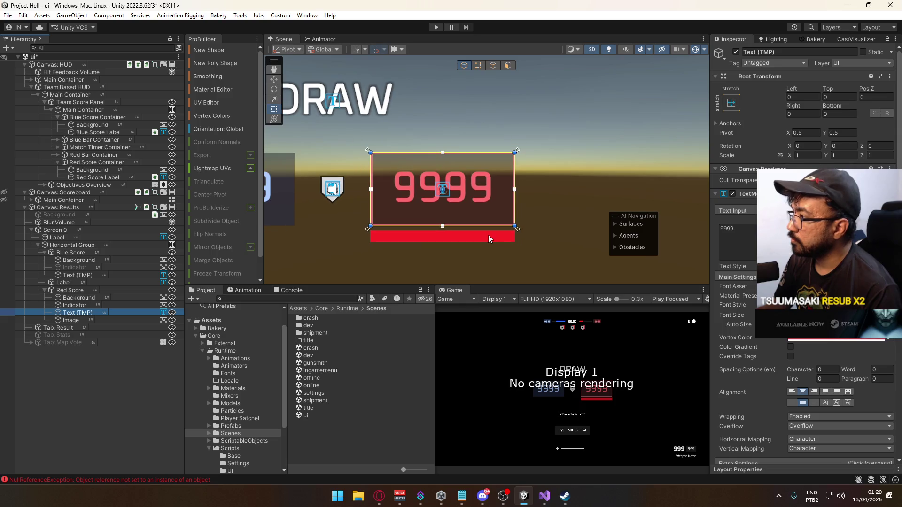
click(488, 235)
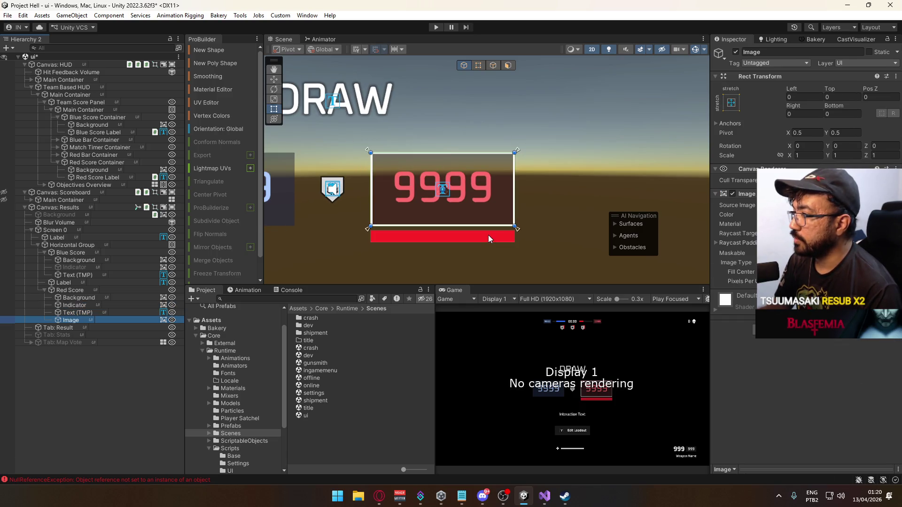
key(ctrl+z)
key(ctrl+z)
key(ctrl+z)
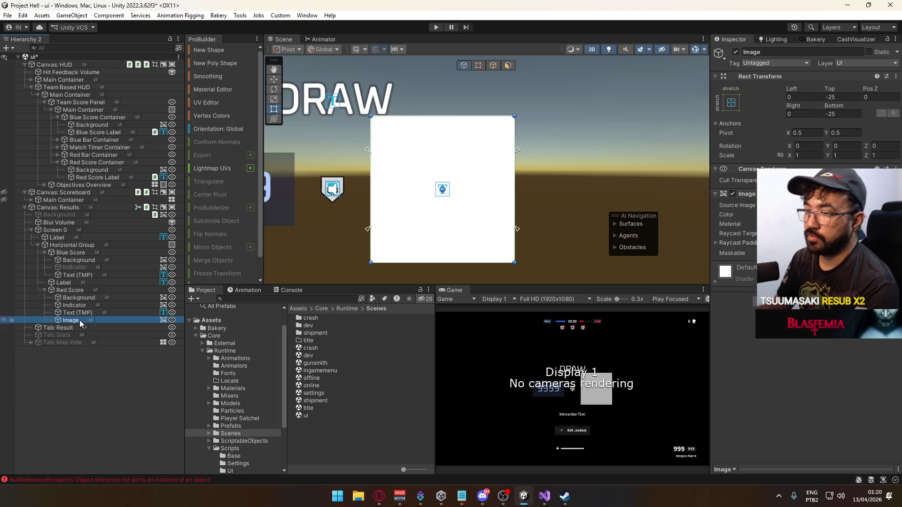
key(Delete)
scroll(479, 230, down, 3)
mouse_move(476, 219)
mouse_down()
mouse_move(541, 160)
mouse_move(528, 187)
mouse_up()
scroll(527, 186, up, 5)
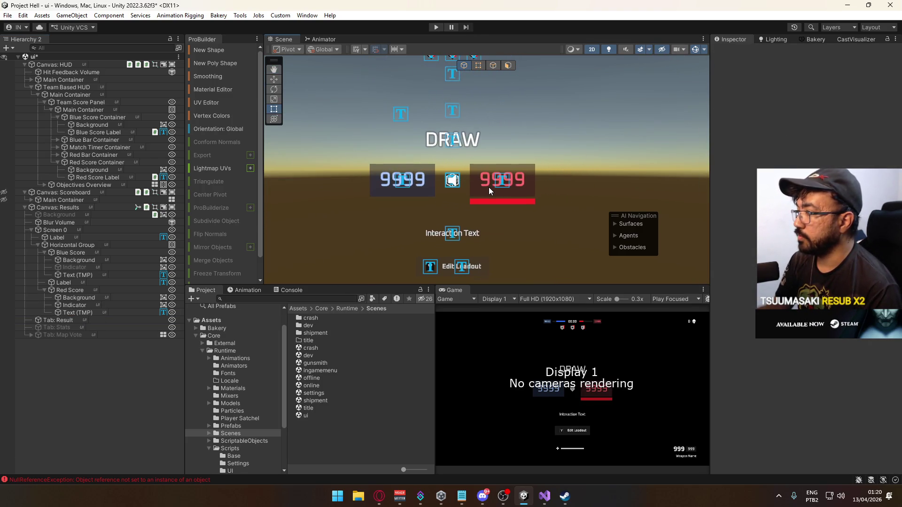
Rename the score Text (TMP) objects to Red Score Label and Blue Score Label.
key(t)
scroll(489, 202, up, 2)
mouse_move(431, 180)
mouse_down()
mouse_move(426, 204)
mouse_move(458, 196)
mouse_up()
click(91, 302)
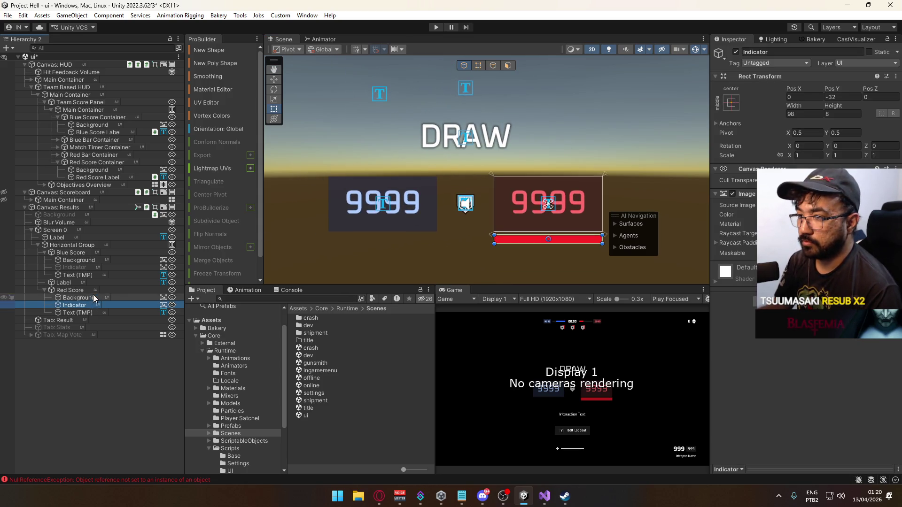
click(85, 314)
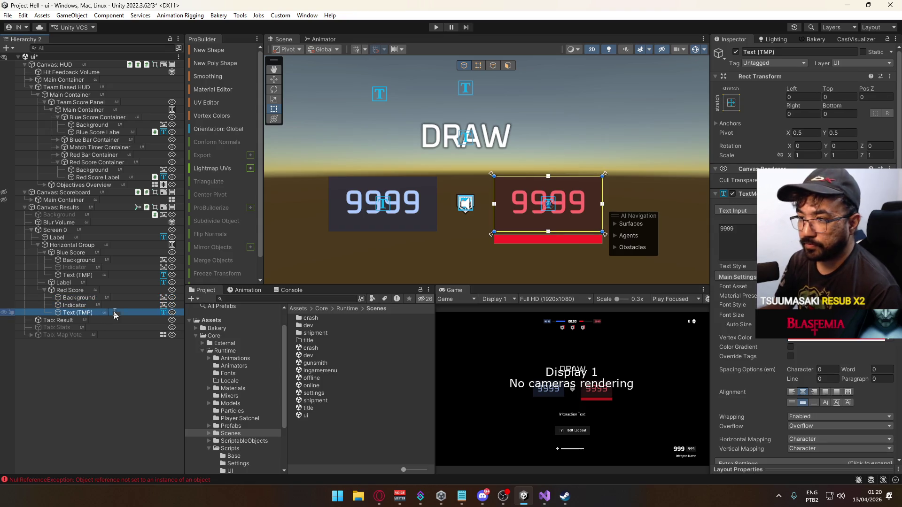
key(F2)
text(Red Score Label)
key(Return)
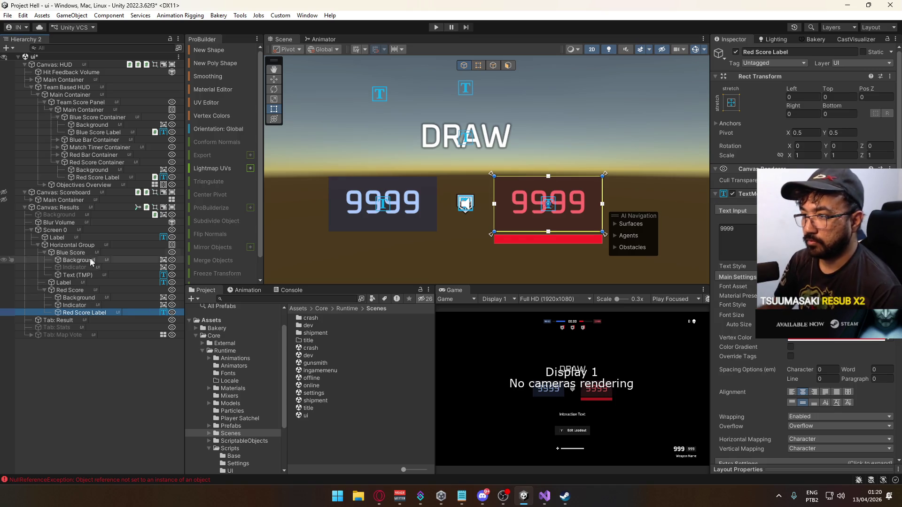
click(81, 276)
key(F2)
text(Blue Score L)
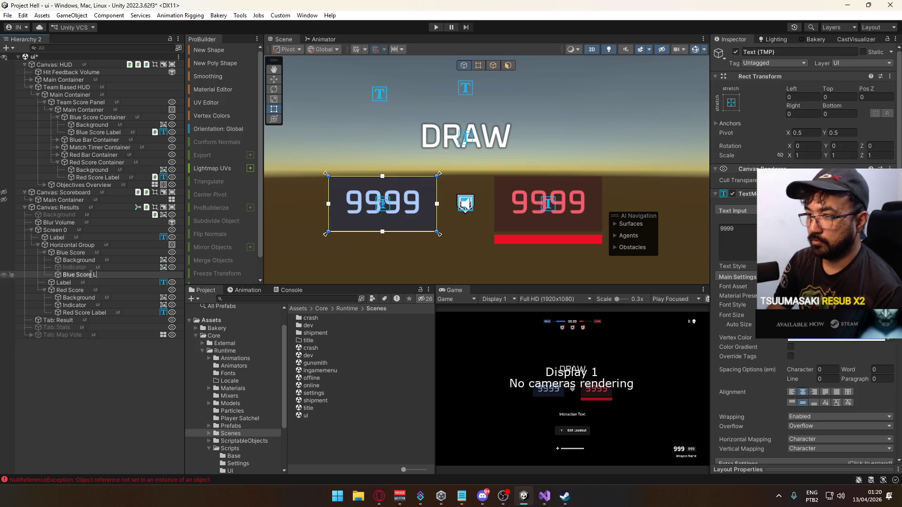
text(abel)
key(Return)
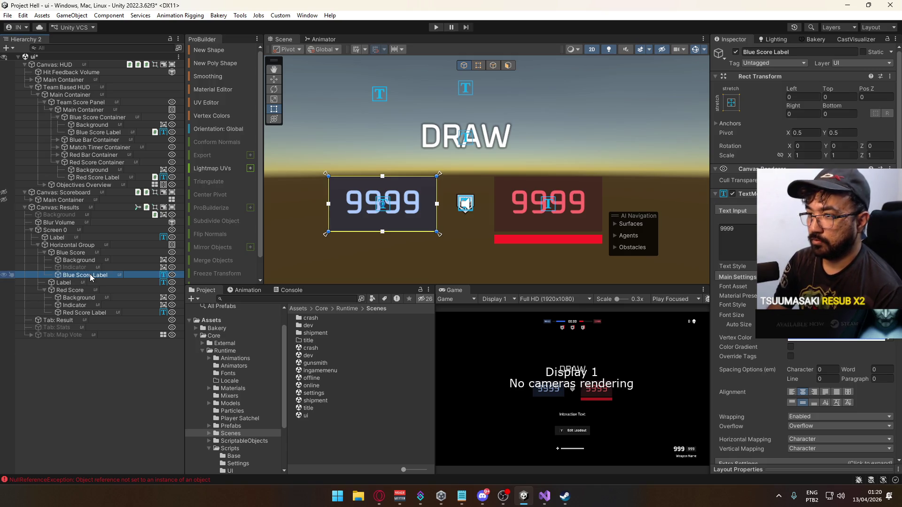
Rename Red Score to Red Score Container.
click(85, 290)
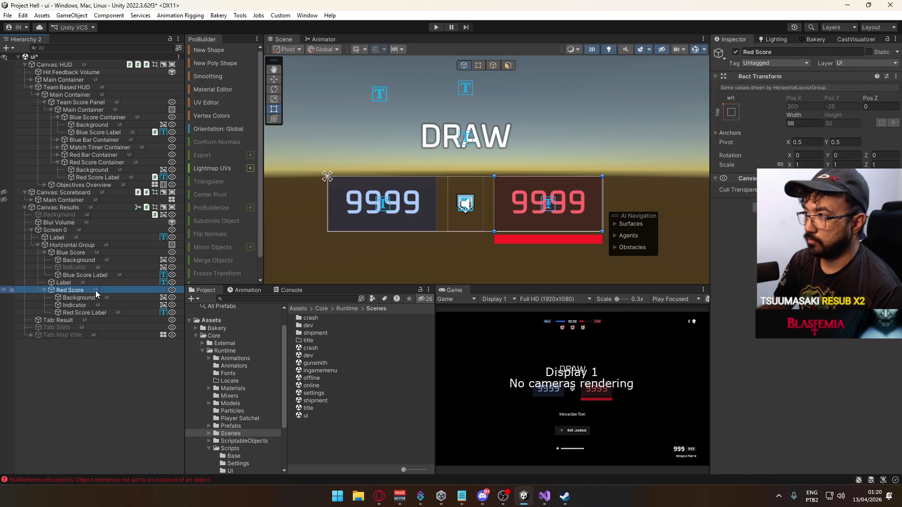
key(F2)
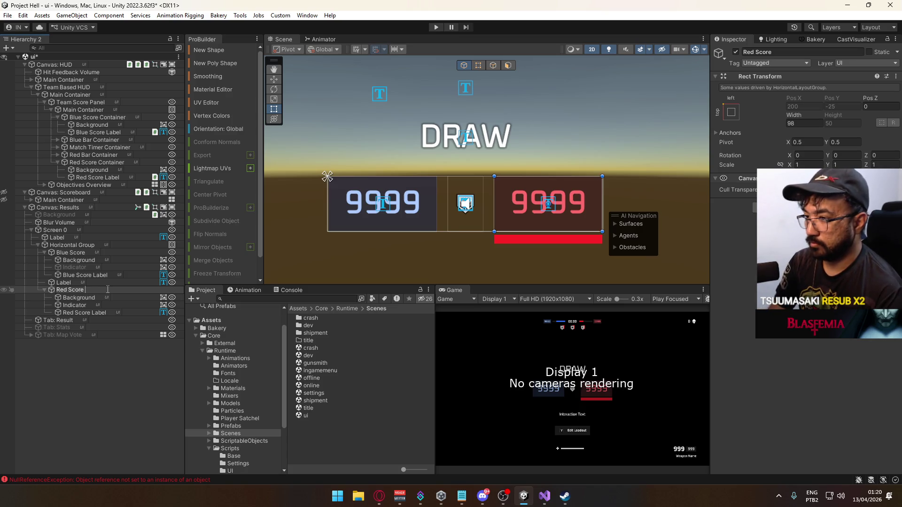
text(Container)
key(Return)
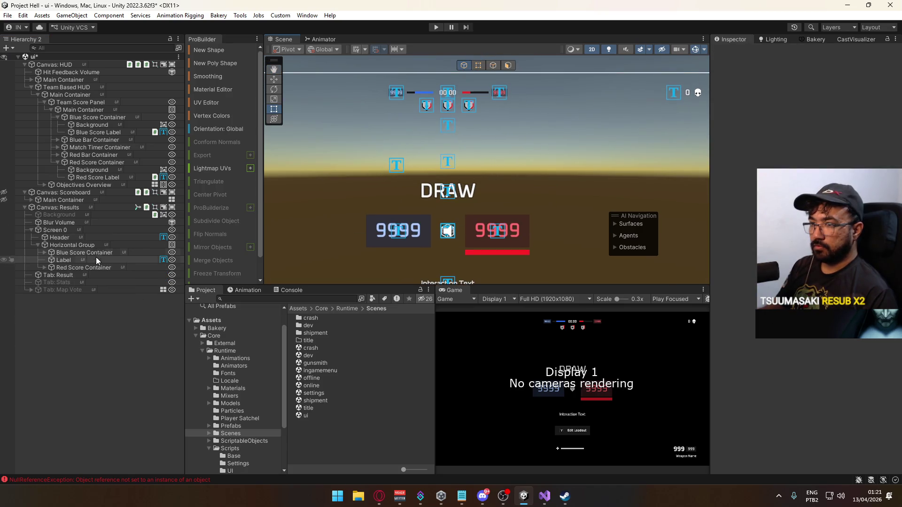
Deactivate the Red Score Container's Indicator bar.
click(45, 268)
click(74, 282)
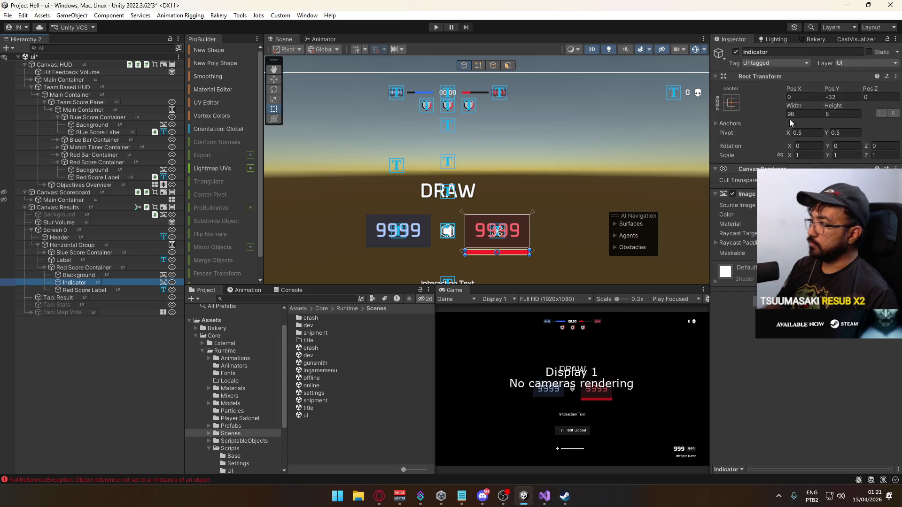
click(736, 51)
click(89, 275)
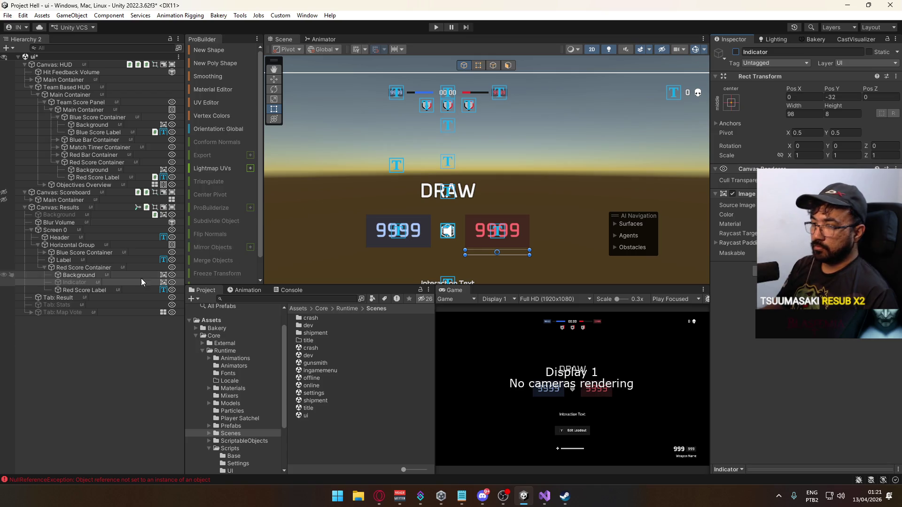
Clear the 9999 placeholder from both score labels and save the ui scene.
click(77, 288)
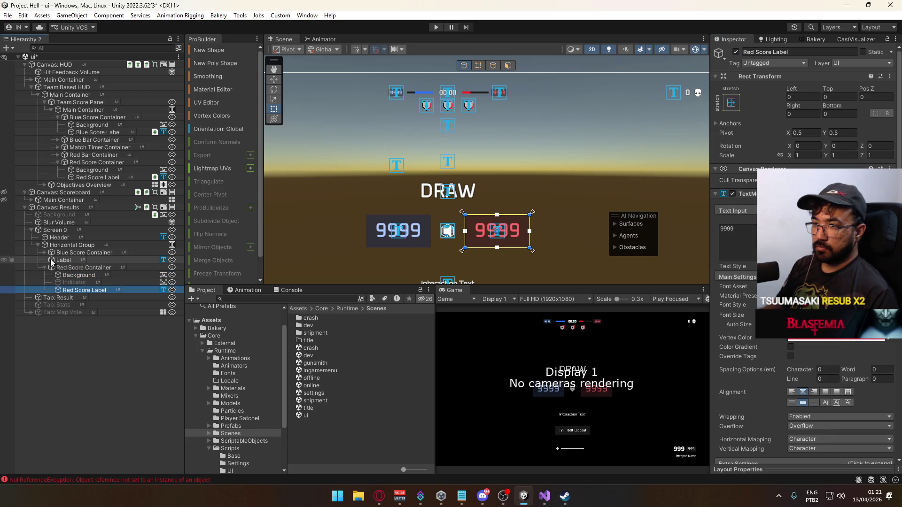
click(44, 253)
ctrl+click(88, 274)
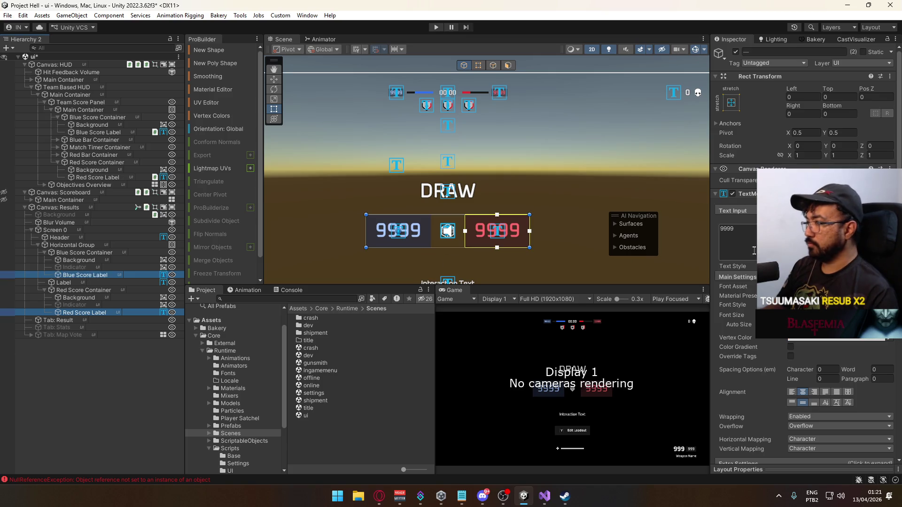
double_click(733, 229)
key(BackSpace)
click(76, 396)
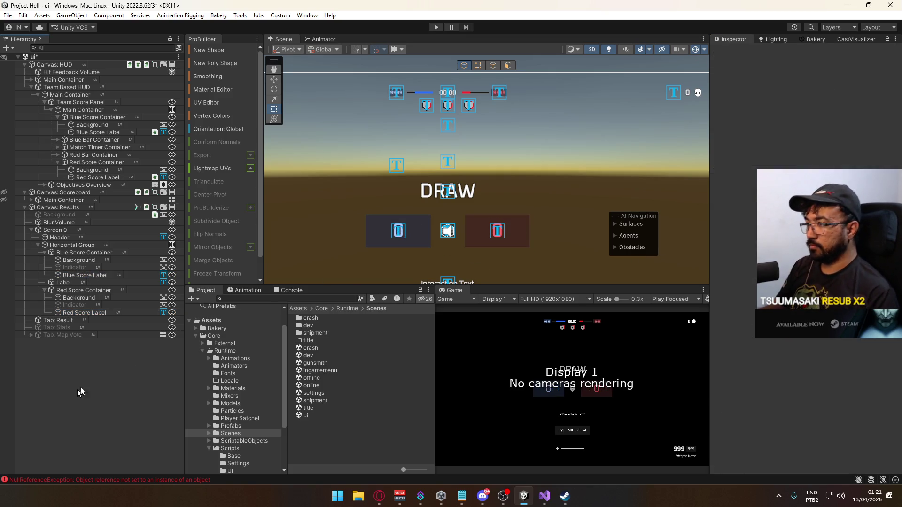
mouse_move(460, 237)
mouse_down()
mouse_move(506, 168)
mouse_move(498, 224)
mouse_move(470, 256)
mouse_move(488, 236)
mouse_move(492, 199)
mouse_move(484, 218)
mouse_move(490, 213)
mouse_up()
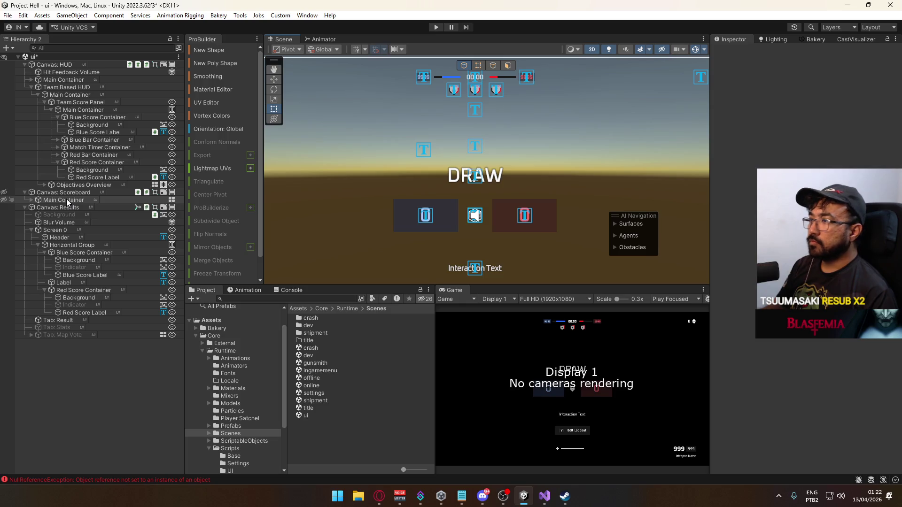
key(ctrl+s)
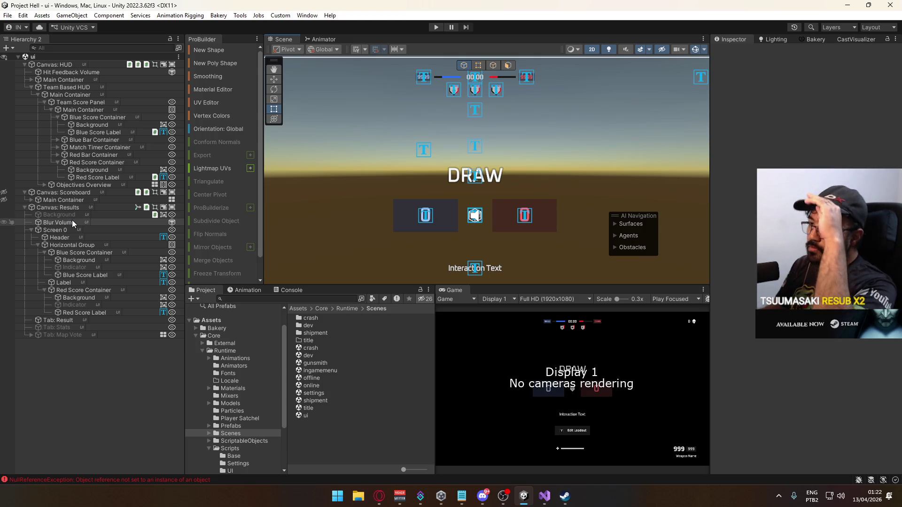
click(95, 281)
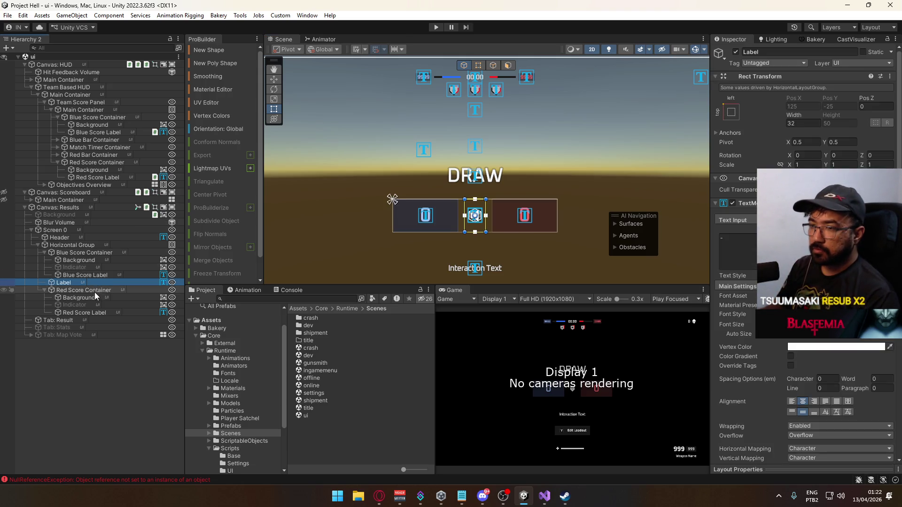
click(75, 253)
click(82, 238)
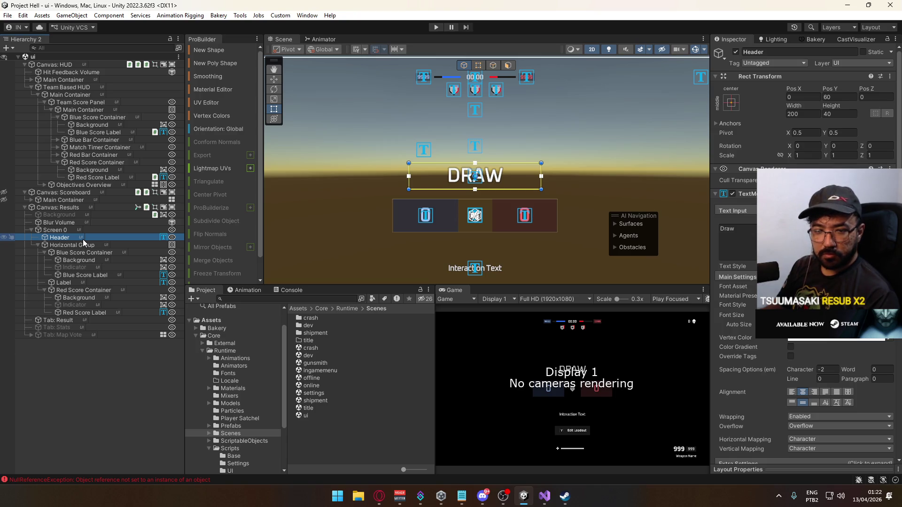
click(65, 231)
click(73, 231)
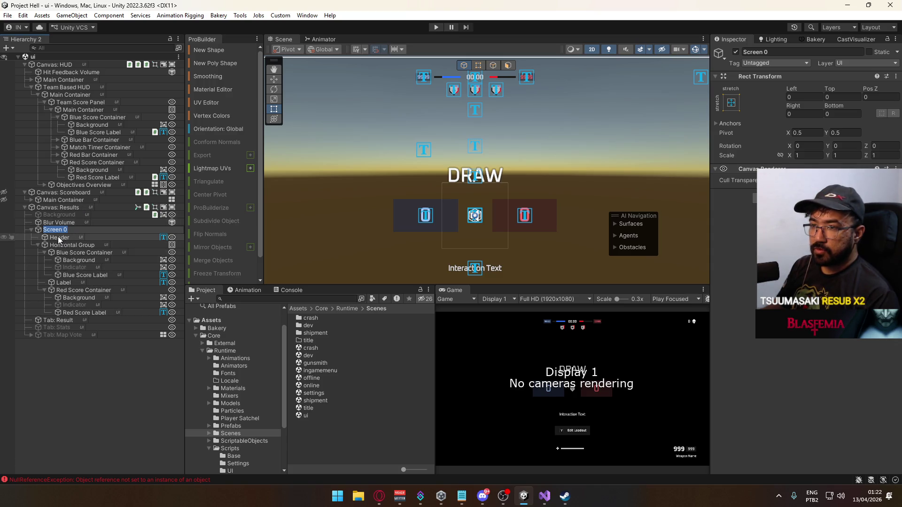
Move Header and Horizontal Group directly under Tab: Result, dropping the Screen 0 container.
click(58, 238)
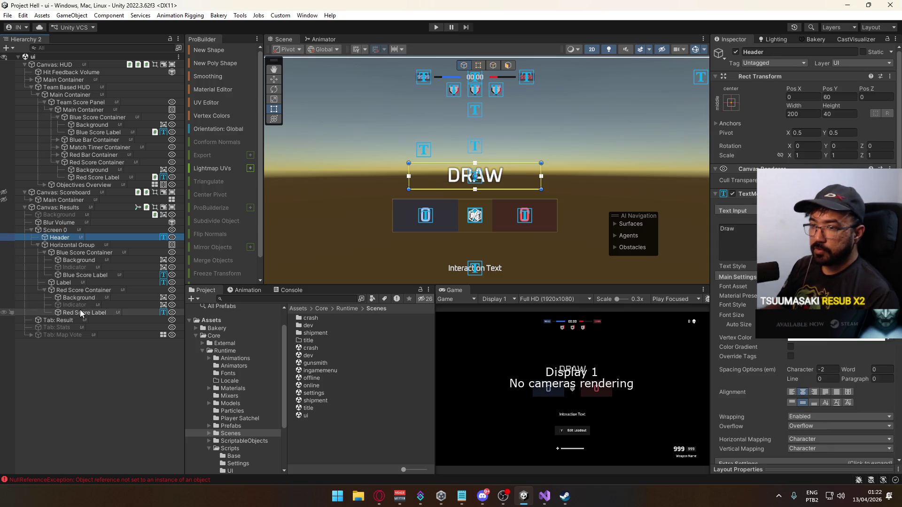
shift+click(79, 313)
drag(64, 241, 75, 320)
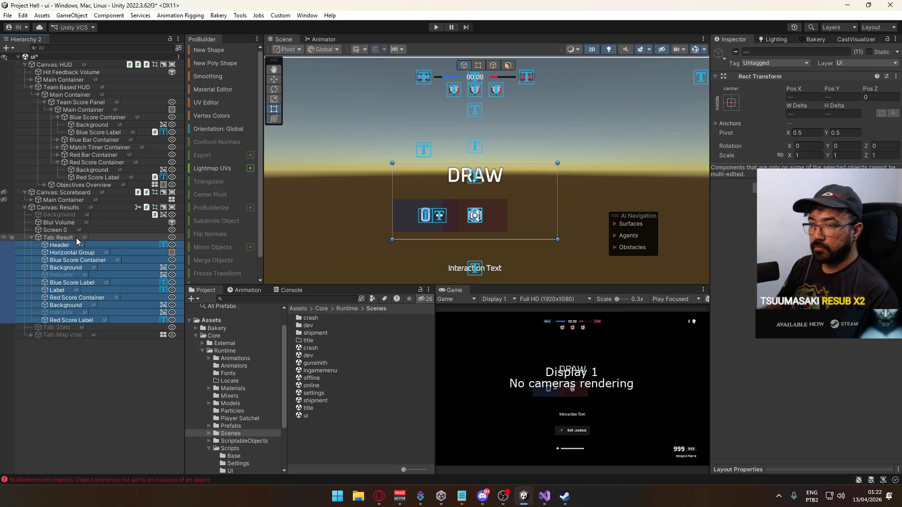
key(ctrl+z)
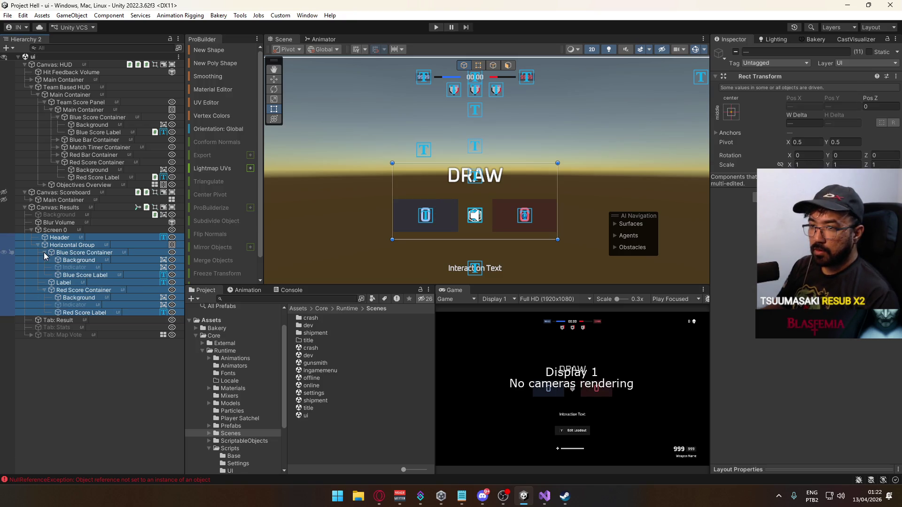
click(44, 252)
click(45, 267)
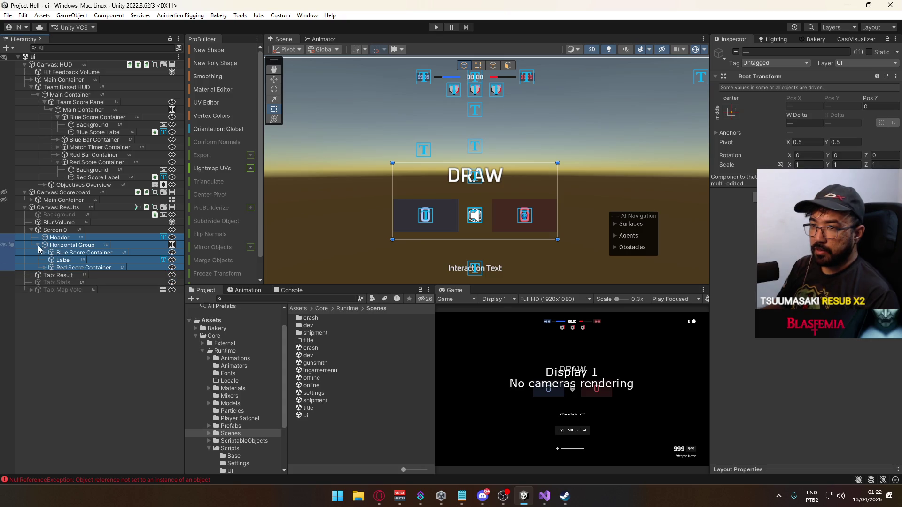
click(38, 246)
drag(58, 238, 67, 254)
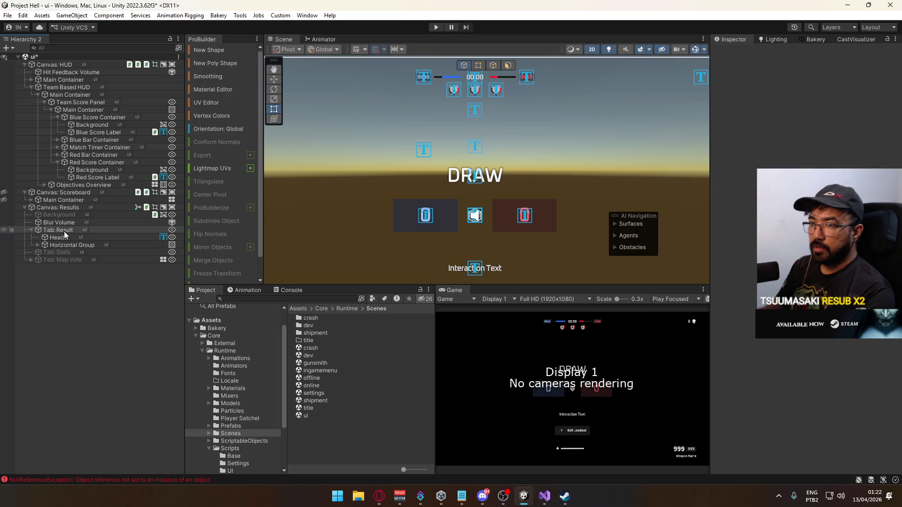
scroll(453, 220, down, 3)
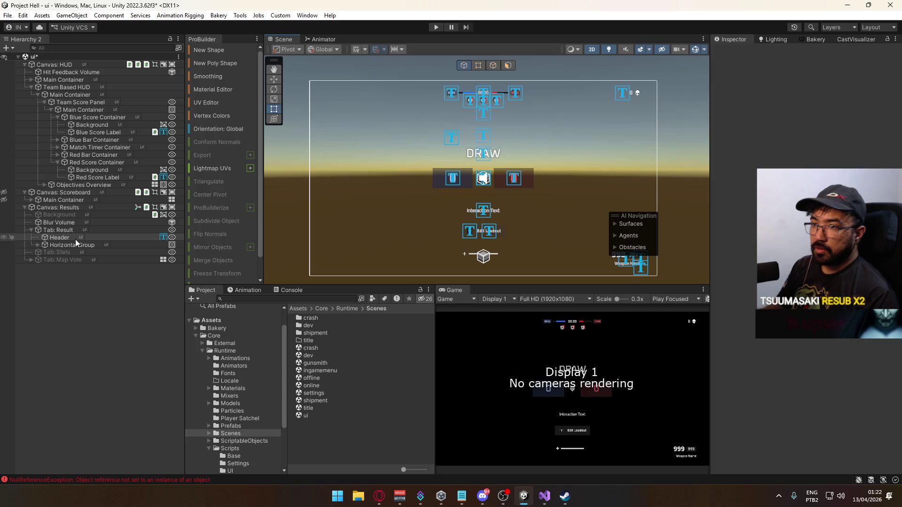
scroll(376, 237, up, 3)
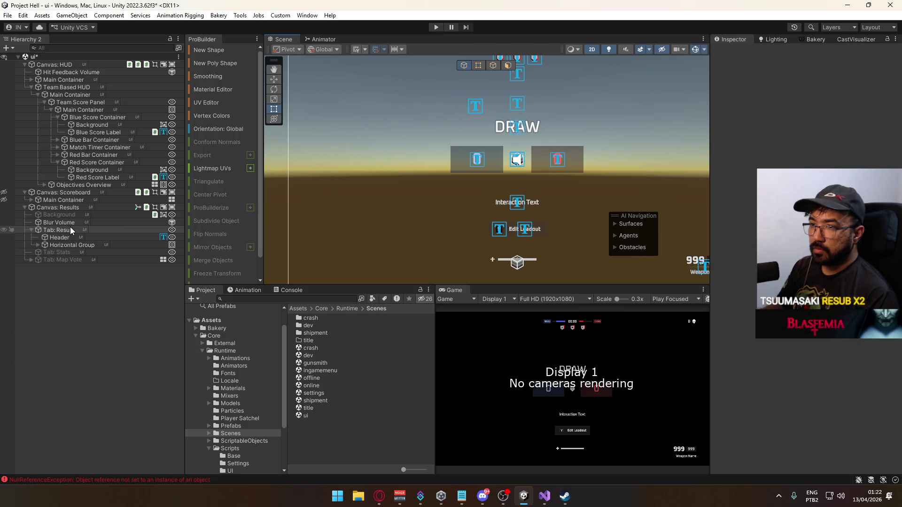
Activate the Results canvas Background object and collapse Red Score Container.
click(59, 215)
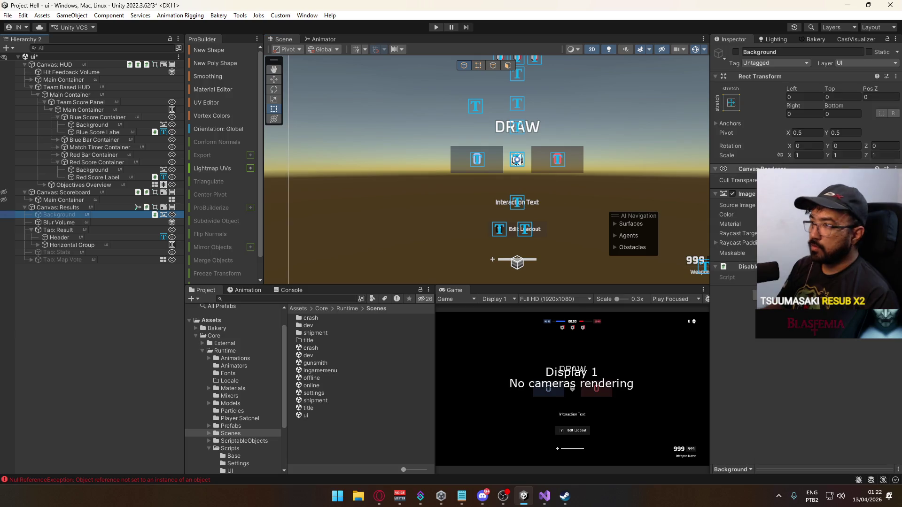
click(736, 51)
mouse_move(571, 199)
mouse_down()
mouse_move(509, 207)
mouse_move(461, 262)
mouse_move(459, 222)
mouse_up()
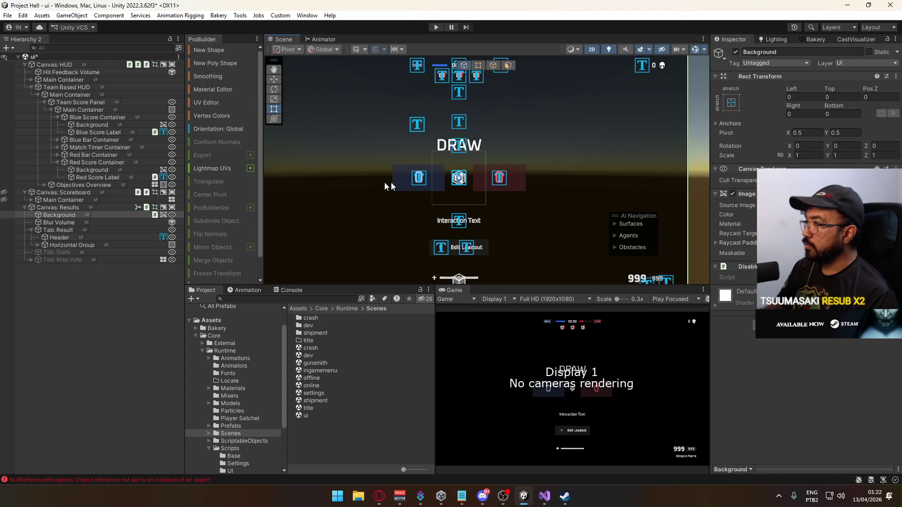
click(57, 162)
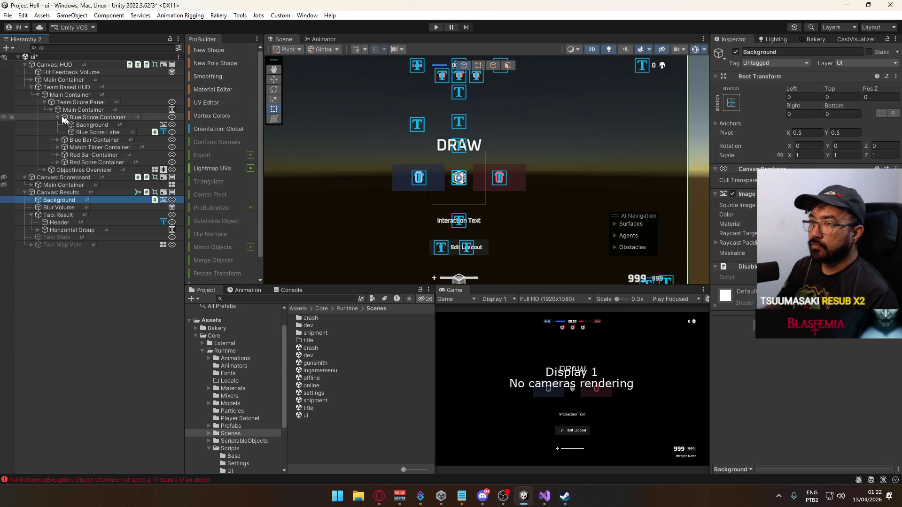
mouse_move(378, 199)
mouse_down()
mouse_move(413, 233)
mouse_move(399, 266)
mouse_move(417, 284)
mouse_up()
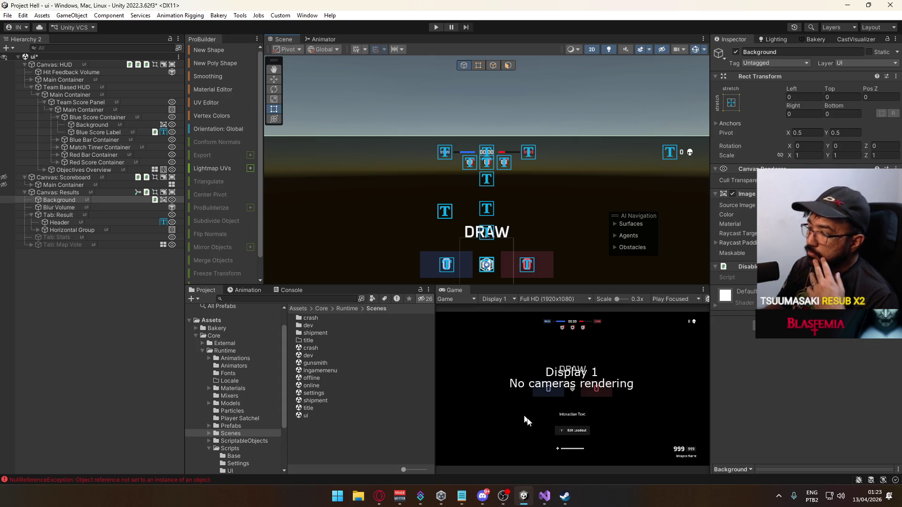
Bring Visual Studio forward and scroll MatchDirector.cs to the InternalEndMatch method.
click(547, 498)
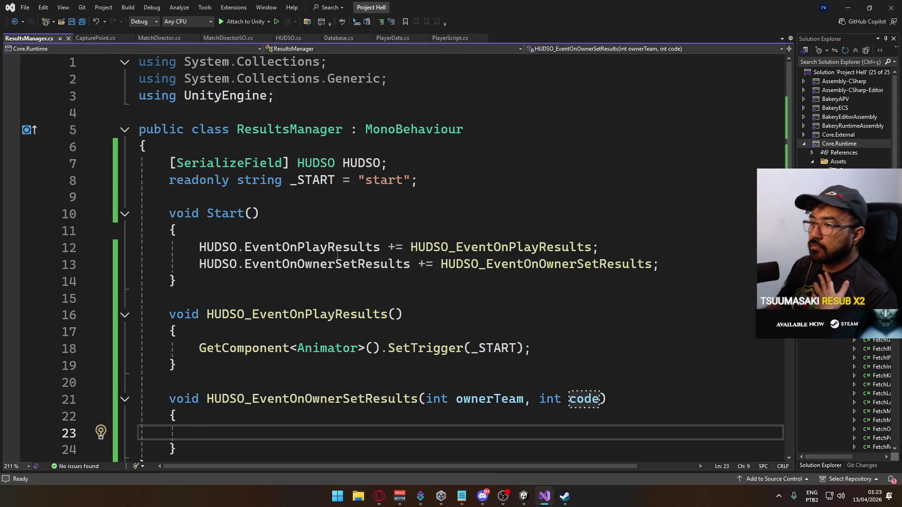
scroll(413, 272, down, 2)
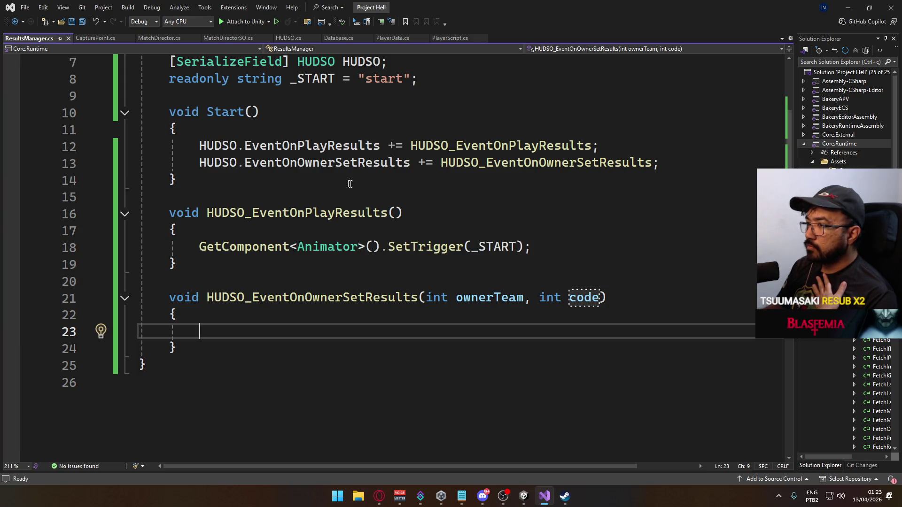
click(158, 41)
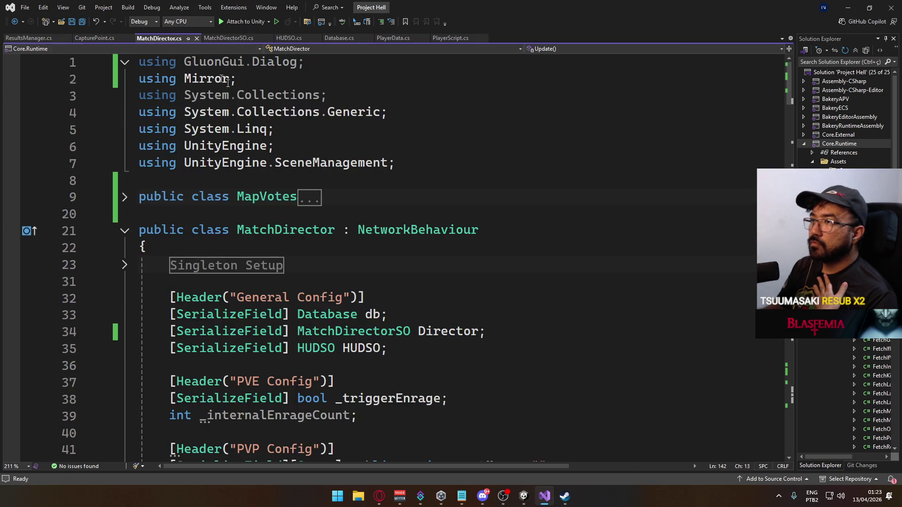
scroll(389, 265, down, 20)
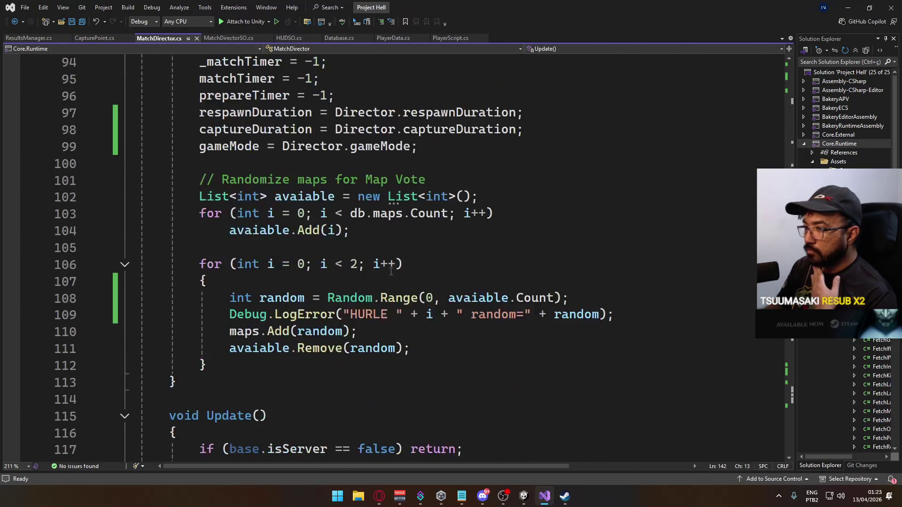
scroll(391, 271, down, 12)
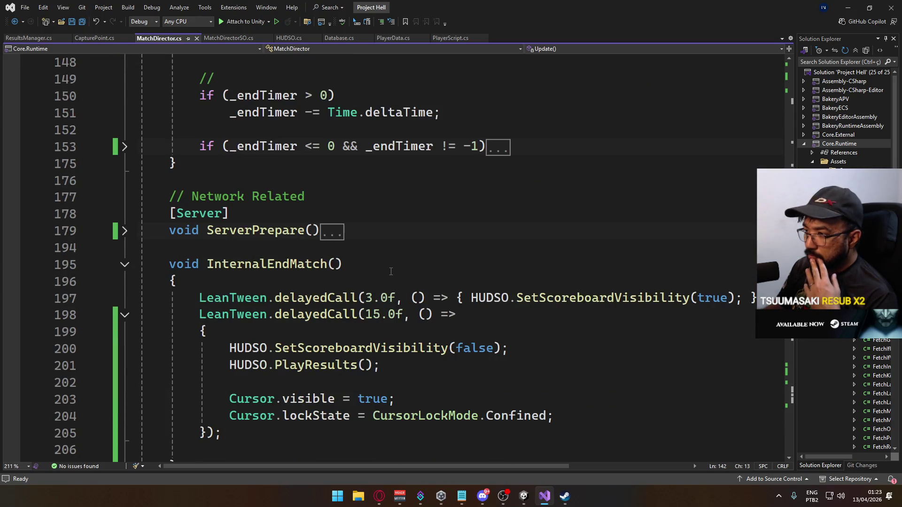
scroll(390, 271, down, 5)
scroll(391, 272, up, 3)
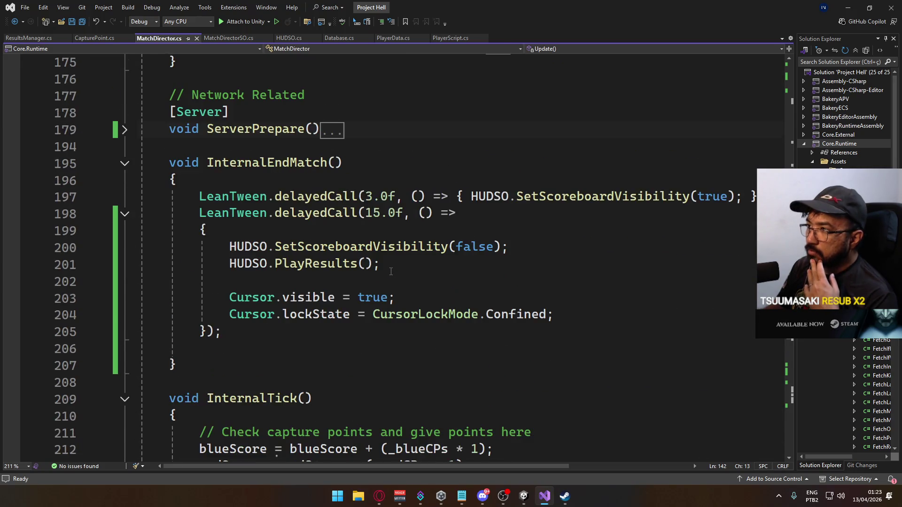
scroll(390, 272, down, 3)
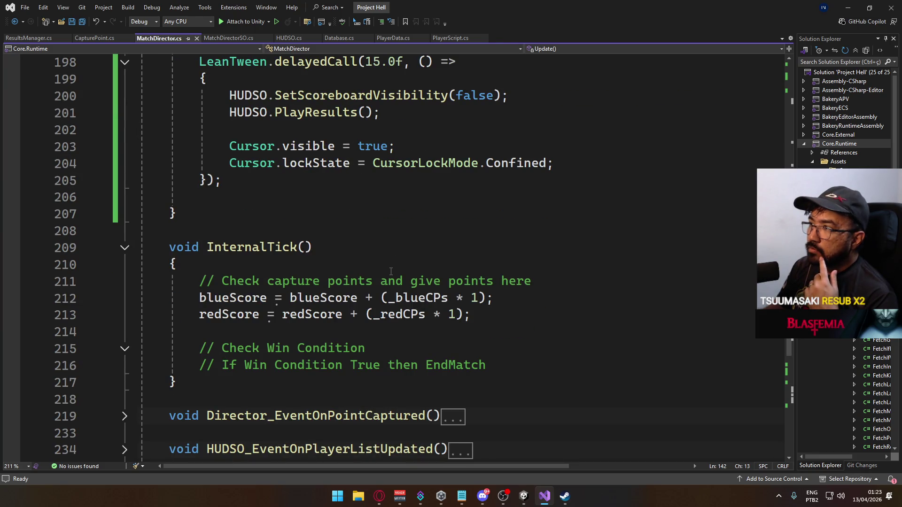
scroll(391, 272, up, 2)
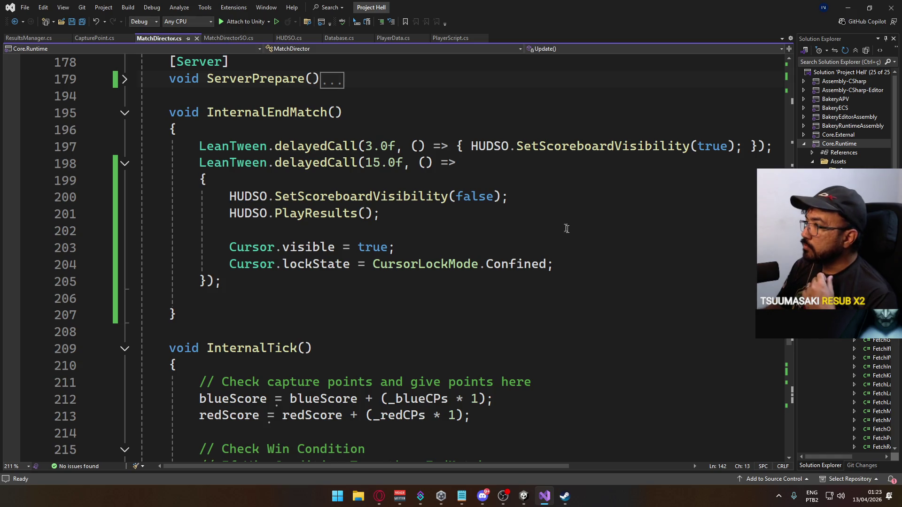
Split the 3.0f LeanTween lambda's braces and scoreboard call onto separate lines, with a blank line after it.
click(456, 148)
key(Return)
key(Right)
key(Right)
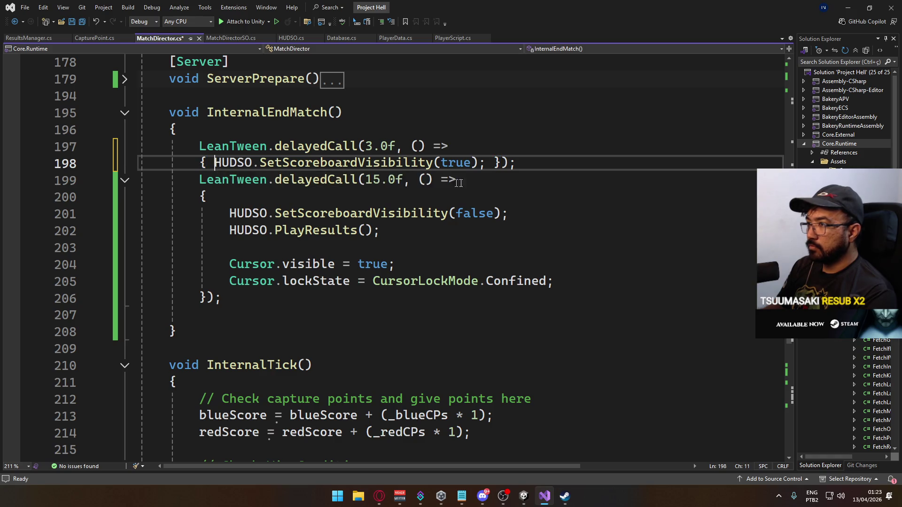
key(Return)
click(508, 180)
key(Return)
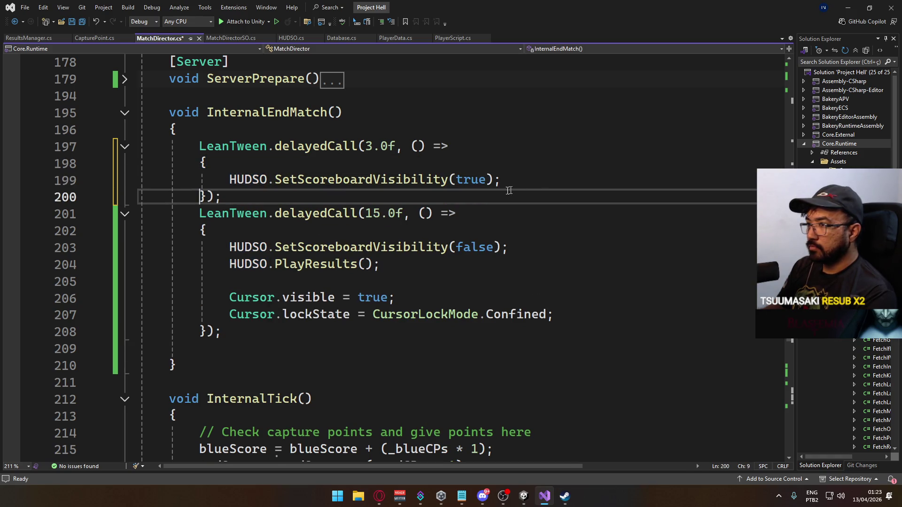
click(417, 201)
key(Return)
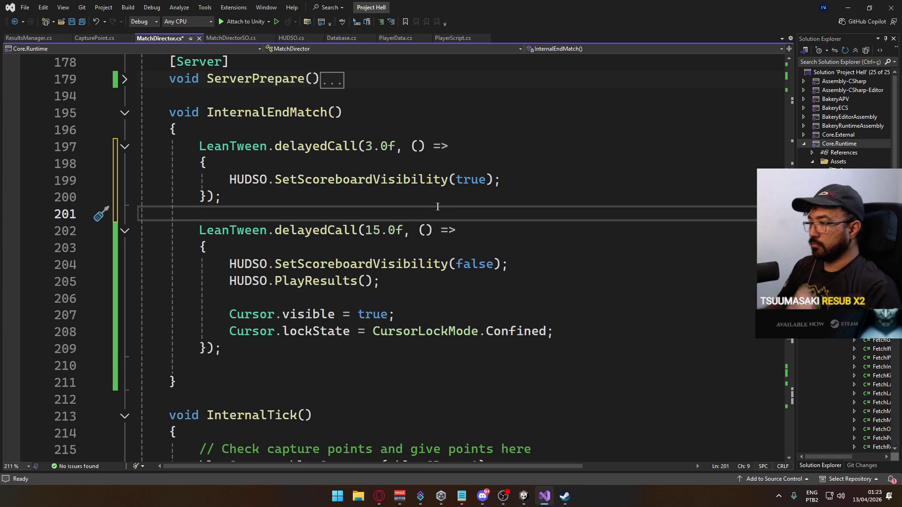
click(398, 126)
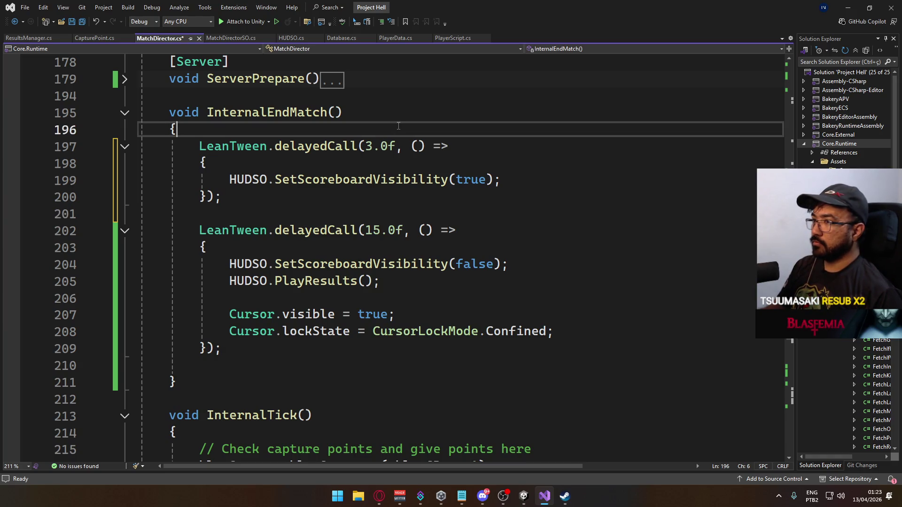
Insert HUDSO.SetHUDVisibility(false); at the top of InternalEndMatch.
key(Return)
key(Return)
key(Up)
text(HU)
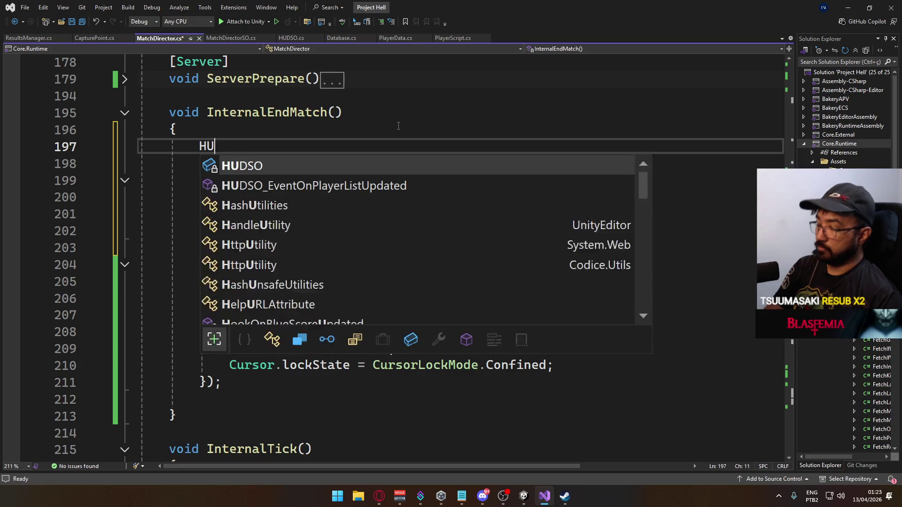
text(DSO.set)
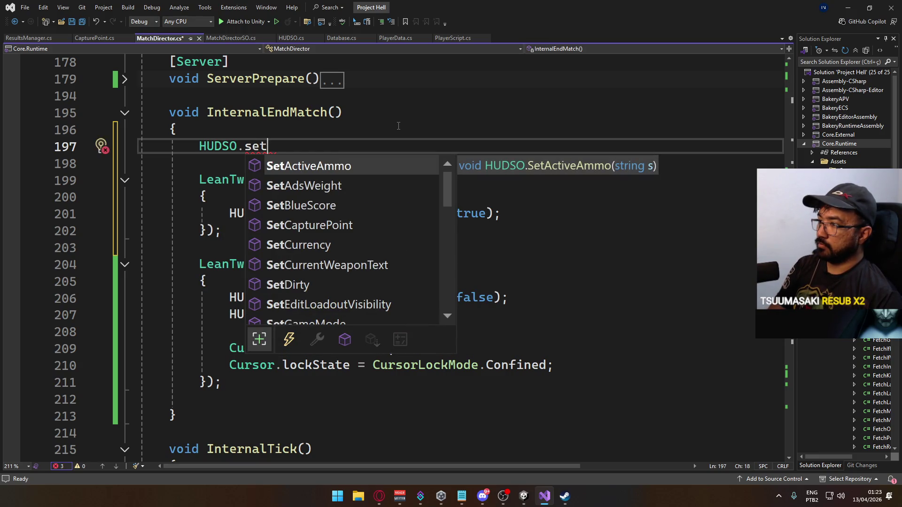
key(BackSpace)
key(BackSpace)
key(BackSpace)
text(SetHu)
key(Tab)
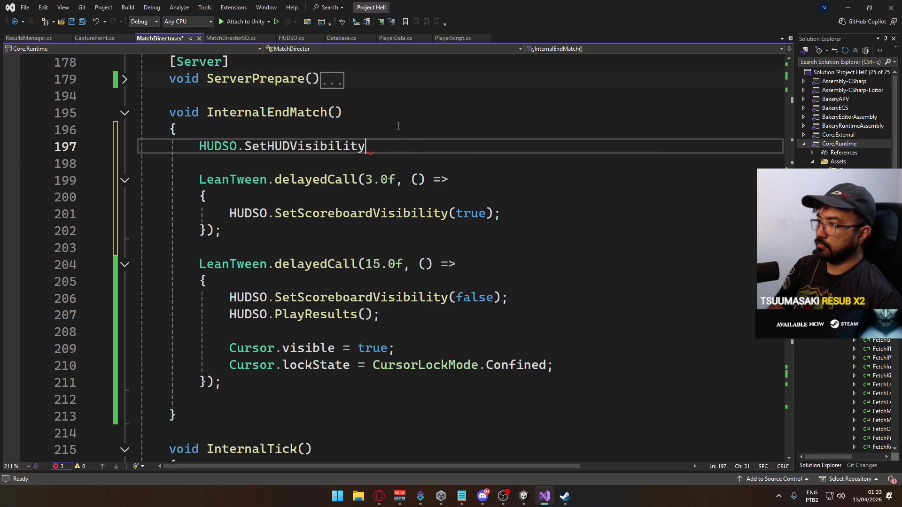
text((false);)
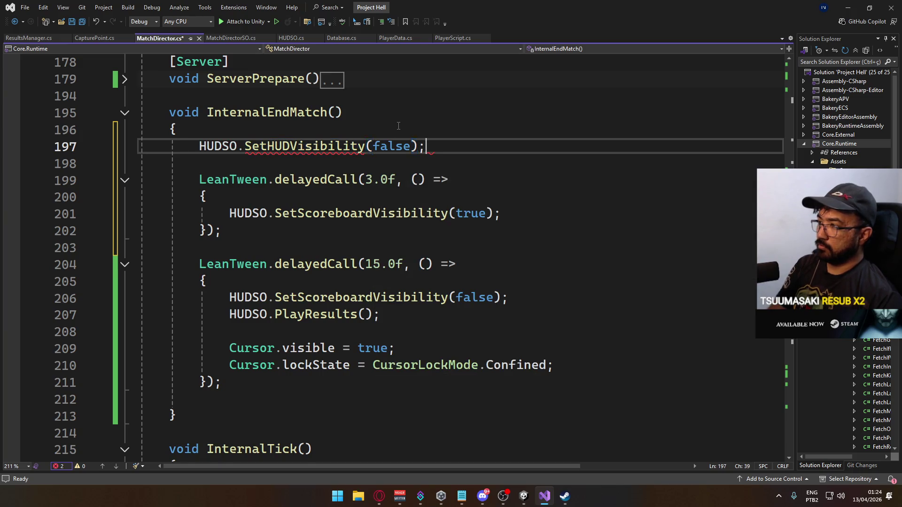
key(Return)
Add HUDSO.SetTeamHUDVisibility(false); below it and save MatchDirector.cs.
text(HUDSO.se)
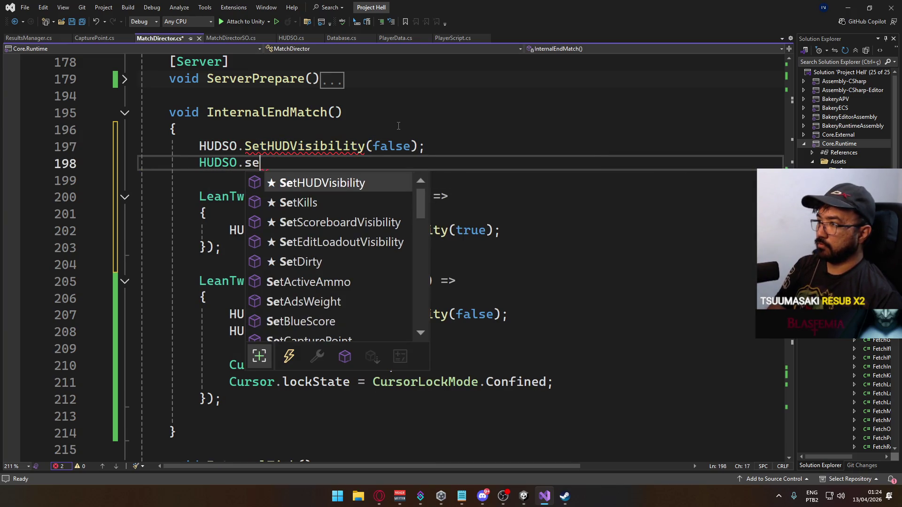
key(Tab)
key(BackSpace)
key(BackSpace)
key(BackSpace)
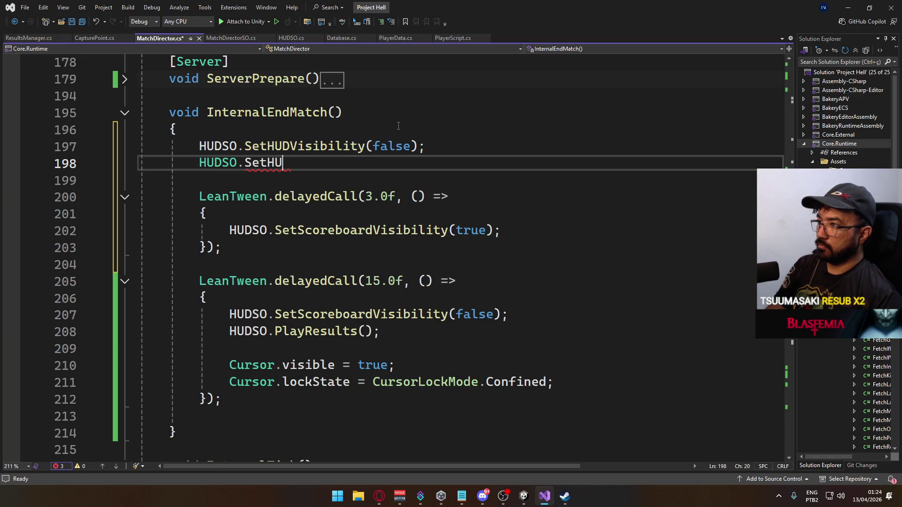
text(etT)
key(Tab)
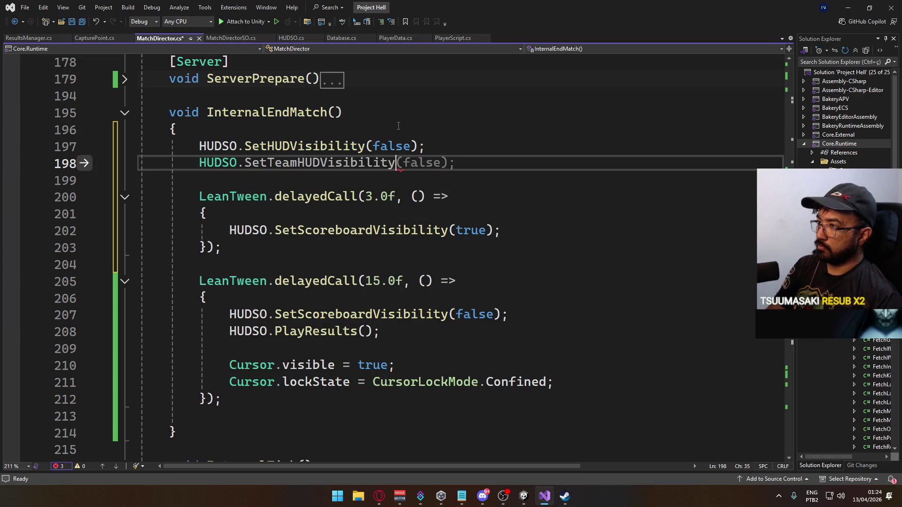
text((false);)
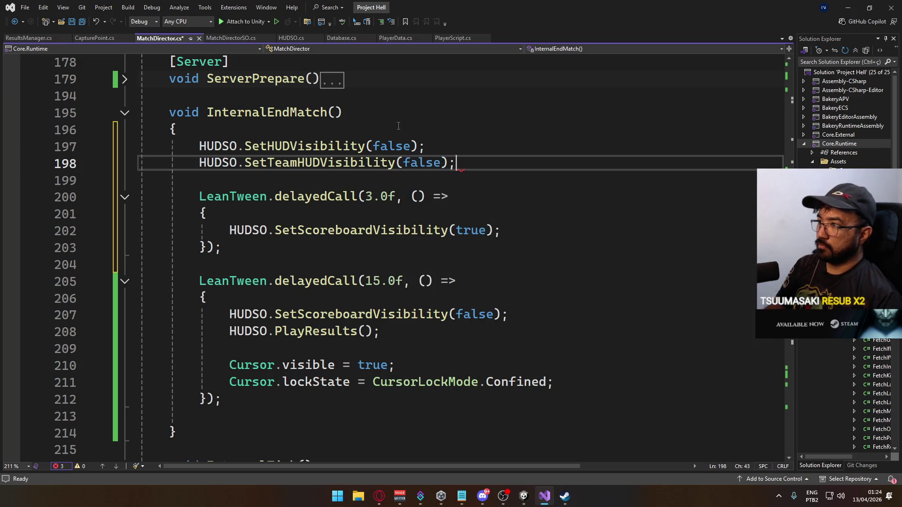
key(ctrl+s)
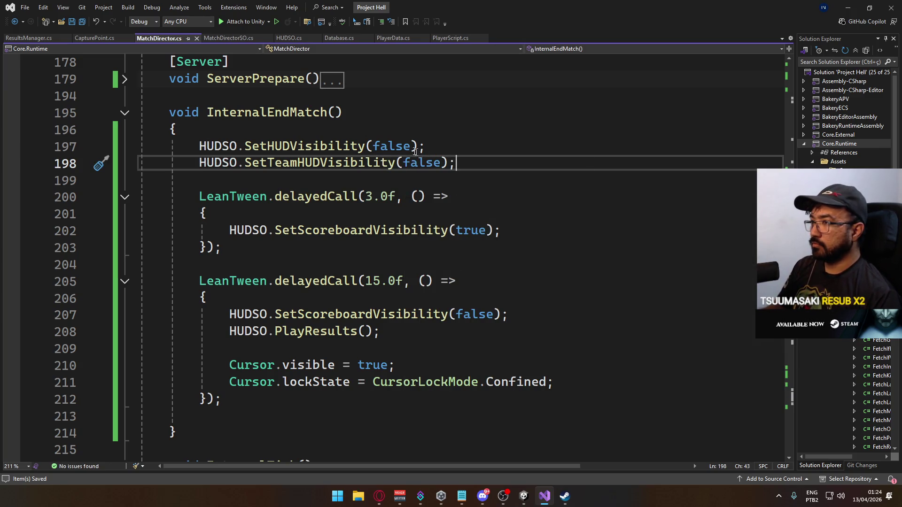
Add SetTeamHUDVisibility(true) to the 3-second callback after the scoreboard call, then save.
drag(475, 164, 200, 164)
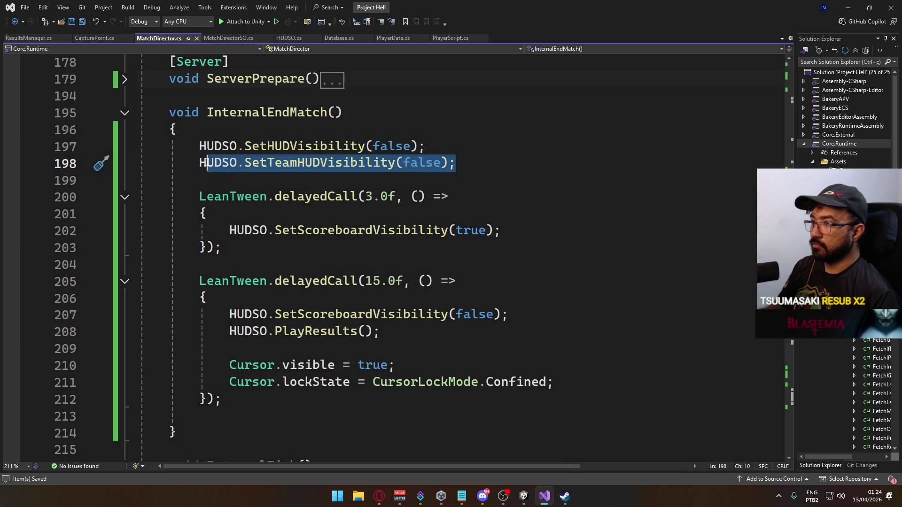
key(ctrl+c)
click(511, 232)
key(Return)
key(ctrl+v)
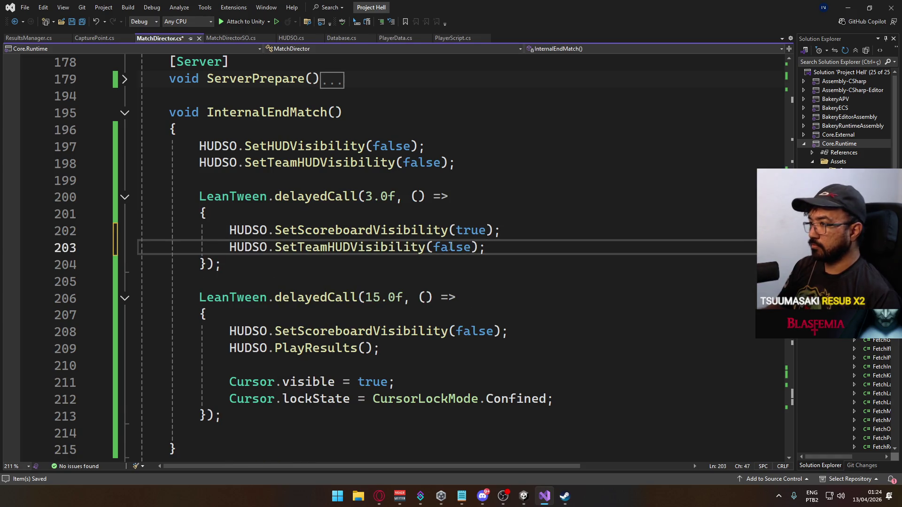
key(Left)
key(Left)
key(BackSpace)
key(BackSpace)
key(BackSpace)
text(tru)
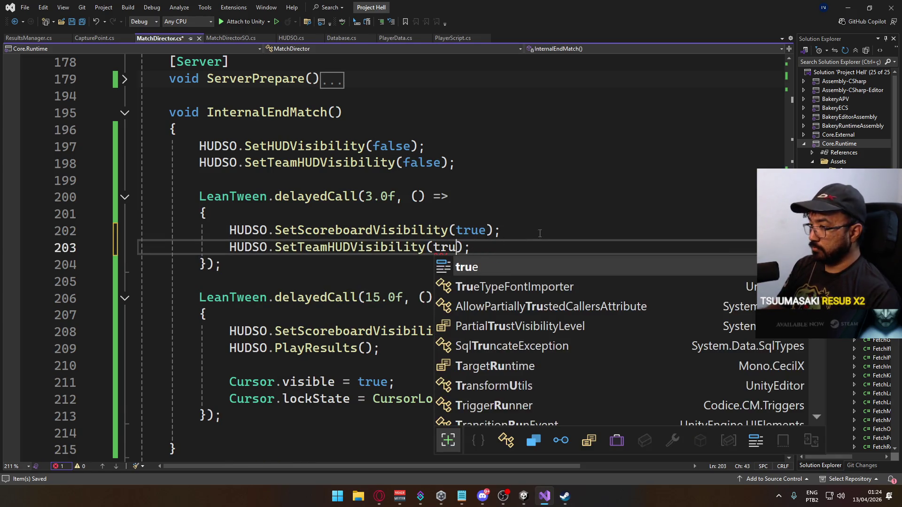
text(e)
key(Escape)
key(Up)
key(Up)
click(492, 250)
key(ctrl+s)
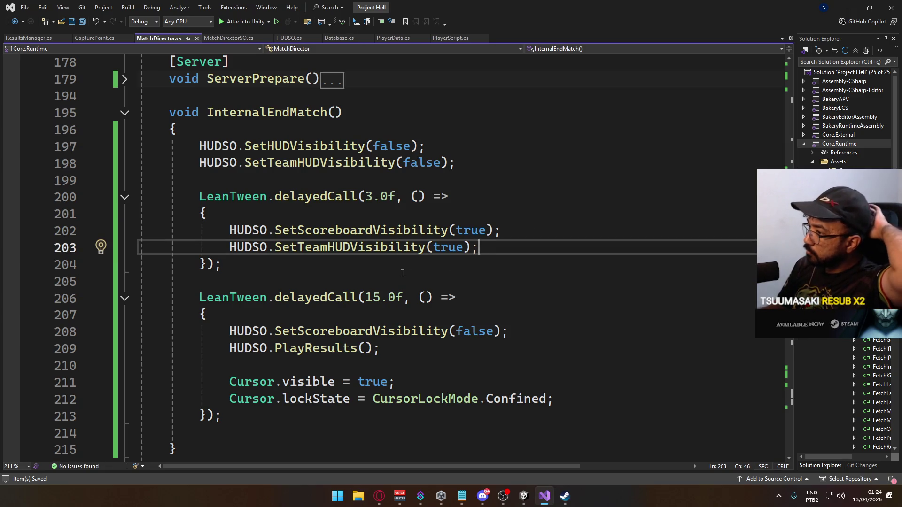
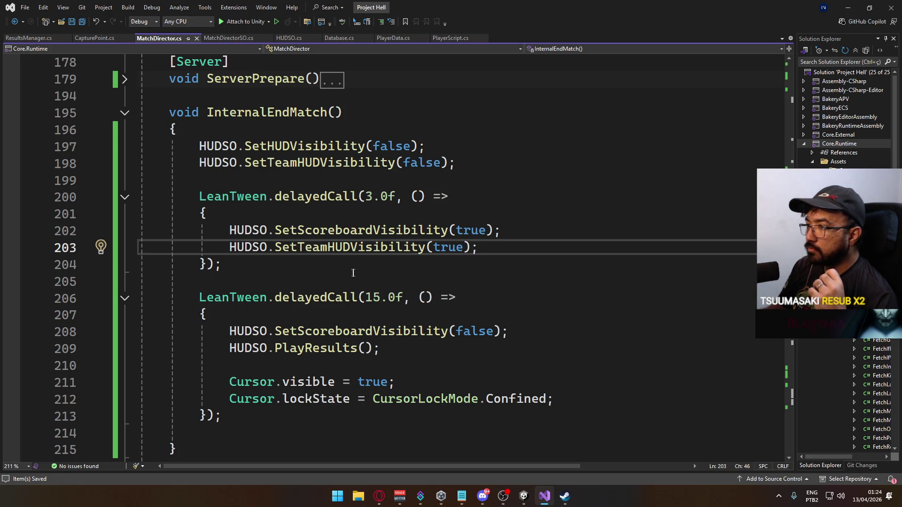
Move HUDSO.PlayResults() out of the 15f delayed call to just after line 198, and save.
drag(400, 350, 229, 348)
key(ctrl+c)
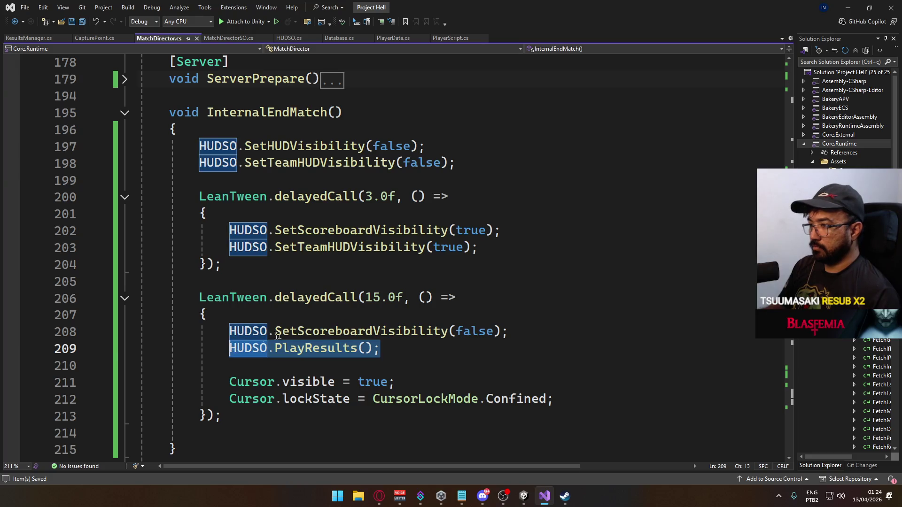
key(Delete)
click(525, 329)
key(Delete)
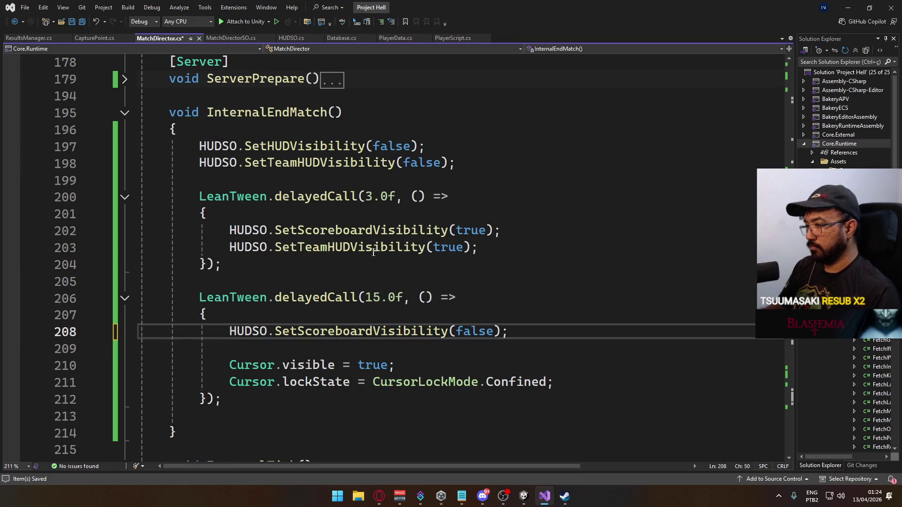
click(480, 164)
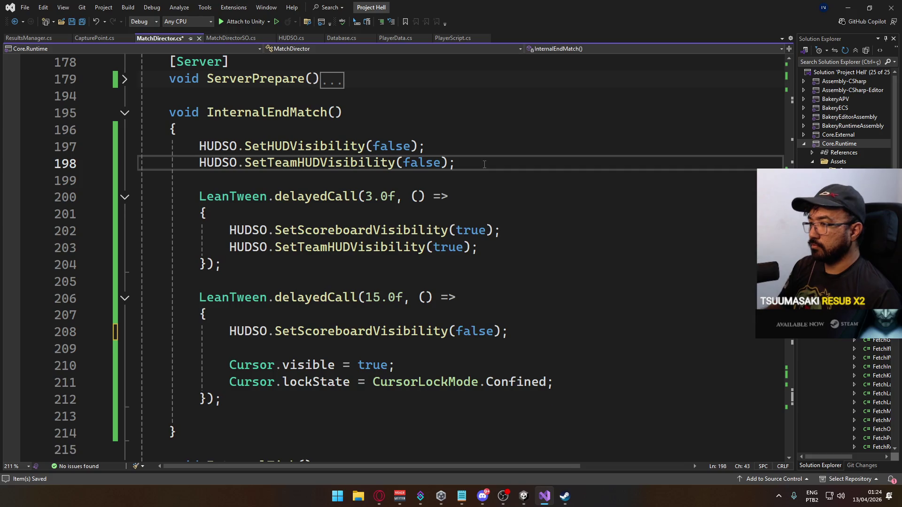
key(Return)
key(ctrl+v)
key(ctrl+s)
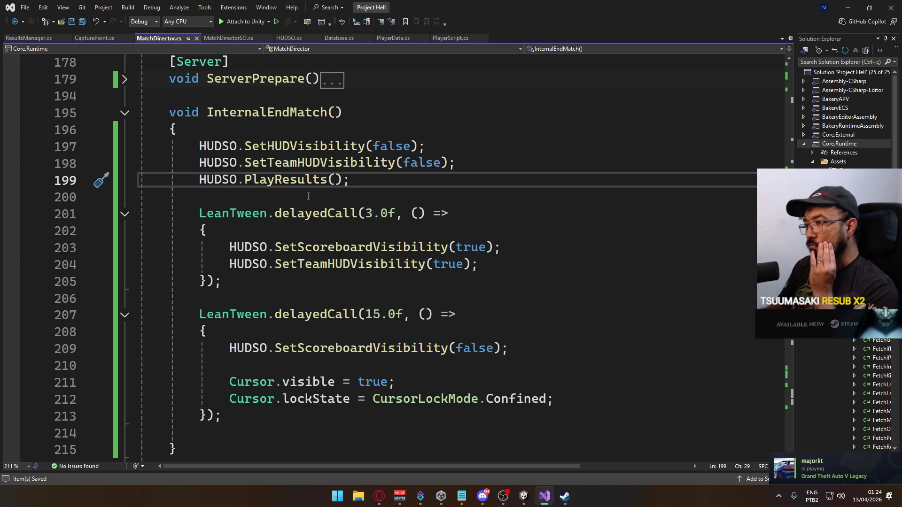
Delete the Cursor visibility and lock-state lines from the delayed call and save MatchDirector.cs.
mouse_move(562, 405)
mouse_down()
mouse_move(369, 382)
mouse_move(229, 382)
mouse_up()
key(BackSpace)
click(515, 351)
key(Delete)
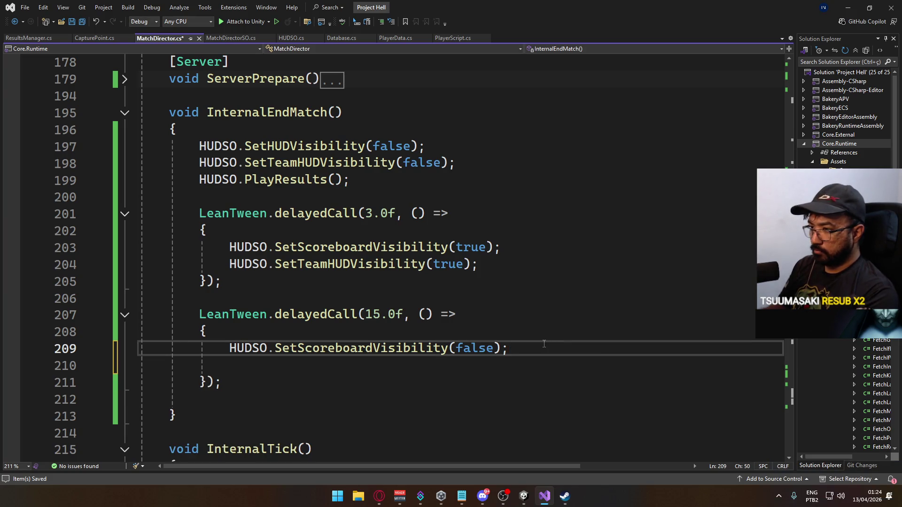
key(Delete)
key(ctrl+s)
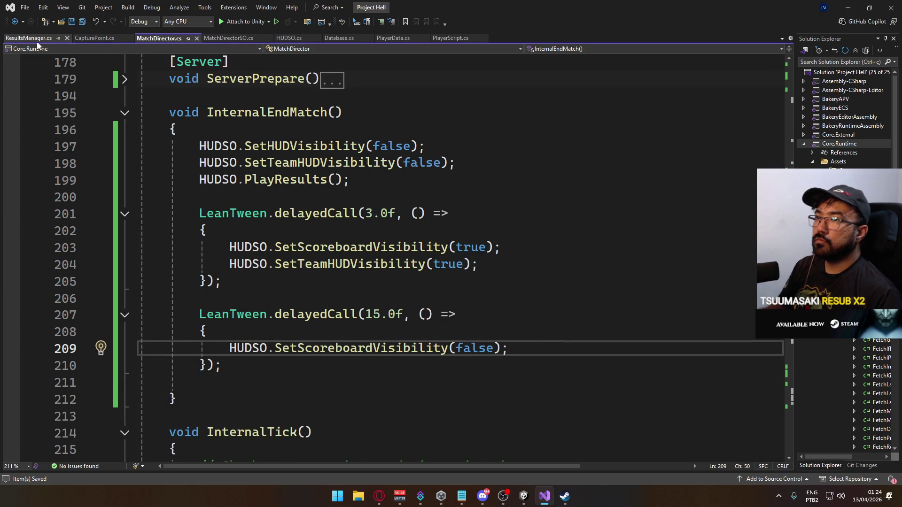
click(45, 41)
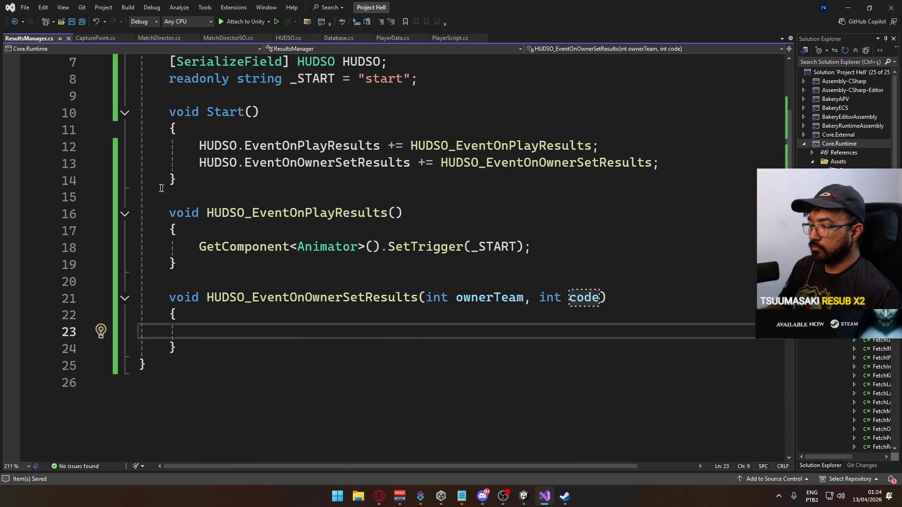
Add public void UnlockCursor() setting Cursor.visible true and CursorLockMode.Confined, then save ResultsManager.cs.
click(311, 193)
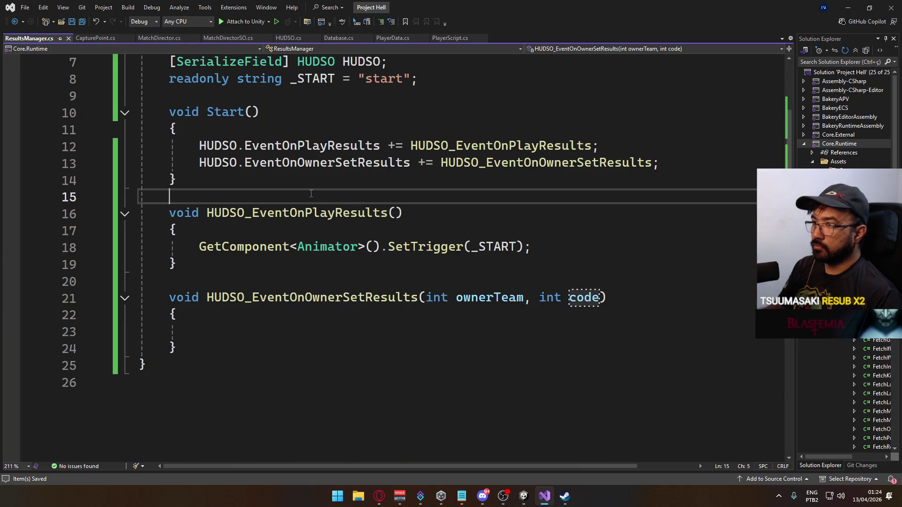
text(//)
key(ctrl+Return)
key(Return)
key(Return)
key(Up)
text(p)
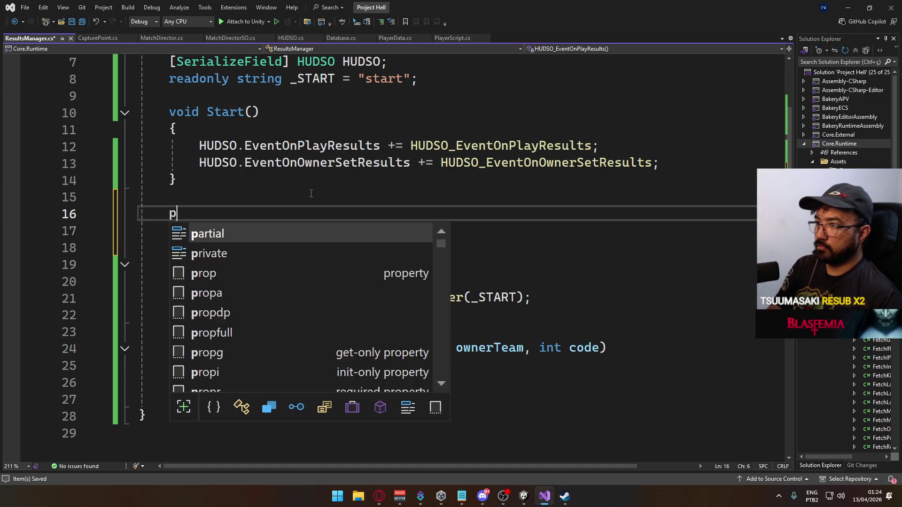
text(ublic void UnlockCUrso)
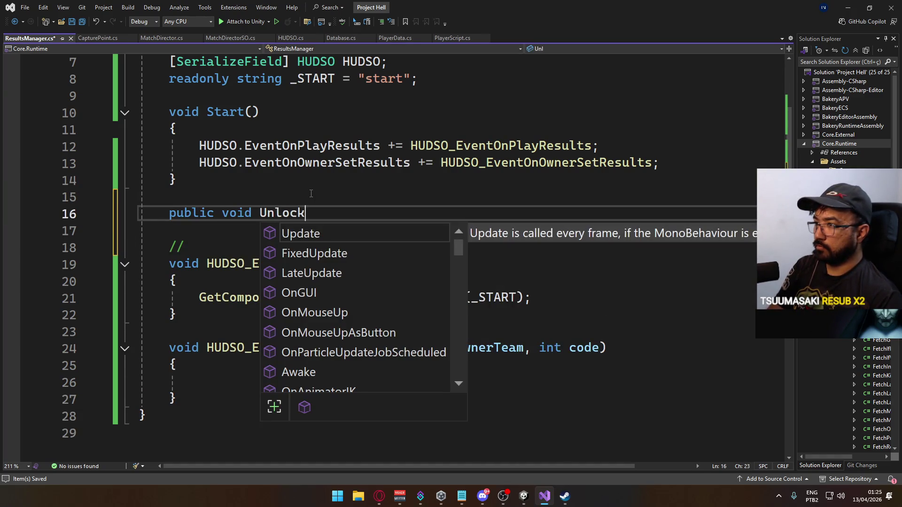
key(BackSpace)
key(BackSpace)
key(BackSpace)
key(BackSpace)
text(ursor())
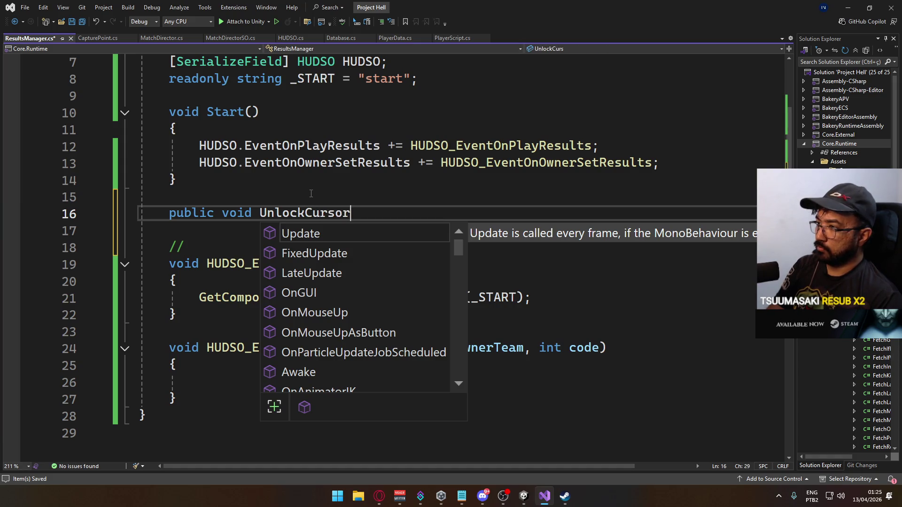
key(Return)
text({)
key(Return)
key(Return)
key(Up)
text(v)
key(BackSpace)
key(Tab)
key(ctrl+s)
Look over the Start and HUDSO_EventOnOwnerSetResults methods in ResultsManager.cs before returning to Unity.
click(292, 182)
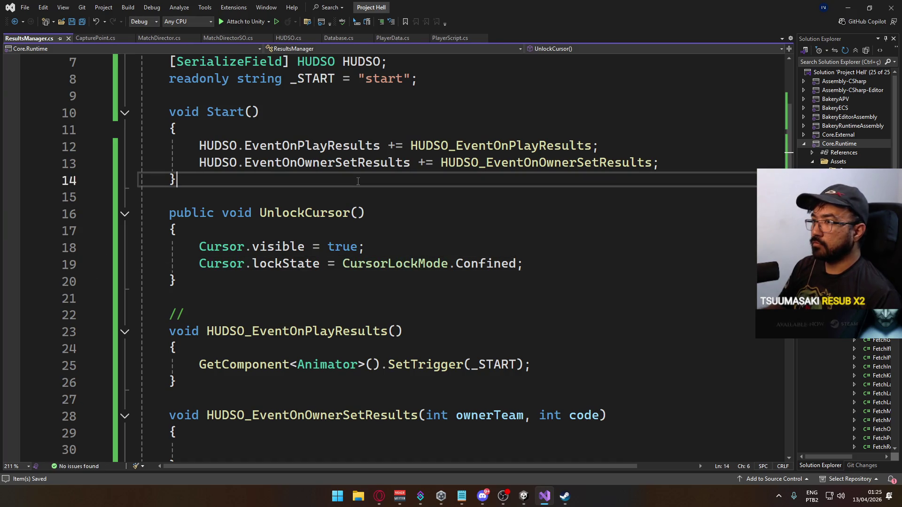
scroll(280, 223, up, 2)
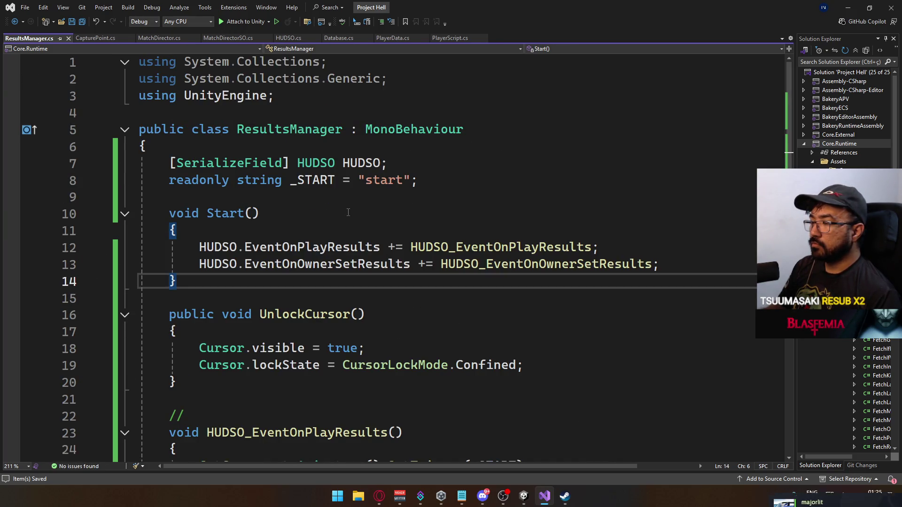
scroll(425, 221, down, 2)
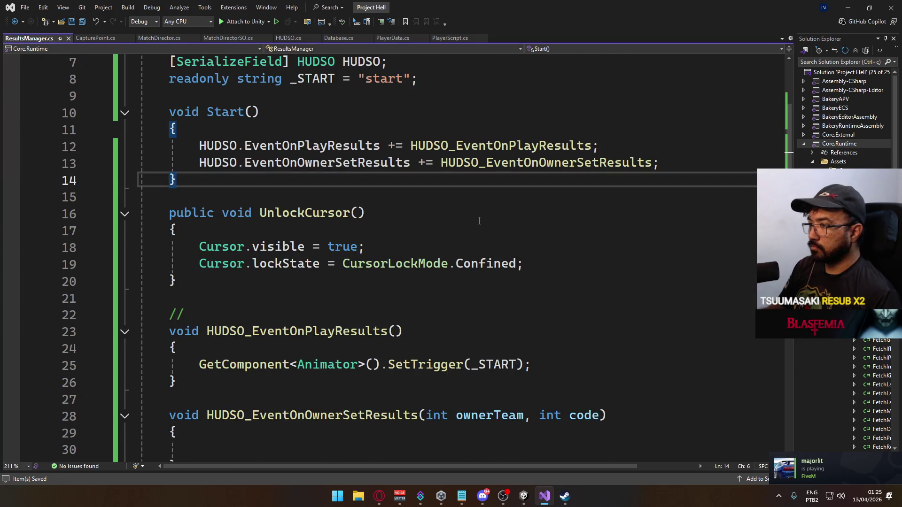
scroll(480, 221, down, 2)
click(320, 347)
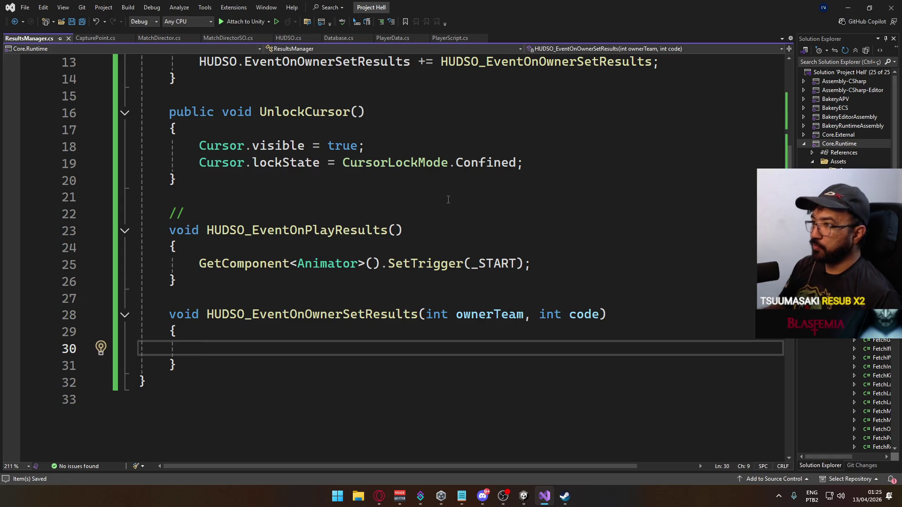
scroll(350, 248, up, 3)
click(525, 497)
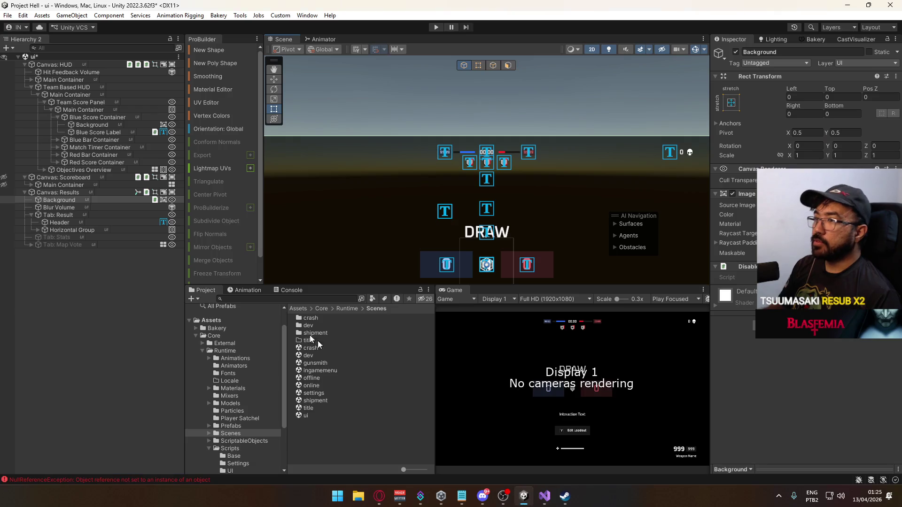
Add a new layer named Owner Layer to the Canvas: Results animator controller.
click(80, 192)
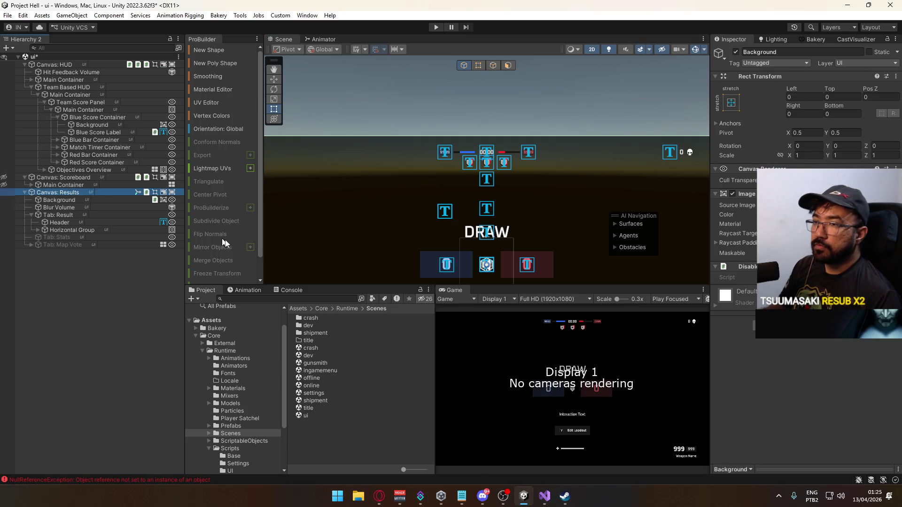
click(321, 39)
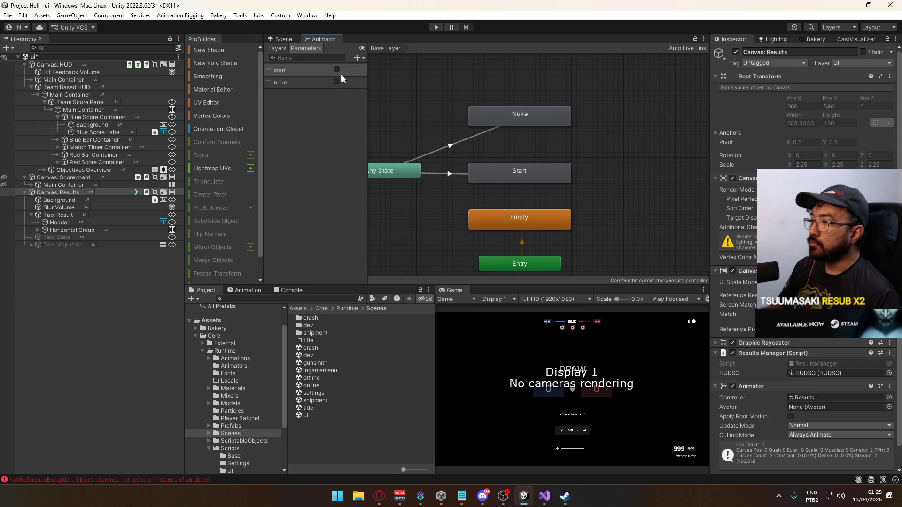
click(359, 57)
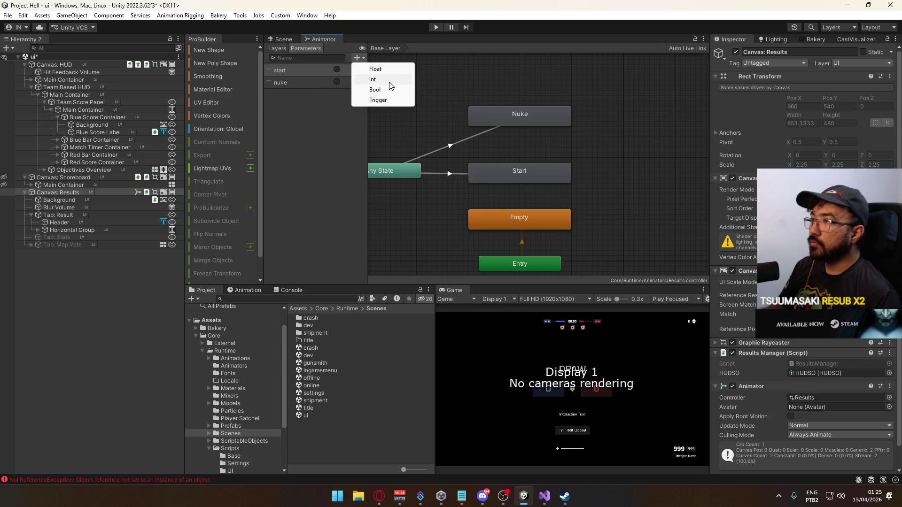
click(303, 57)
click(288, 47)
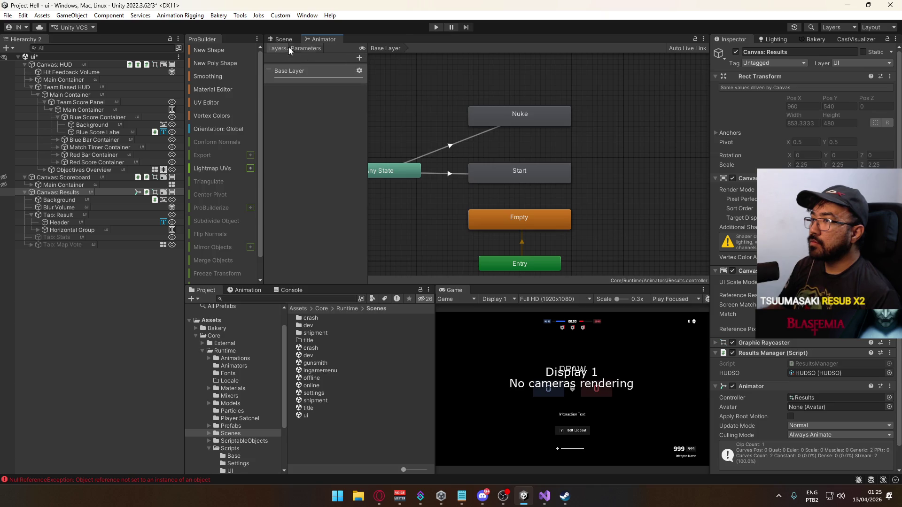
click(360, 57)
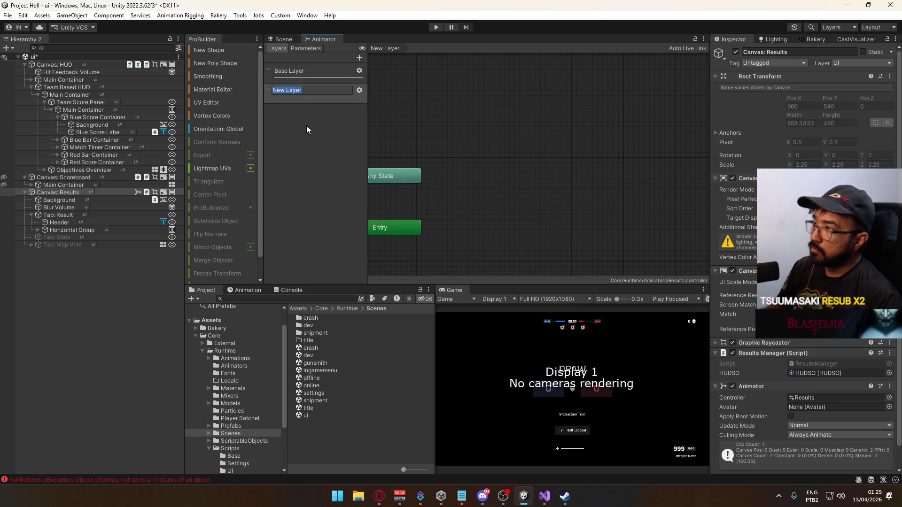
click(359, 89)
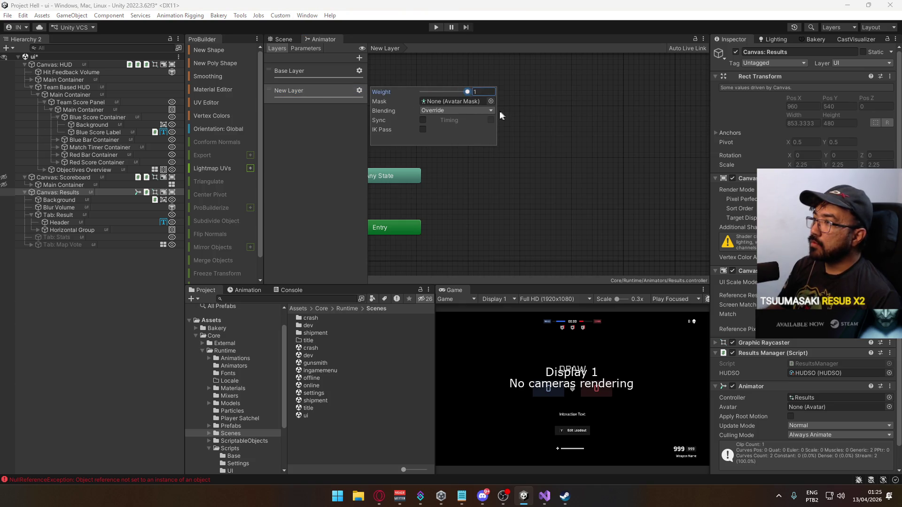
click(312, 91)
click(312, 90)
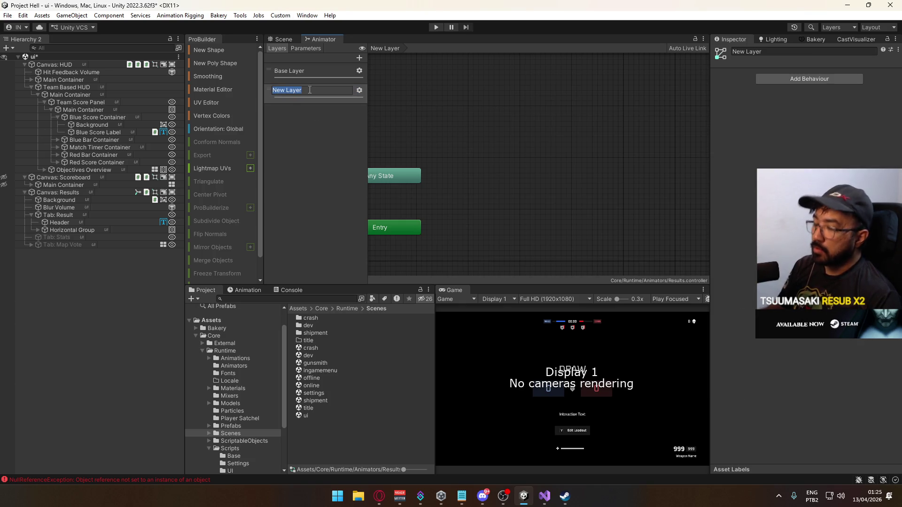
text(Owner Layer)
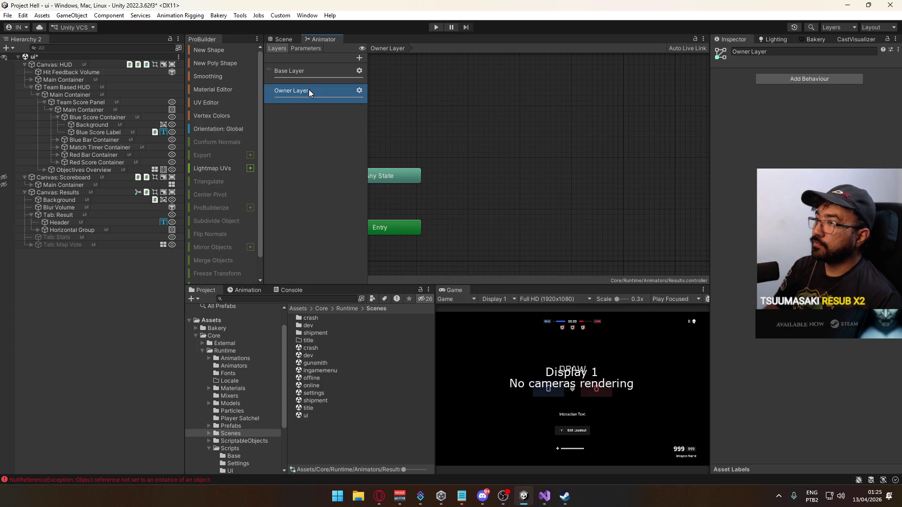
right_click(494, 223)
Create two empty states in Owner Layer and place them beside Entry.
mouse_move(555, 229)
click(630, 228)
drag(557, 230, 526, 229)
click(512, 153)
right_click(512, 153)
mouse_move(540, 157)
click(644, 157)
drag(558, 172, 518, 185)
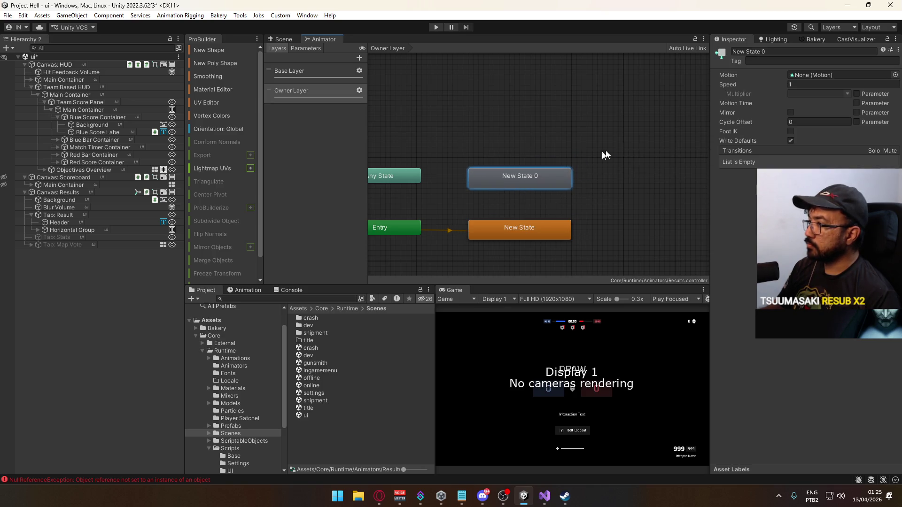
Rename Owner Layer to Winner Layer.
click(783, 52)
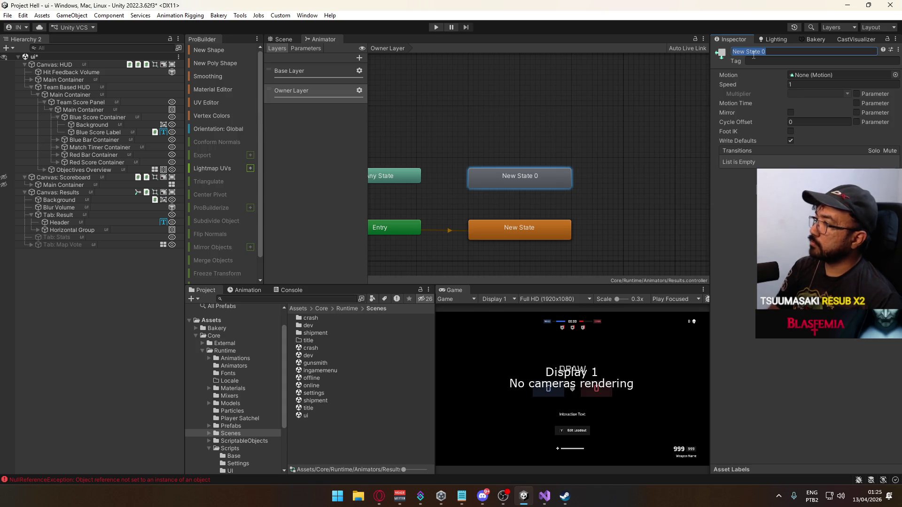
click(321, 91)
click(287, 87)
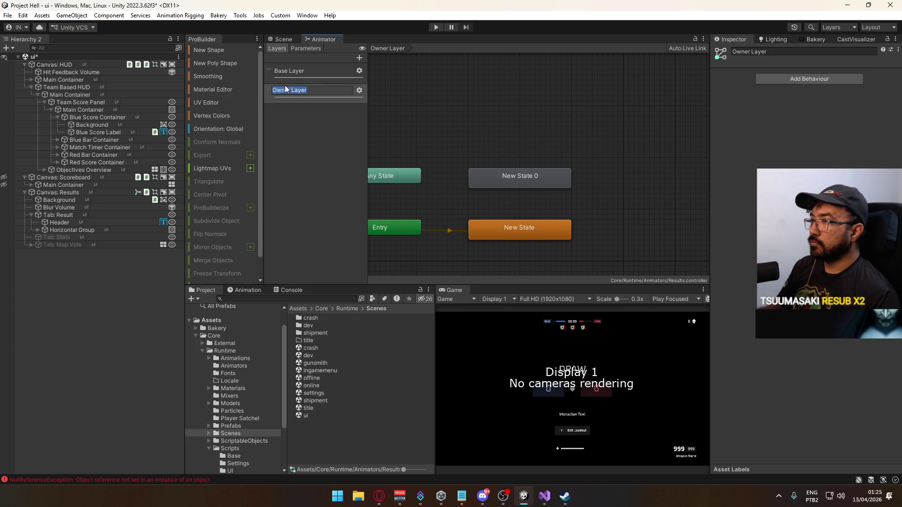
text(Wi)
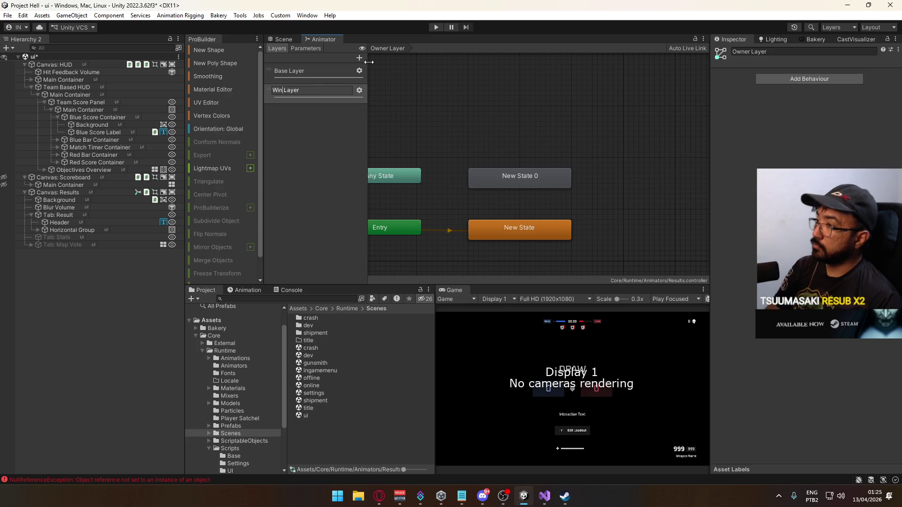
text(nner)
key(Return)
click(523, 180)
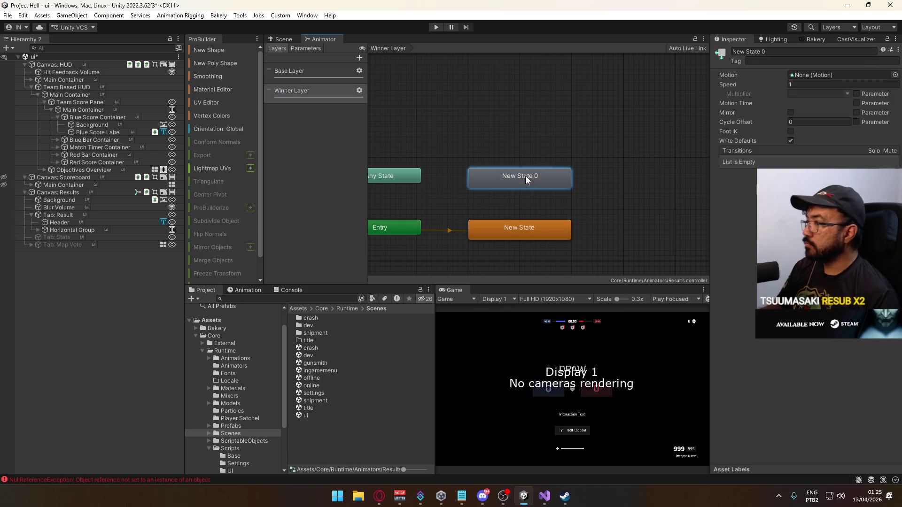
Name the two states Winner Red and Winner Blue and move them higher up.
click(814, 51)
text(Winner Red)
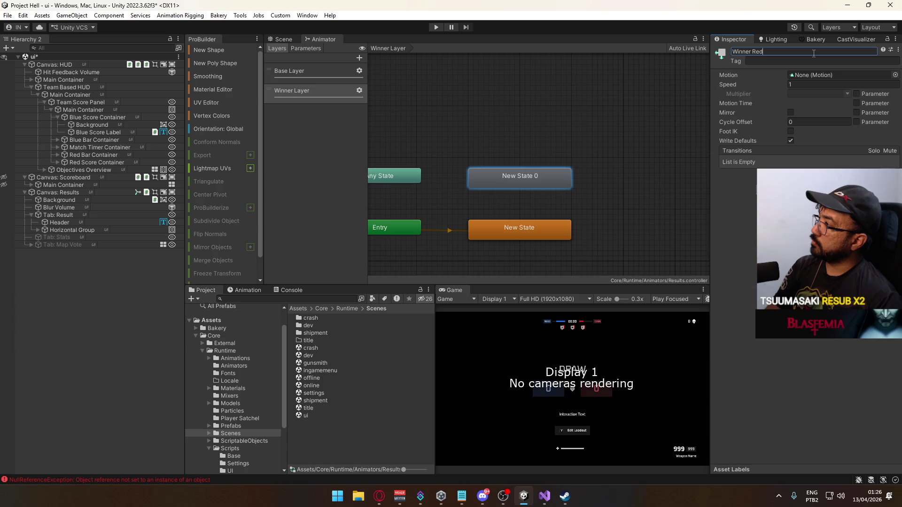
key(Return)
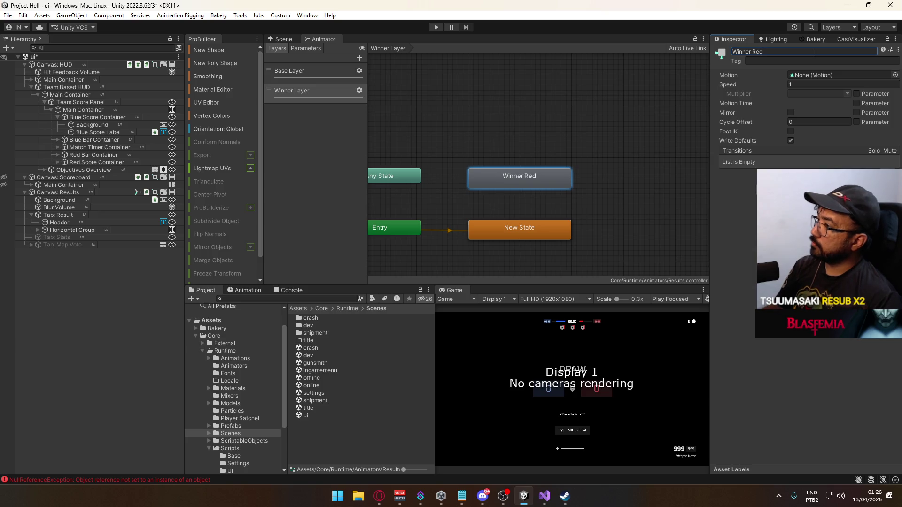
click(522, 230)
click(779, 51)
text(W)
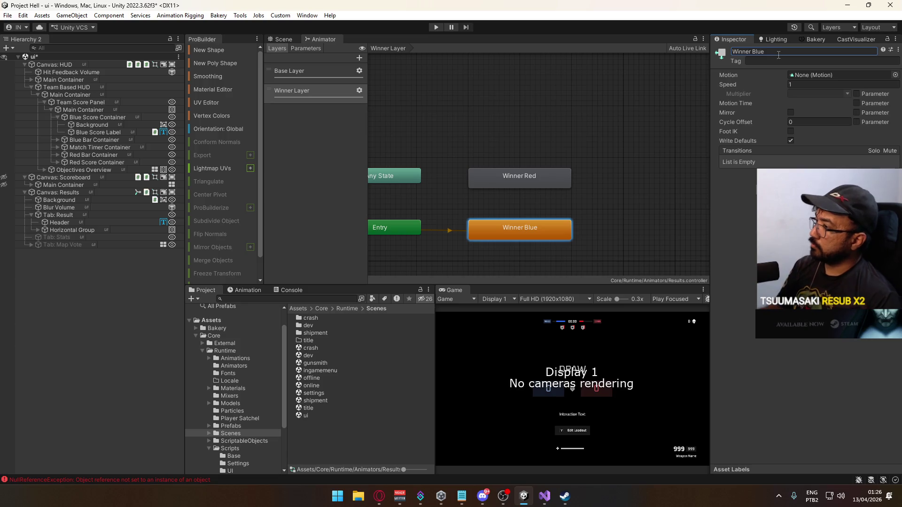
click(527, 174)
ctrl+click(549, 232)
drag(549, 233, 545, 176)
Duplicate Winner Blue, place the copy below it and name it Draw.
click(545, 177)
key(ctrl+d)
drag(391, 164, 547, 227)
click(777, 52)
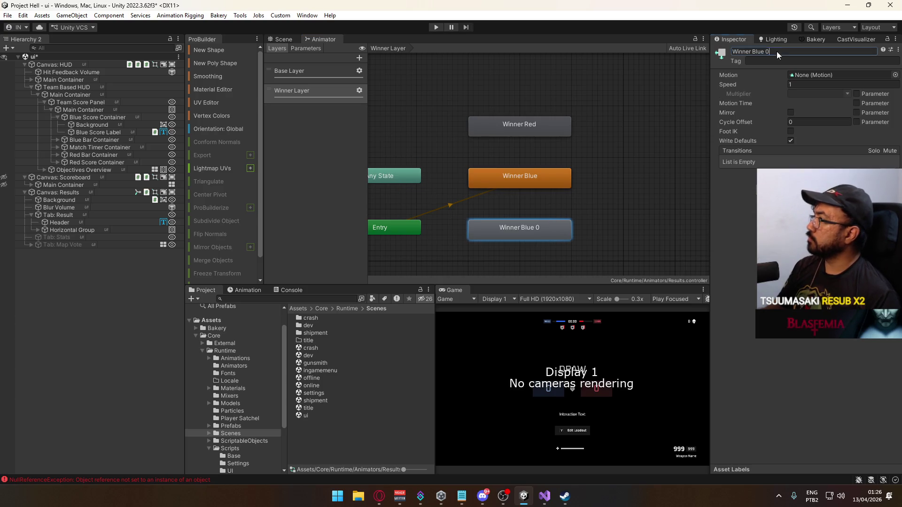
text(Draw)
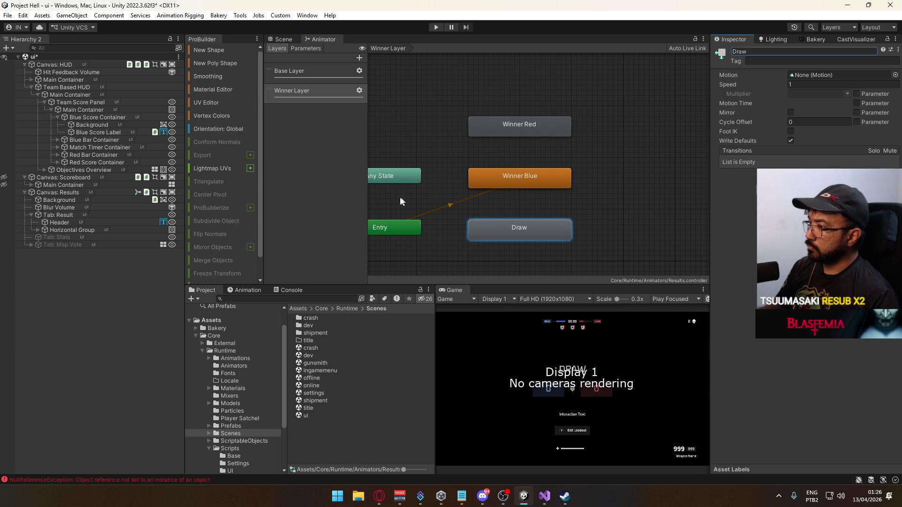
click(391, 232)
Make Draw the layer default state and move Entry and Any State beside it.
right_click(504, 230)
click(555, 247)
drag(403, 202, 544, 246)
click(573, 226)
click(425, 158)
drag(406, 155, 405, 206)
Add transitions from Any State to Draw, Winner Blue and Winner Red.
right_click(404, 208)
click(454, 213)
click(489, 207)
right_click(419, 207)
click(451, 213)
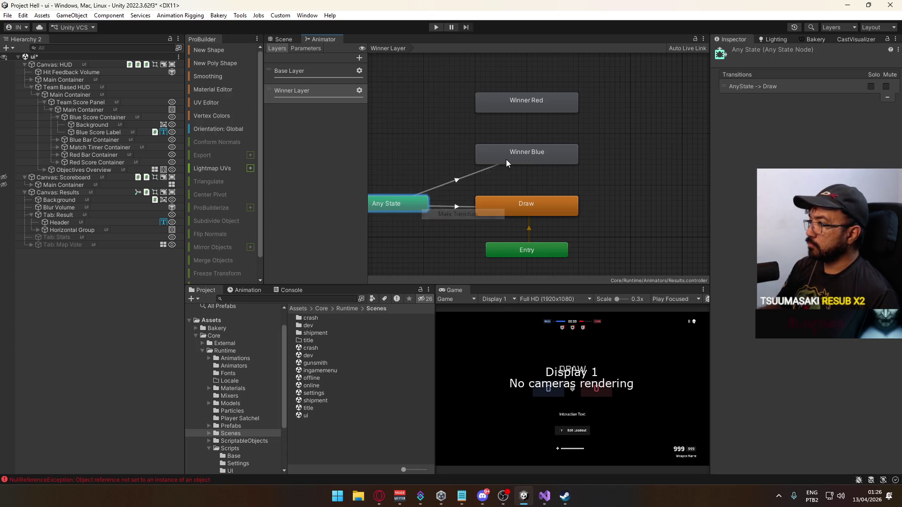
click(504, 161)
right_click(412, 204)
click(442, 207)
click(503, 111)
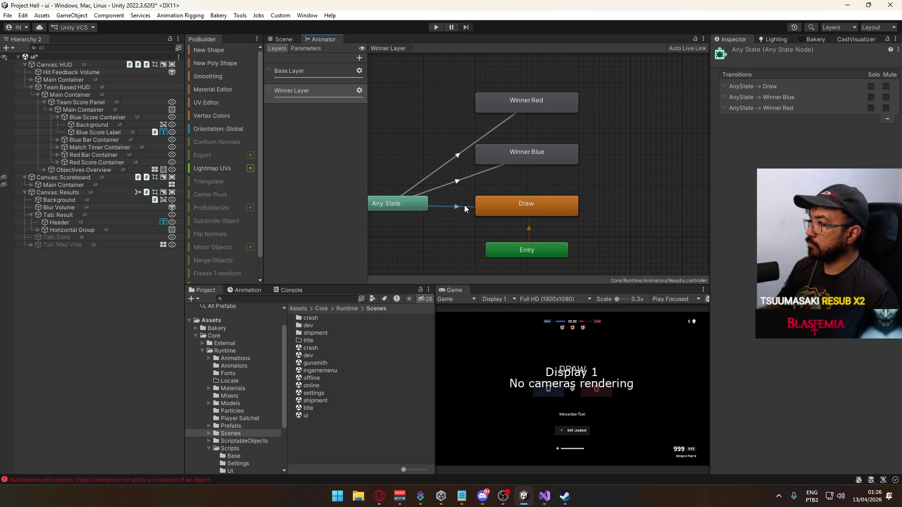
Create an Int parameter named code and use it as the Any State → Draw condition.
click(752, 86)
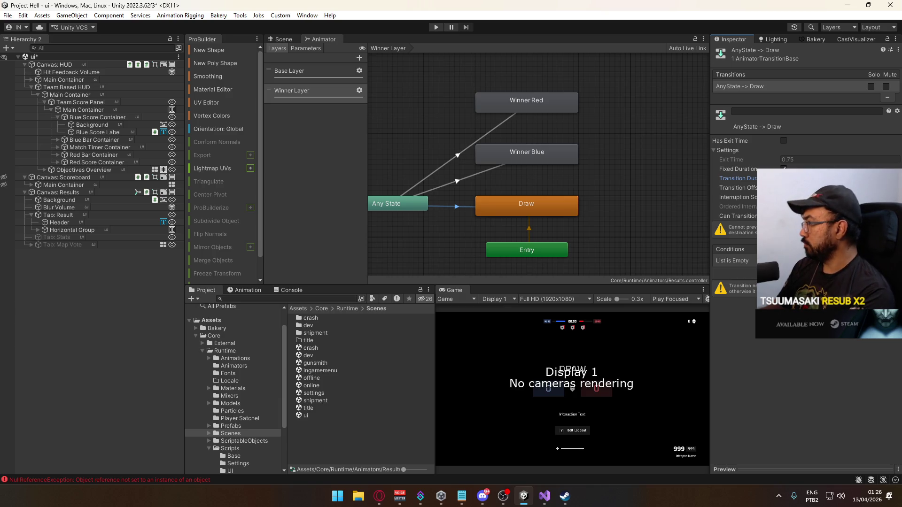
click(878, 269)
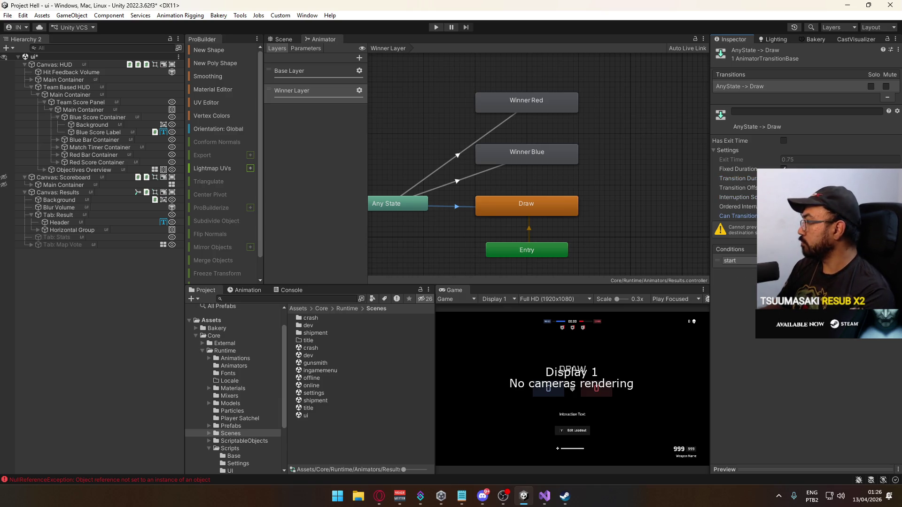
click(305, 49)
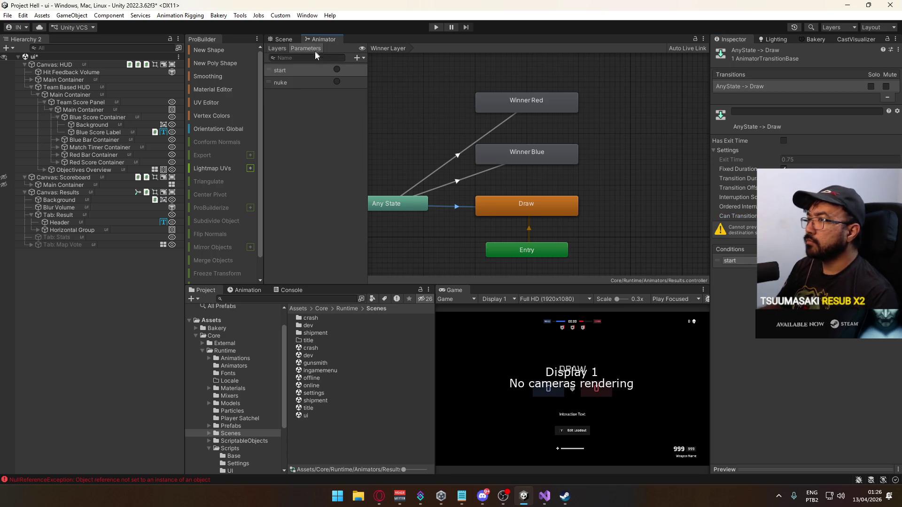
click(359, 58)
click(382, 81)
text(code)
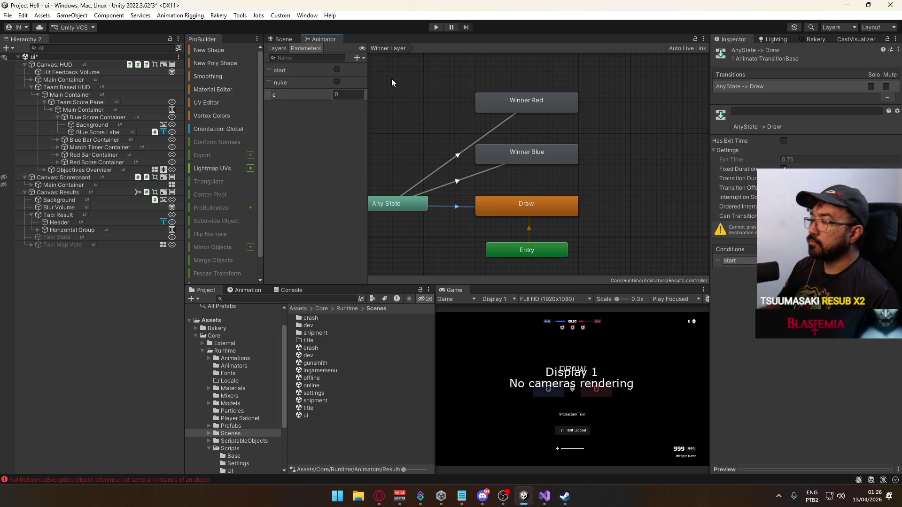
key(Return)
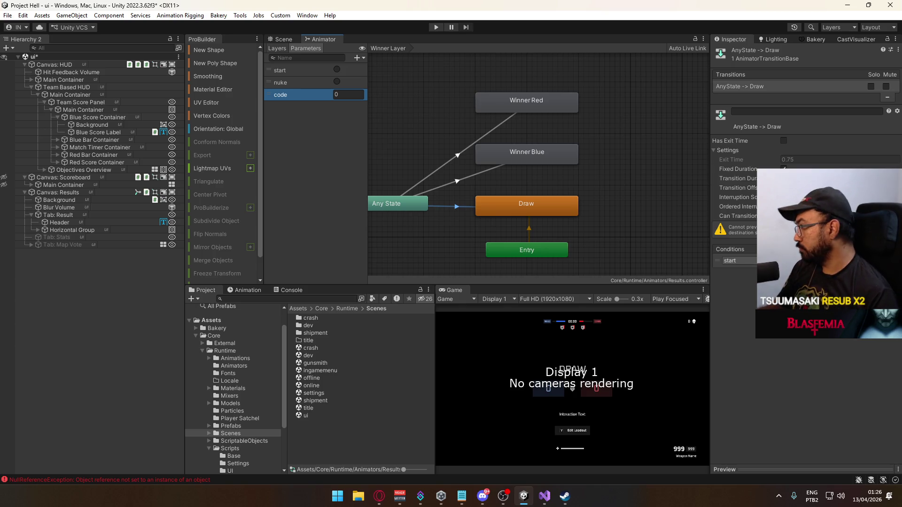
click(732, 261)
click(733, 308)
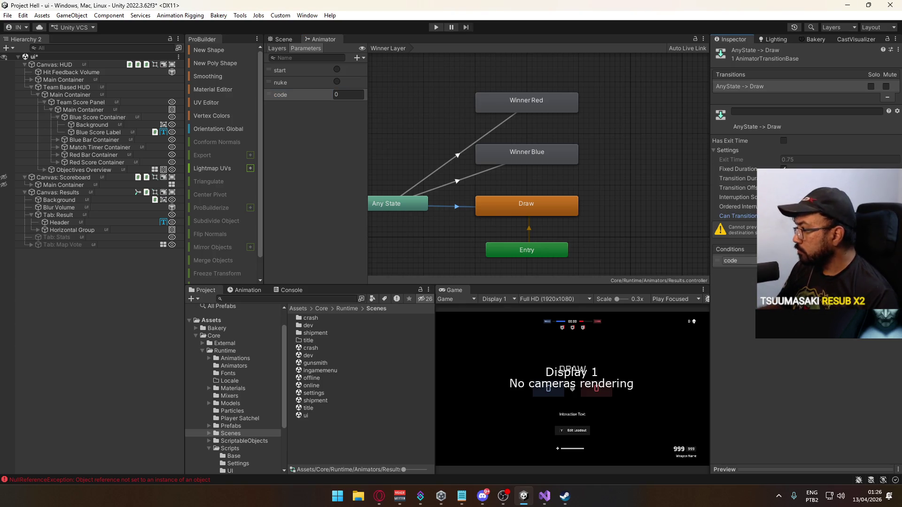
Give the Any State → Winner Blue transition a condition on code.
click(505, 228)
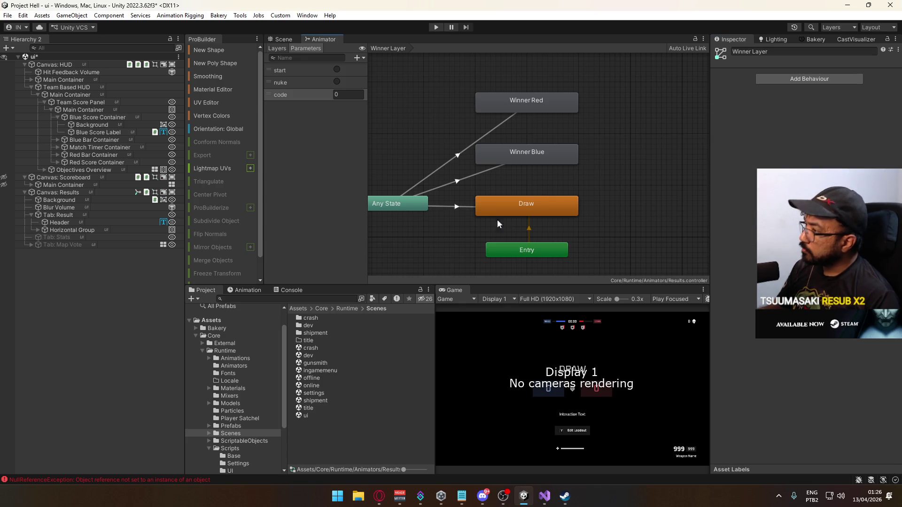
click(452, 184)
click(879, 270)
click(738, 261)
click(740, 307)
Review the settings of the Winner Red, Winner Blue and Draw transitions.
click(457, 155)
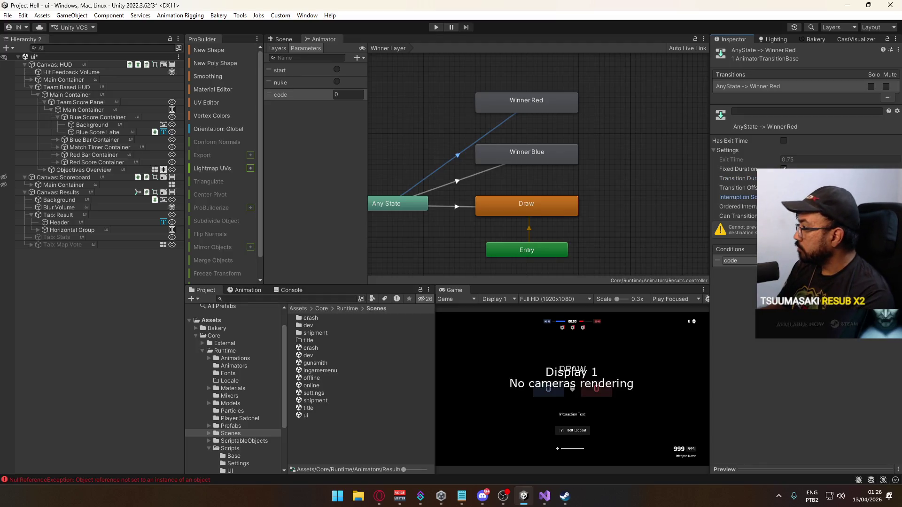
click(496, 165)
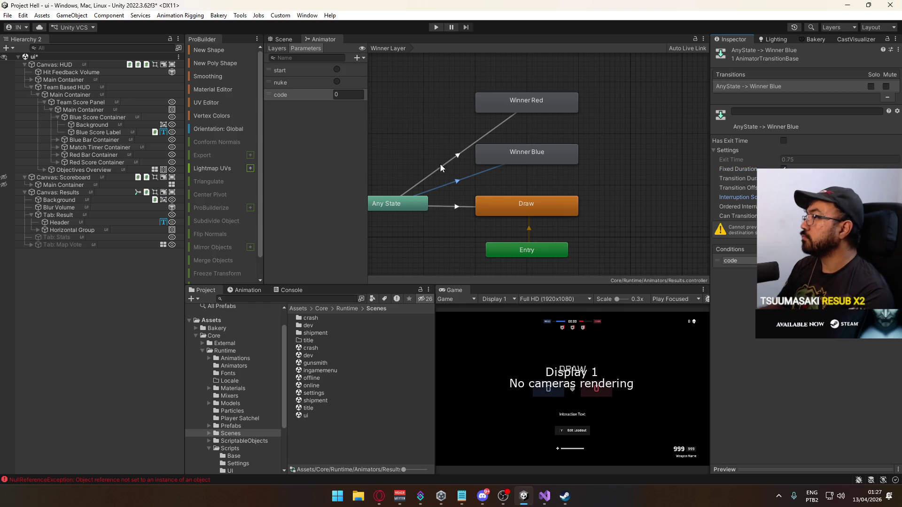
click(467, 207)
click(454, 157)
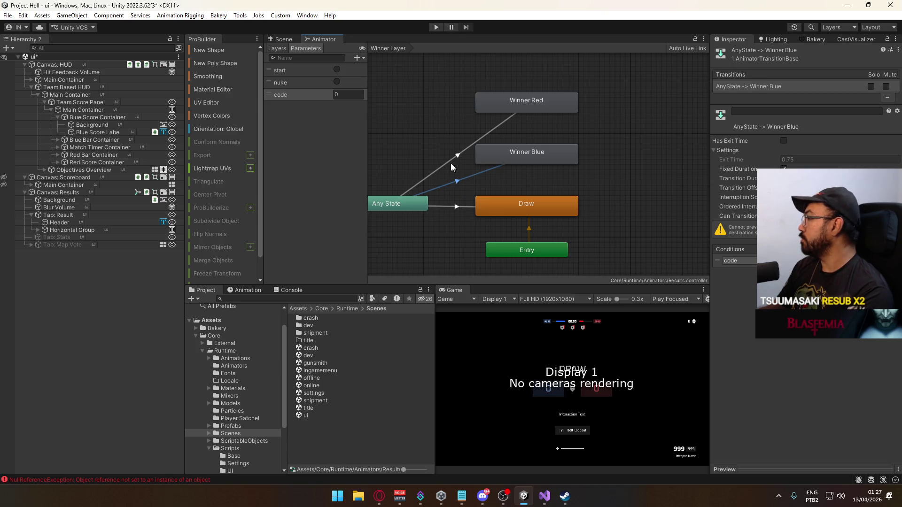
click(463, 180)
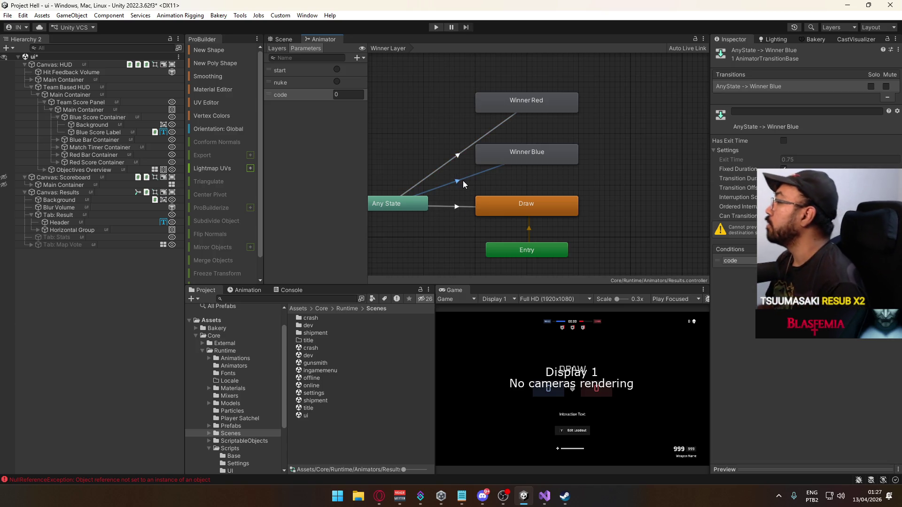
click(470, 203)
click(458, 182)
click(451, 161)
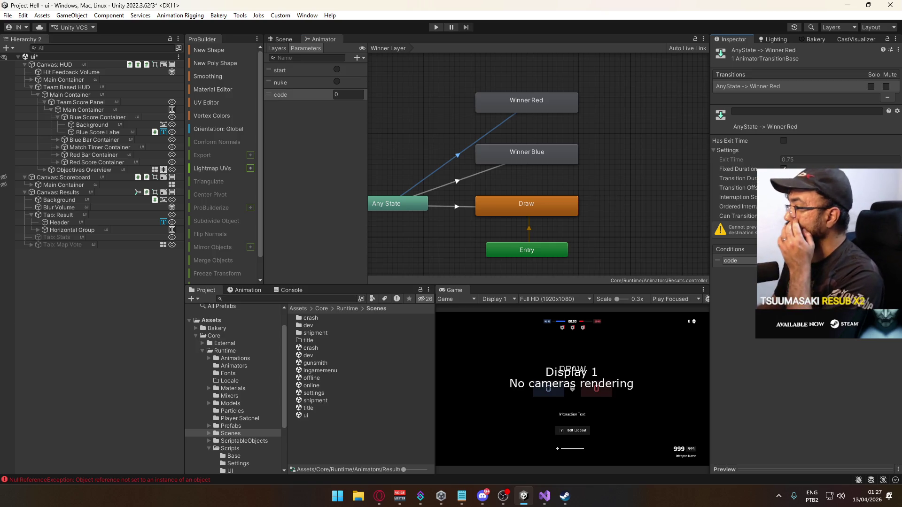
click(478, 179)
click(470, 145)
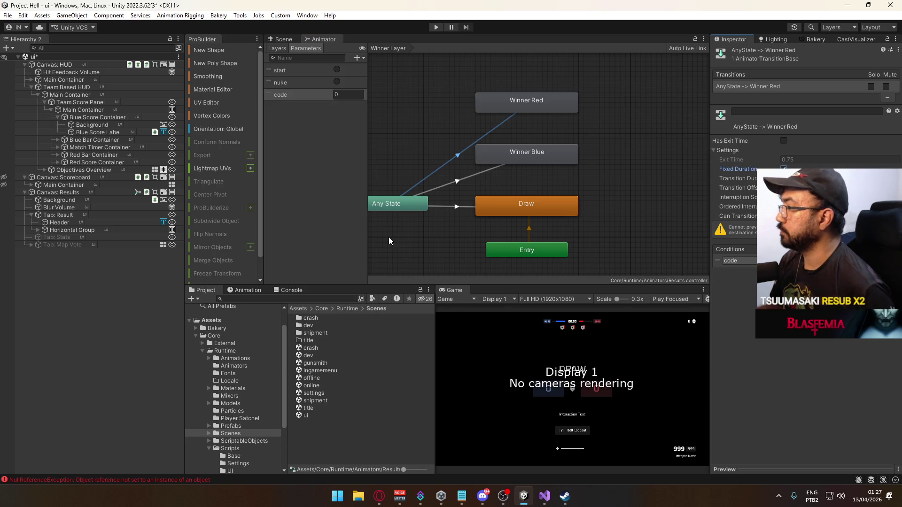
click(474, 159)
Move Winner Blue and Winner Red lower, closer to Draw.
drag(529, 151, 529, 166)
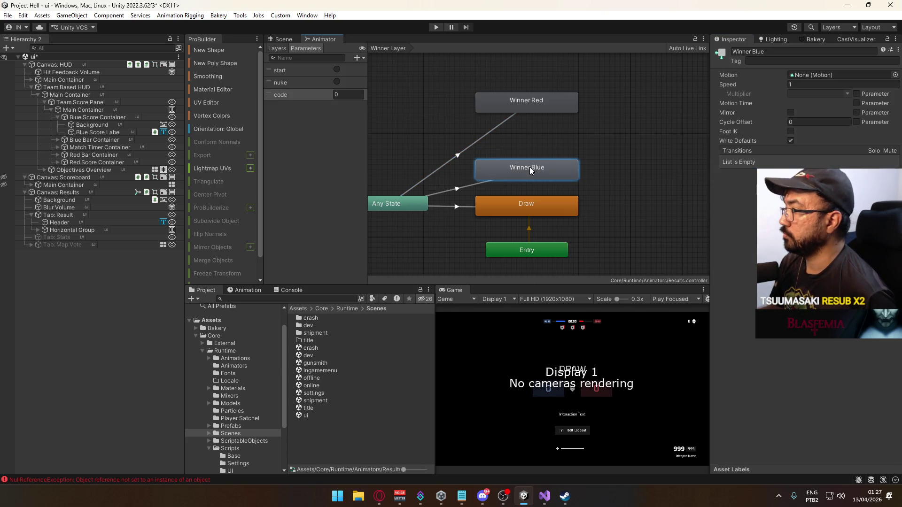
drag(544, 100, 546, 131)
click(554, 101)
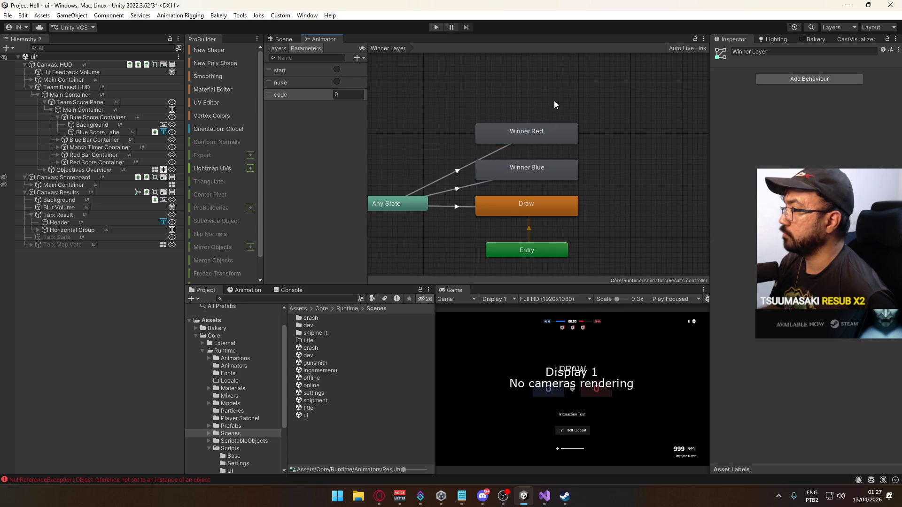
Frame the whole UI canvas in the Scene view and select Canvas: Results.
click(277, 48)
click(283, 39)
key(f)
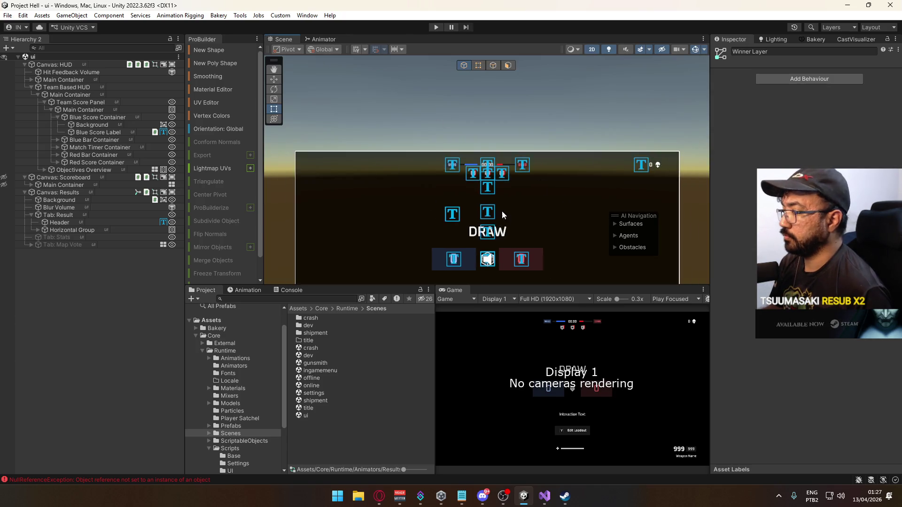
click(79, 193)
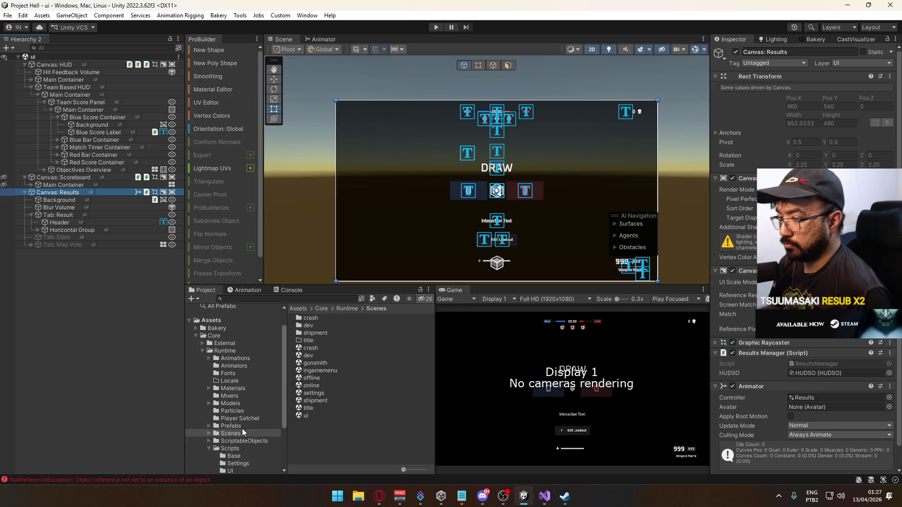
Open the Assets/Core/Runtime/Animations/UI folder in the Project window.
click(232, 358)
click(325, 332)
double_click(325, 331)
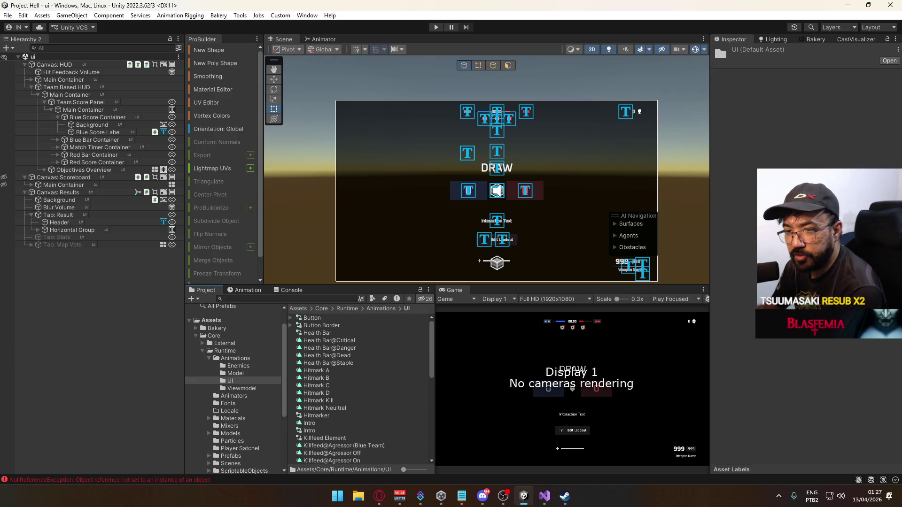
key(alt+Tab)
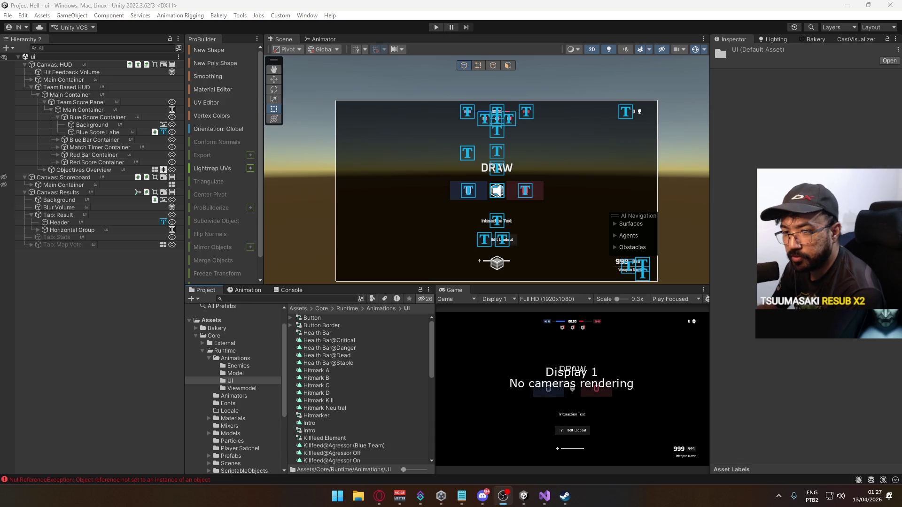
scroll(374, 341, down, 10)
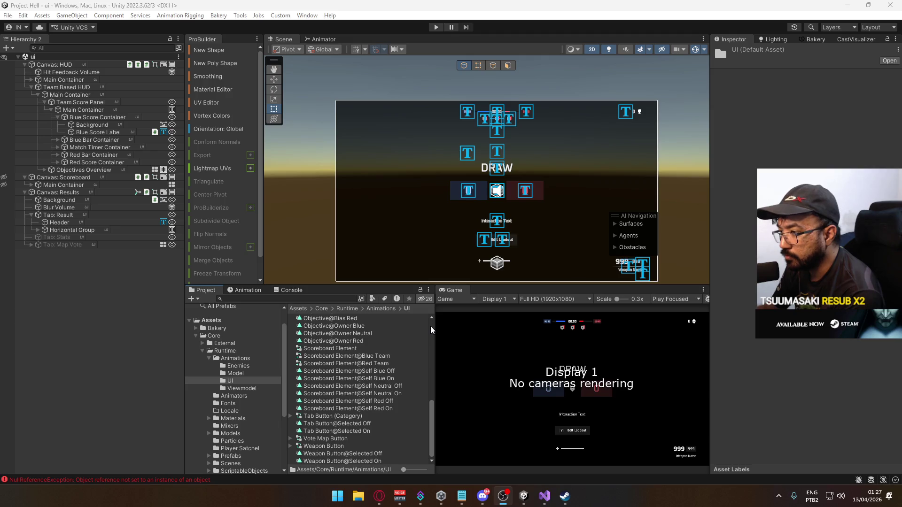
Pause the MW2 soundtrack video playing in the browser.
click(379, 496)
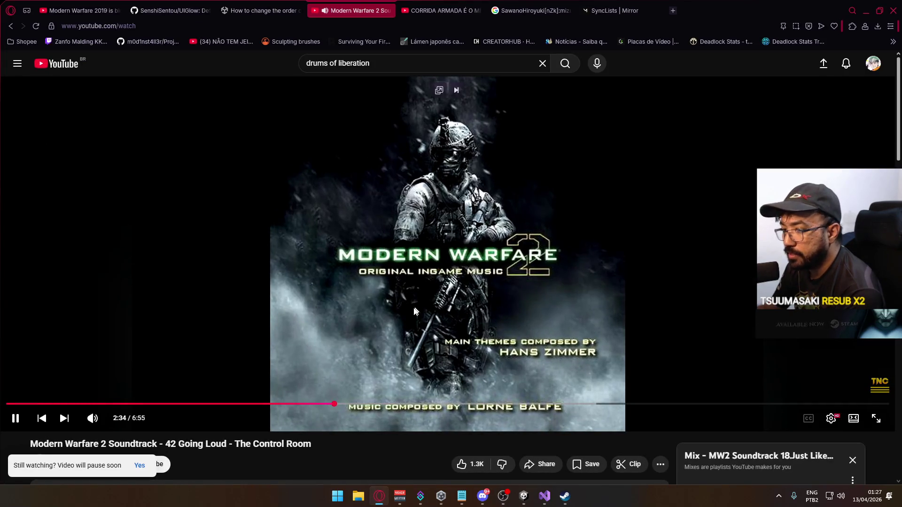
click(564, 261)
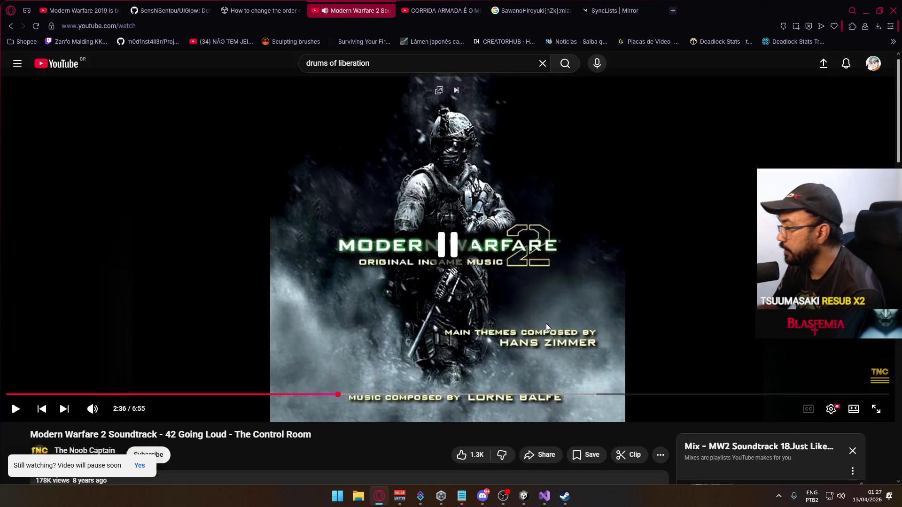
scroll(527, 266, down, 3)
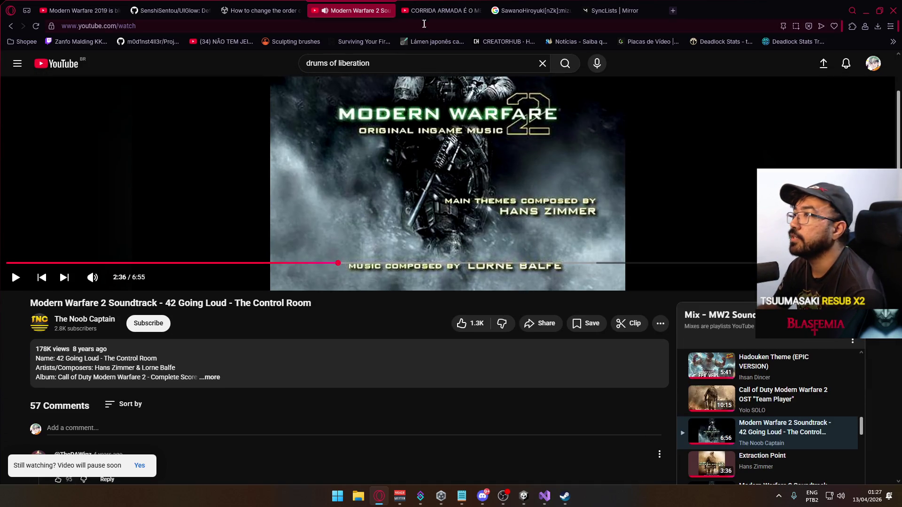
Play the Call of Duty Modern Warfare Soundtrack mix in a new YouTube tab and minimize the browser.
right_click(343, 10)
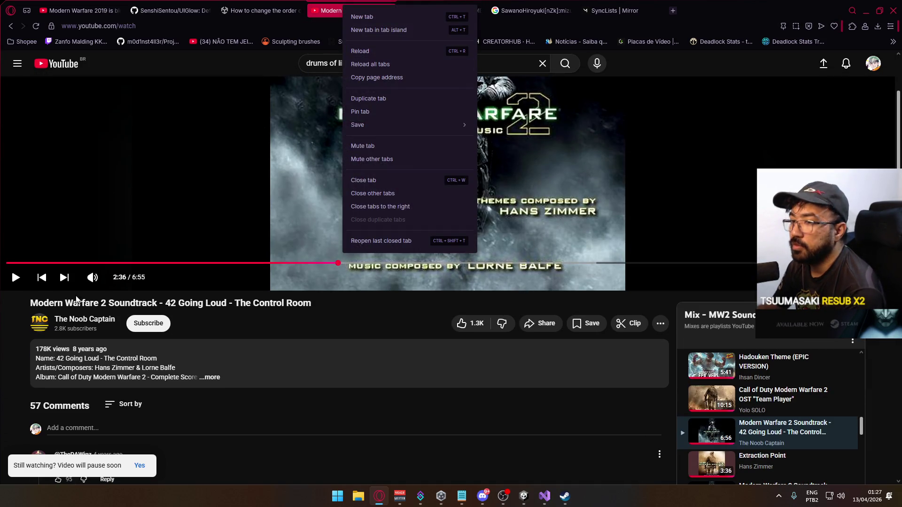
right_click(61, 68)
click(88, 79)
click(423, 10)
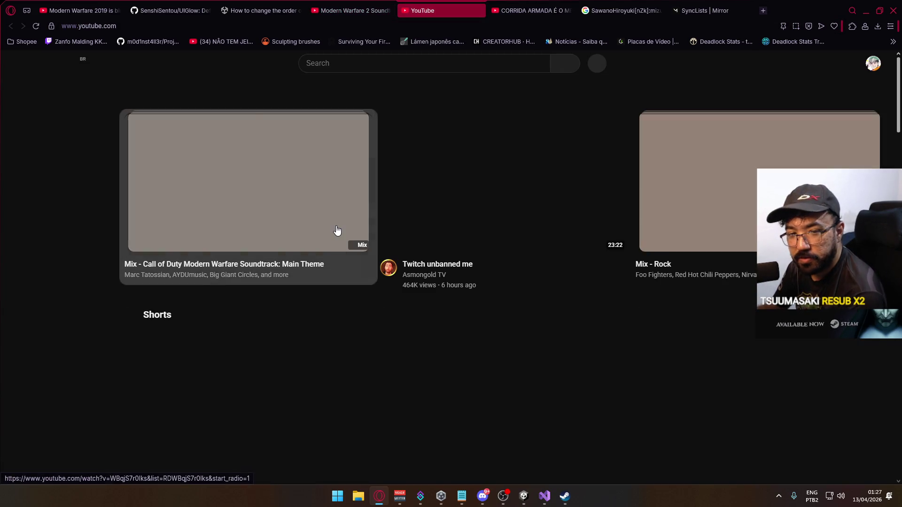
click(338, 231)
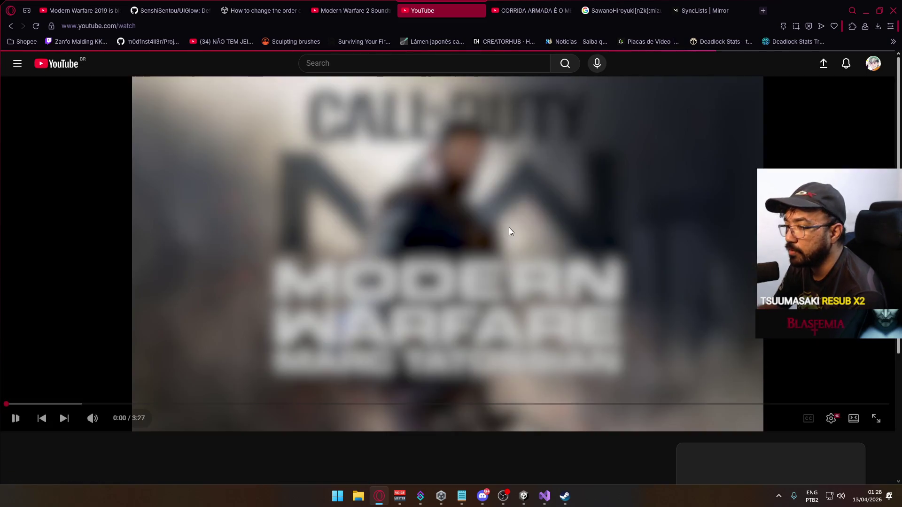
click(870, 7)
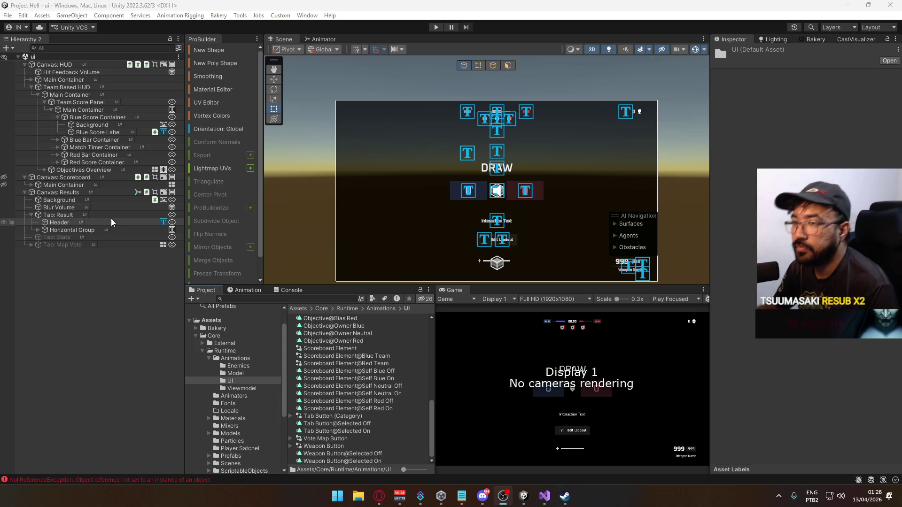
Select Canvas: Results and show its Winner Layer states (Winner Red, Winner Blue, Draw) in the Animator.
scroll(452, 190, up, 3)
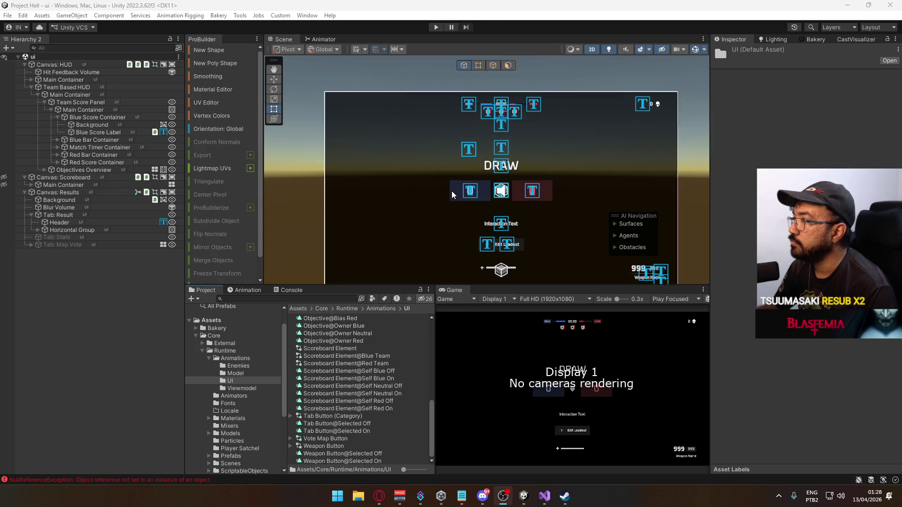
click(79, 231)
mouse_move(500, 215)
mouse_down()
mouse_move(484, 210)
mouse_move(400, 255)
mouse_move(446, 233)
mouse_up()
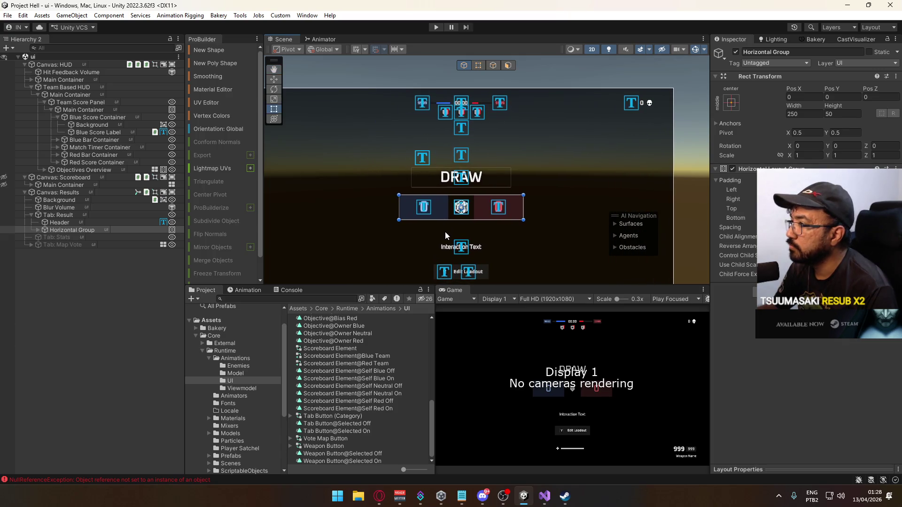
click(464, 180)
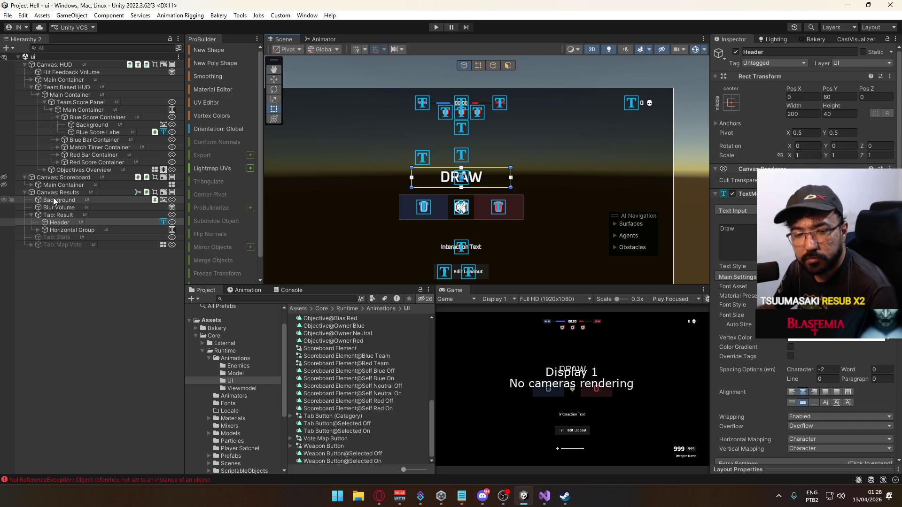
click(85, 191)
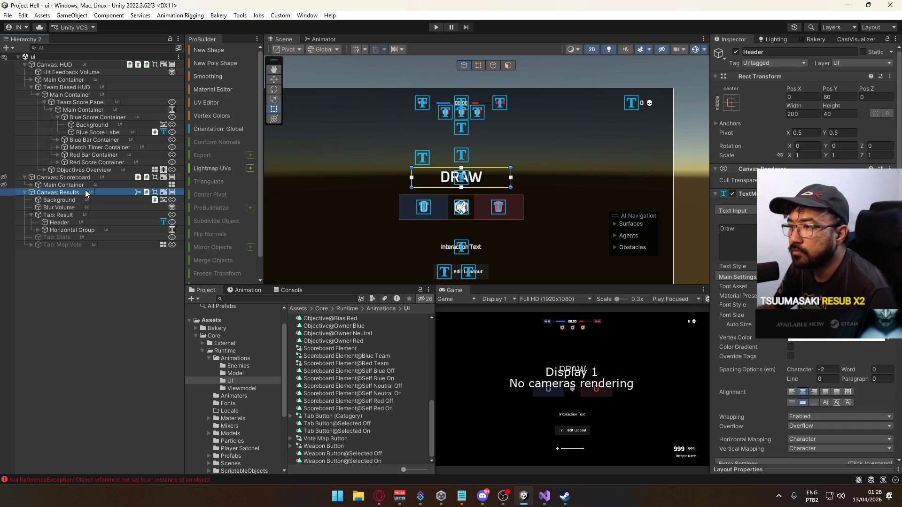
click(324, 40)
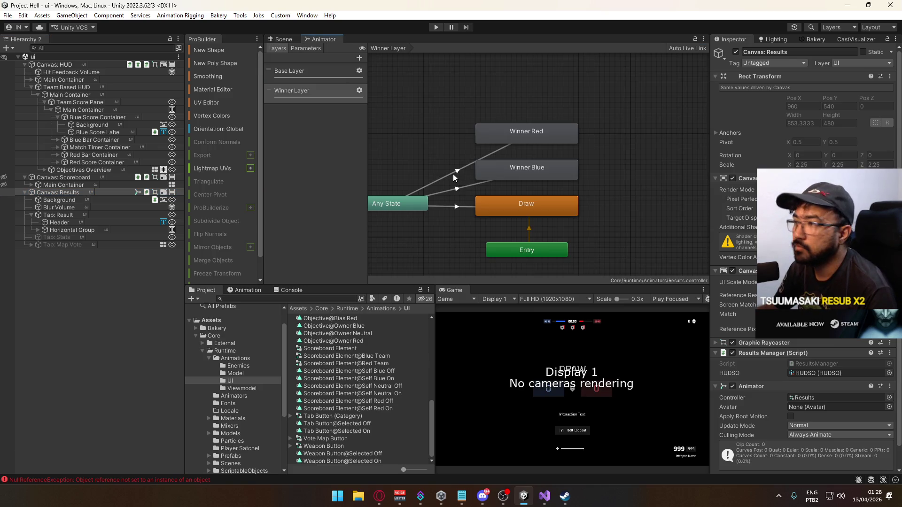
Inspect the Winner Blue, Winner Red and Draw states, browsing Draw's motion clip field.
click(525, 171)
click(501, 207)
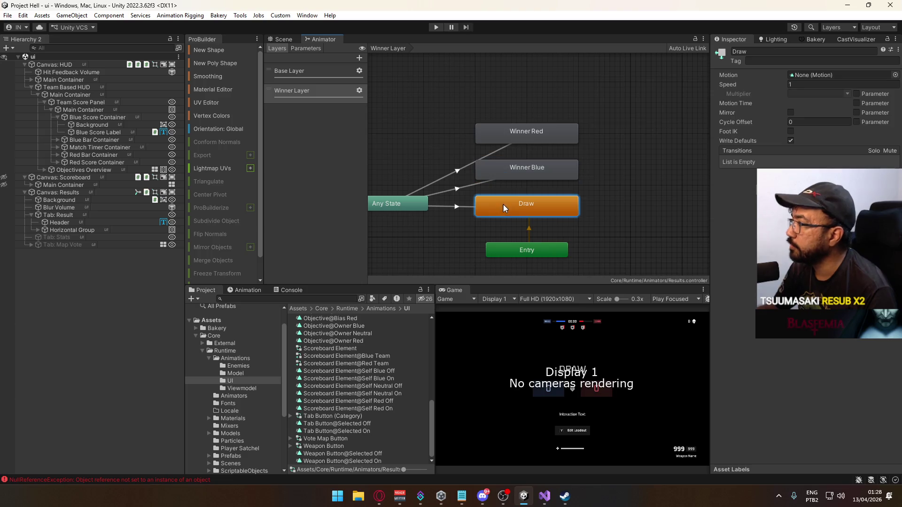
click(895, 75)
text(dr)
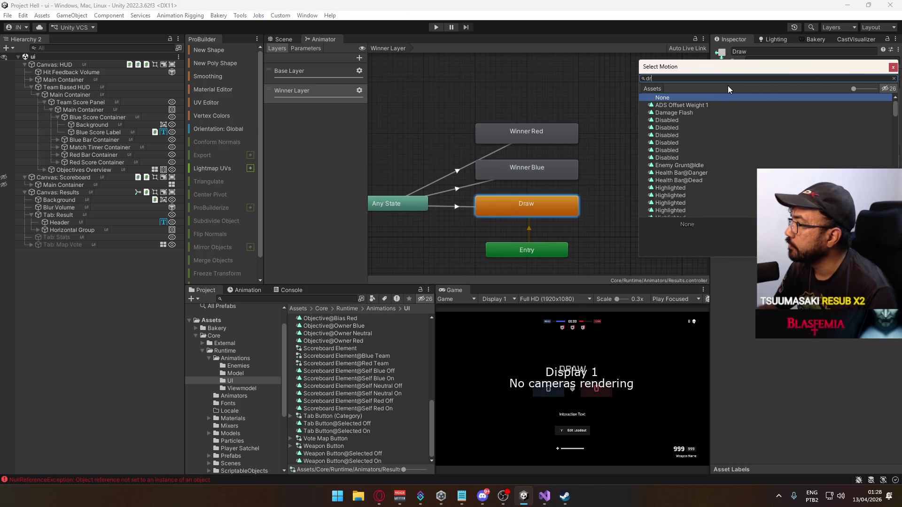
click(893, 67)
click(535, 171)
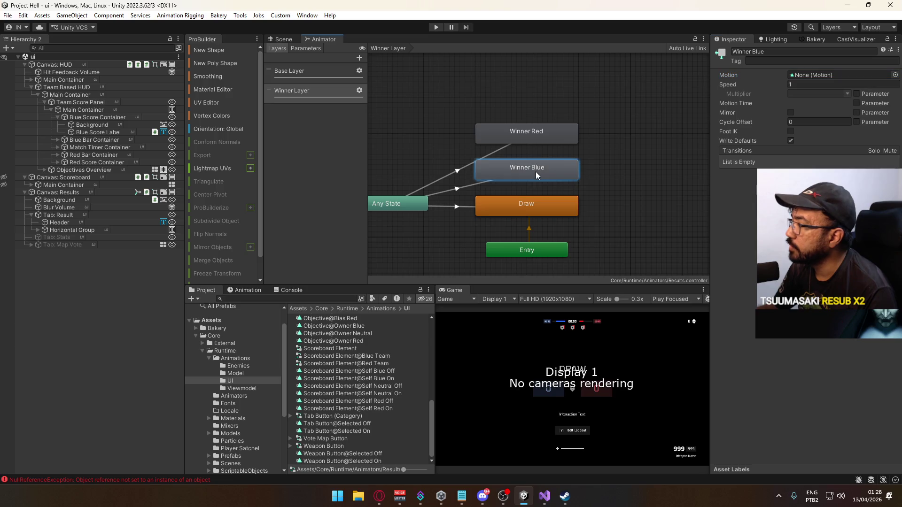
click(540, 140)
click(540, 200)
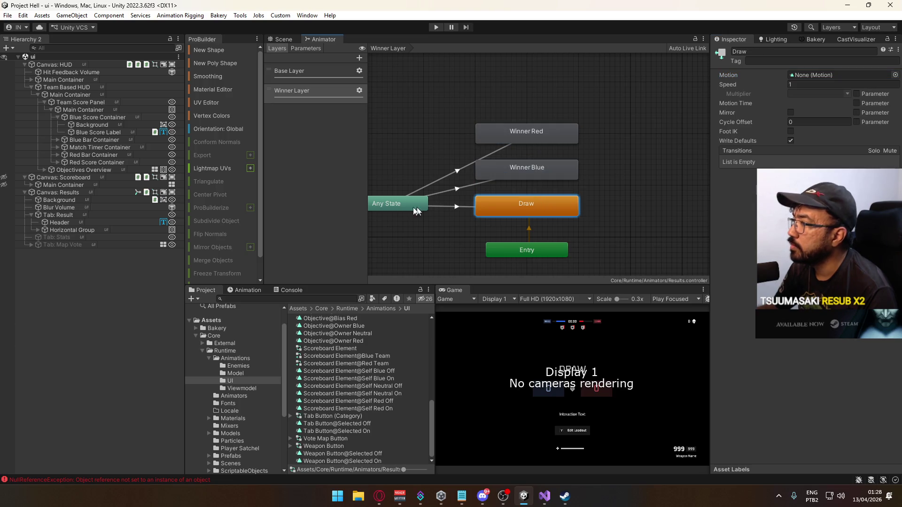
Locate the Base Layer Start state's Results@Start clip in the Project window.
click(311, 72)
click(541, 94)
click(535, 162)
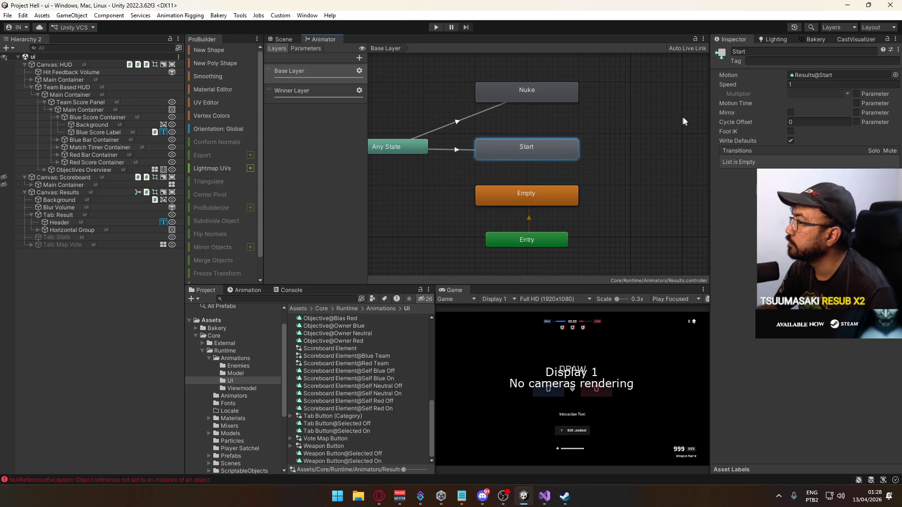
click(824, 76)
click(329, 425)
Duplicate Results@Start and name the copy Results@Draw.
key(ctrl+d)
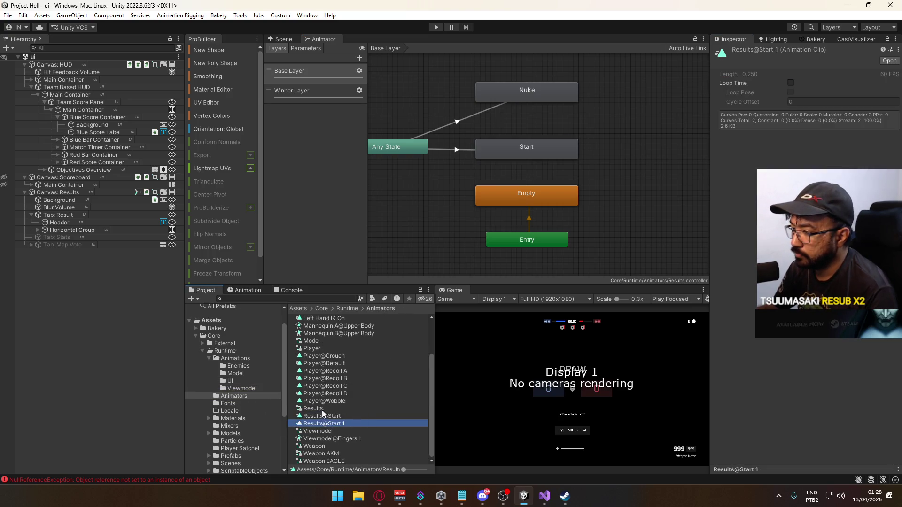
key(F2)
key(BackSpace)
key(BackSpace)
key(BackSpace)
text(Draw)
key(Return)
Duplicate the clip again and name the copy Results@Winner Red.
key(ctrl+d)
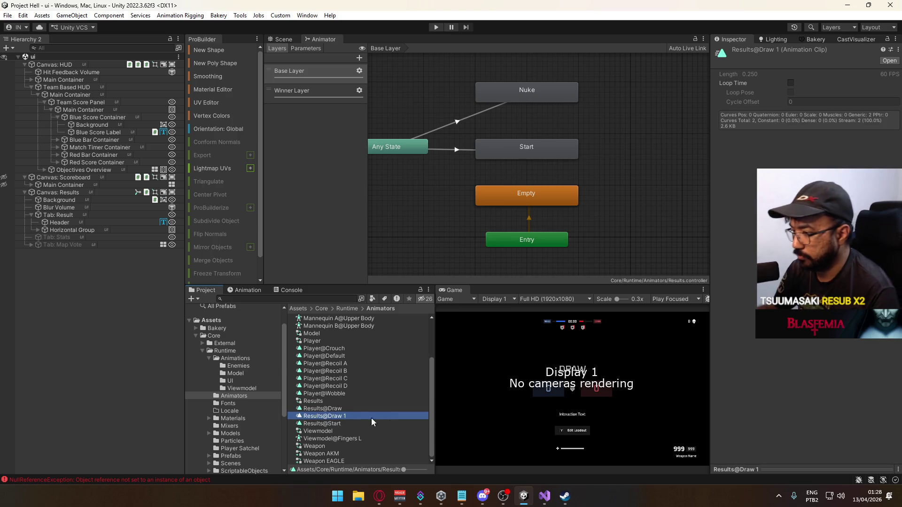
key(F2)
key(BackSpace)
key(BackSpace)
key(BackSpace)
text(Red)
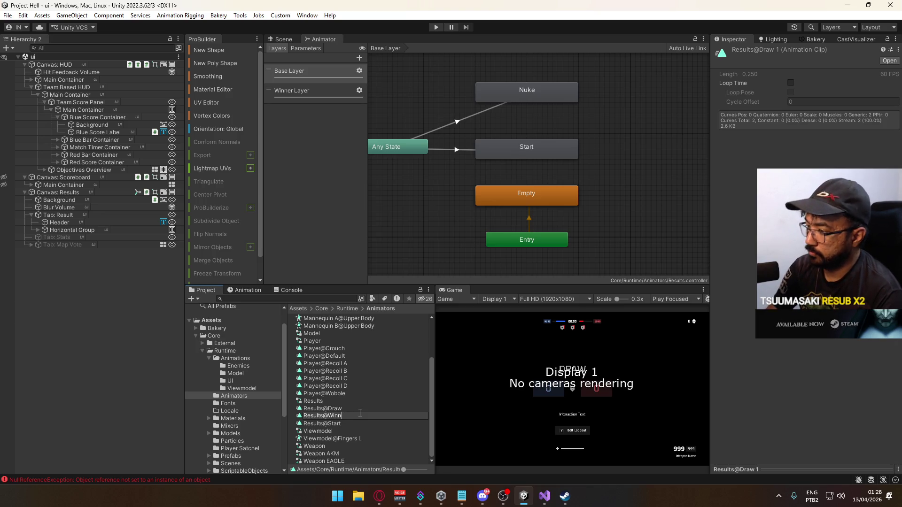
text(Red)
key(Return)
Make a third copy named Results@Winner Blue.
key(ctrl+d)
click(354, 424)
key(F2)
key(BackSpace)
key(BackSpace)
key(BackSpace)
text(Blue)
key(Return)
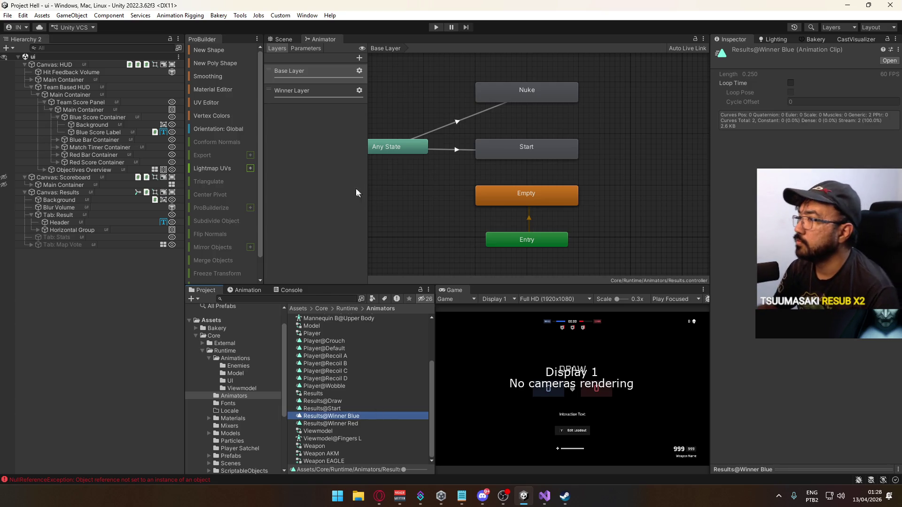
Assign Results@Winner Red, Results@Winner Blue and Results@Draw to their matching Winner Layer states.
click(318, 90)
click(525, 131)
drag(343, 425, 827, 78)
click(535, 177)
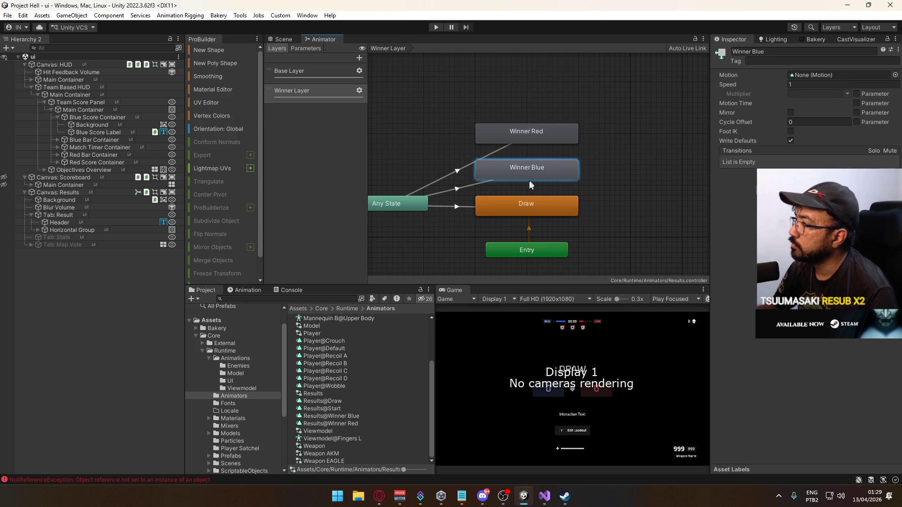
mouse_move(355, 418)
mouse_down()
mouse_move(696, 262)
mouse_move(834, 136)
mouse_move(853, 78)
mouse_up()
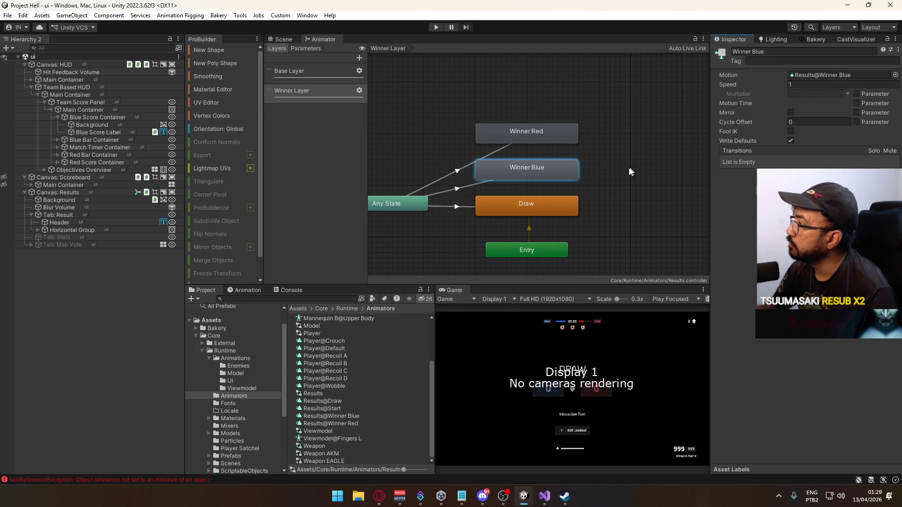
click(567, 203)
mouse_move(323, 400)
mouse_down()
mouse_move(839, 90)
mouse_move(823, 78)
mouse_up()
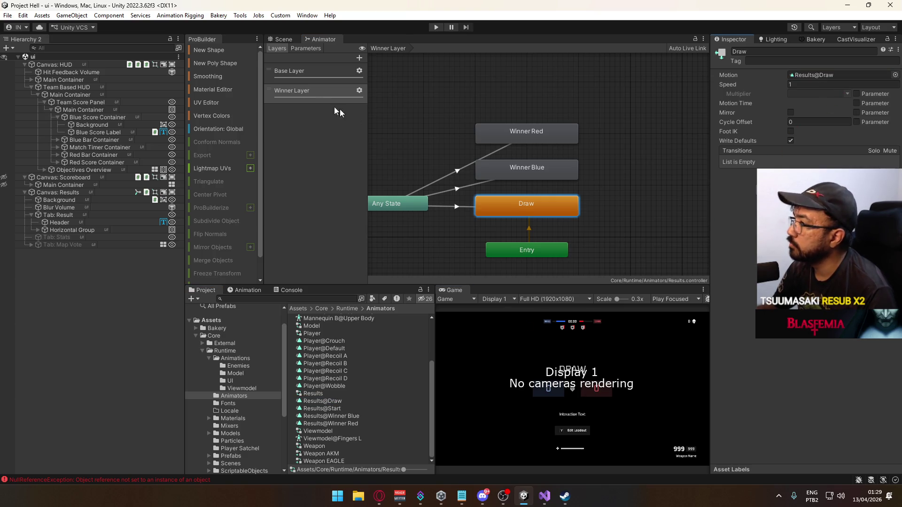
click(243, 290)
click(232, 309)
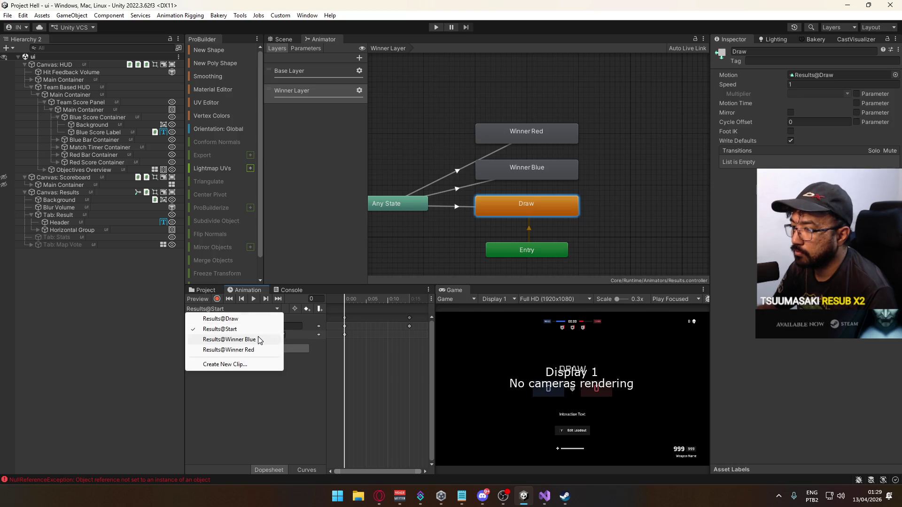
In Results@Winner Red, delete the copied Tab: Map Vote keys and start recording.
click(252, 350)
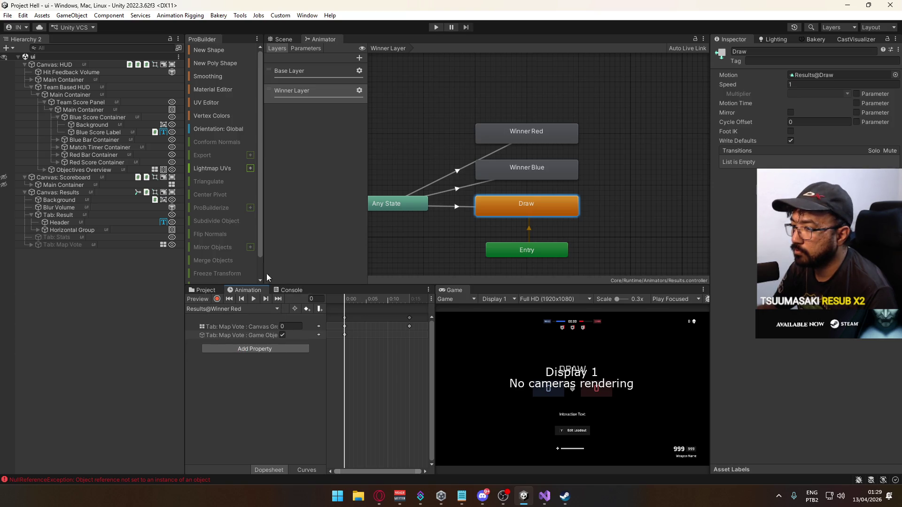
click(277, 39)
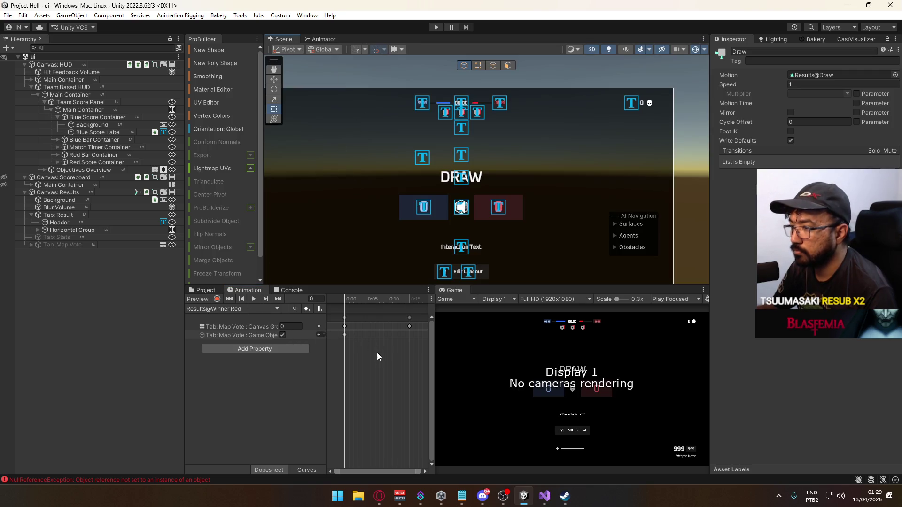
drag(341, 360, 408, 298)
key(Delete)
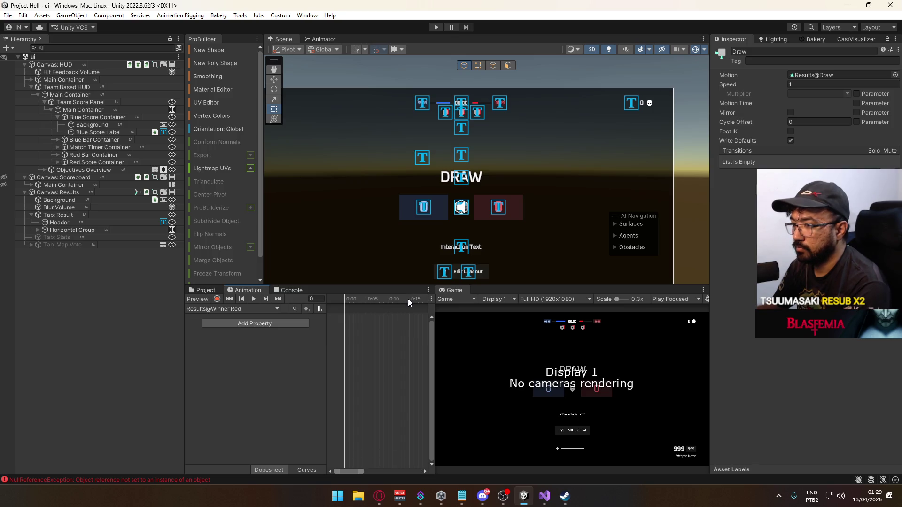
click(218, 300)
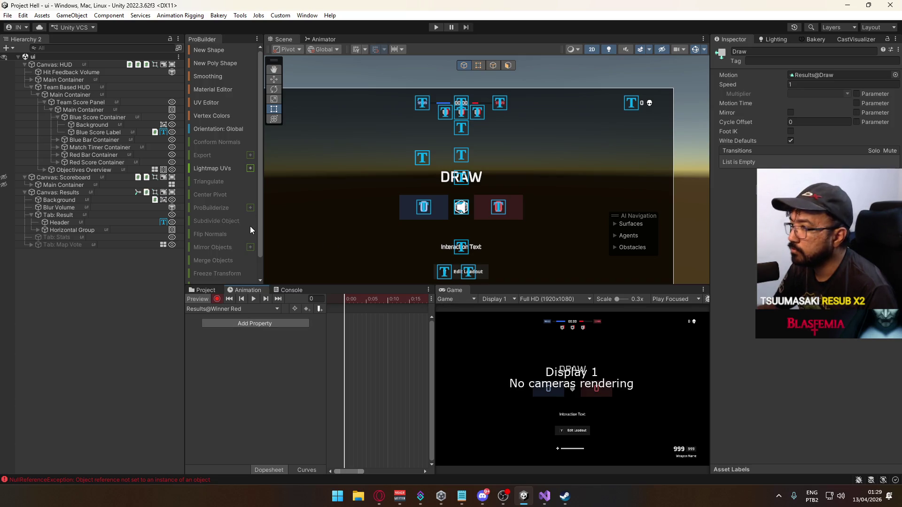
Browse the Red Bar Container and Red Score Container children in the Hierarchy.
click(57, 156)
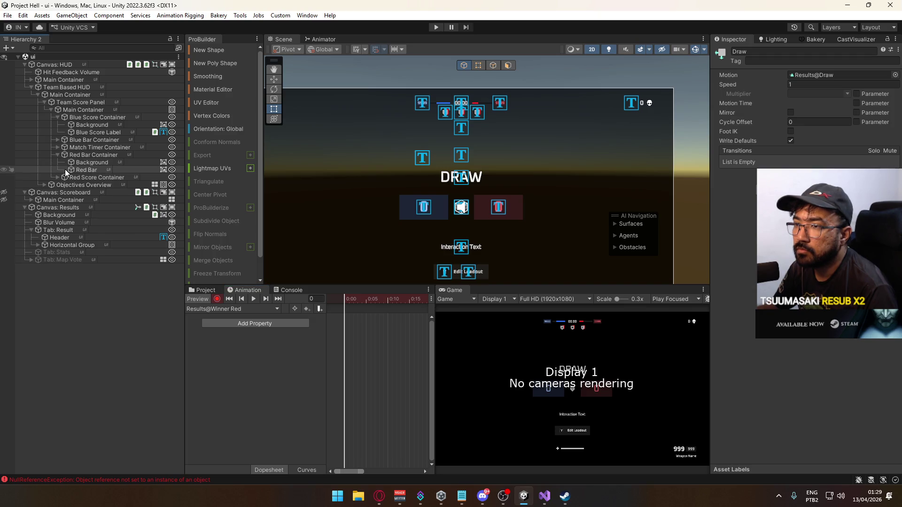
click(75, 170)
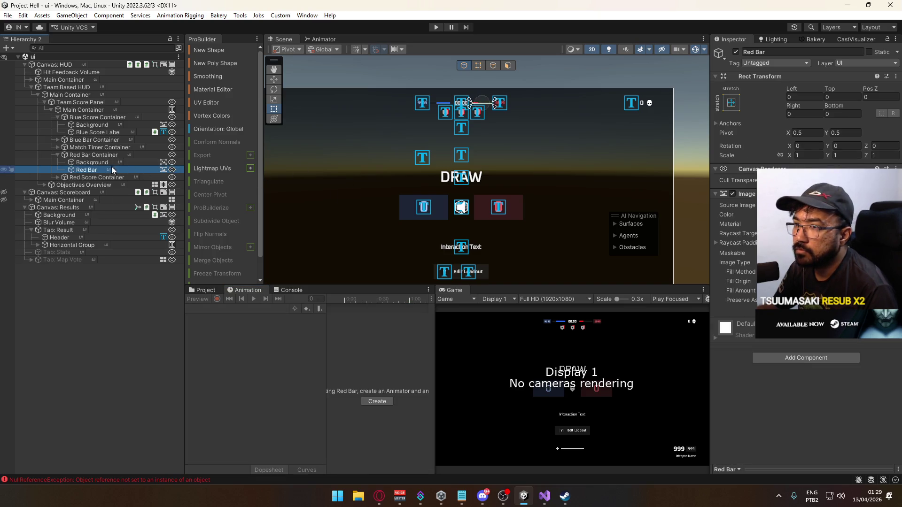
click(57, 177)
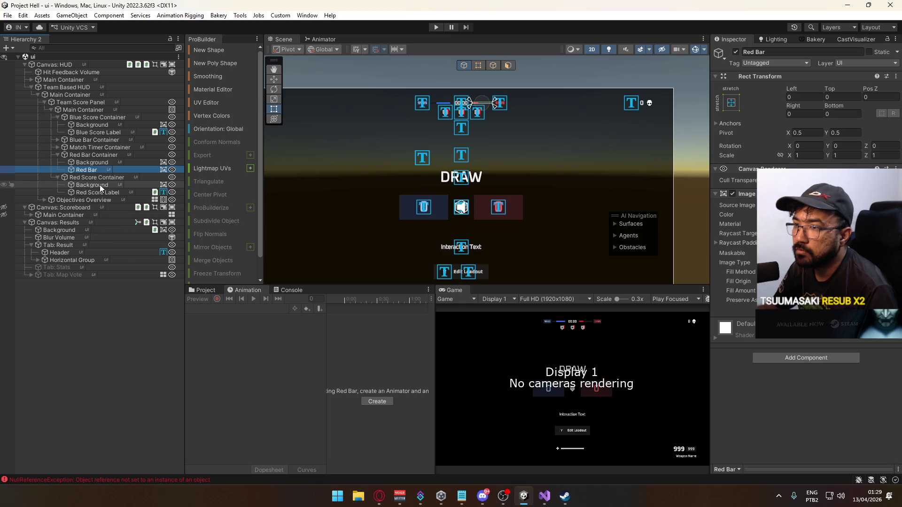
click(54, 156)
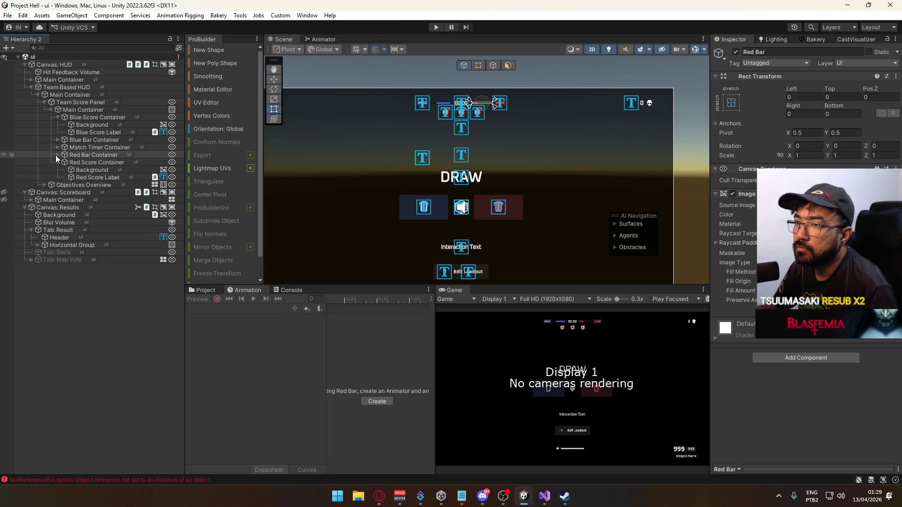
click(57, 160)
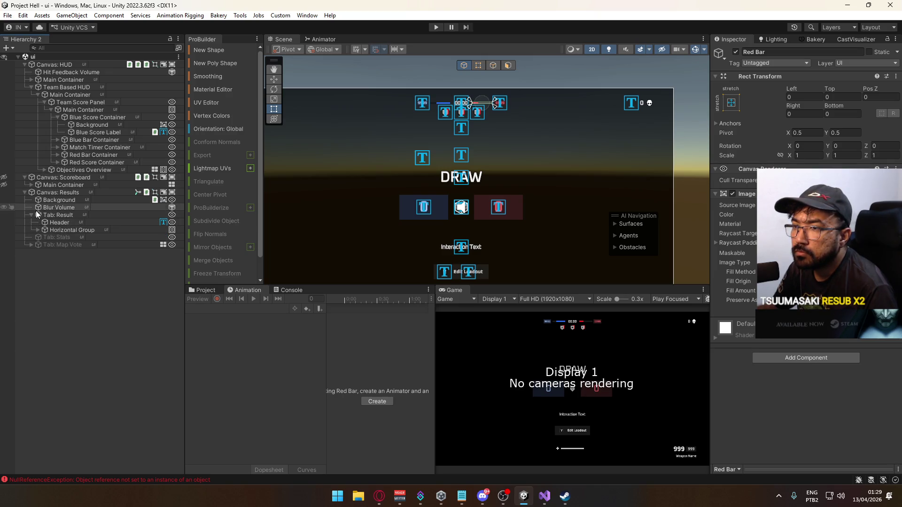
Key the red team's Indicator as active in the Results@Winner Red clip.
click(54, 193)
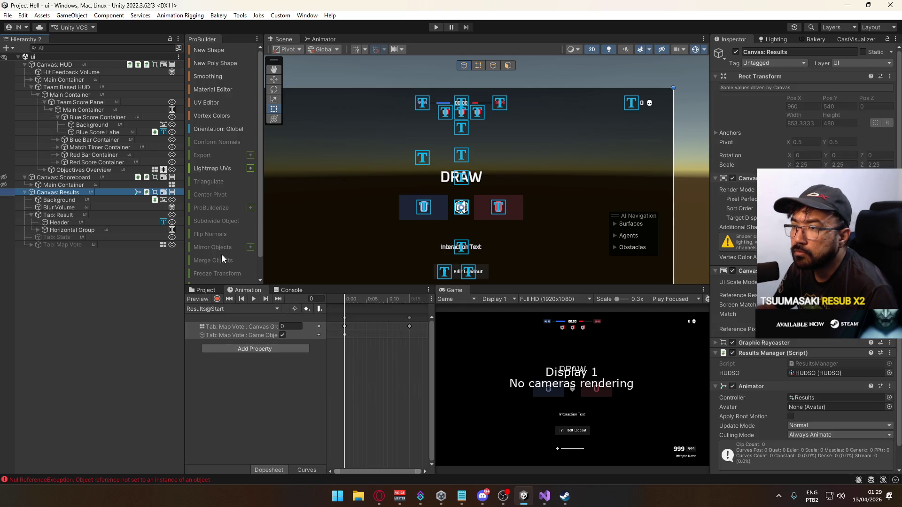
click(237, 309)
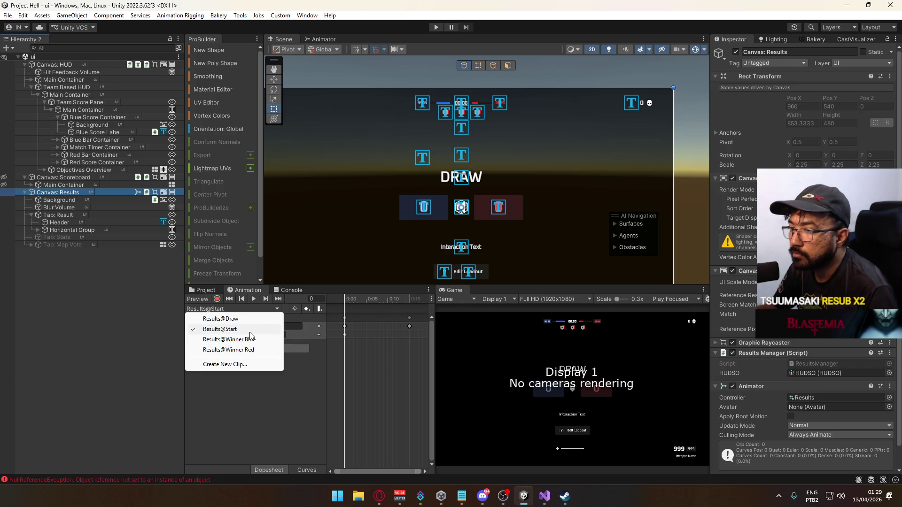
click(250, 350)
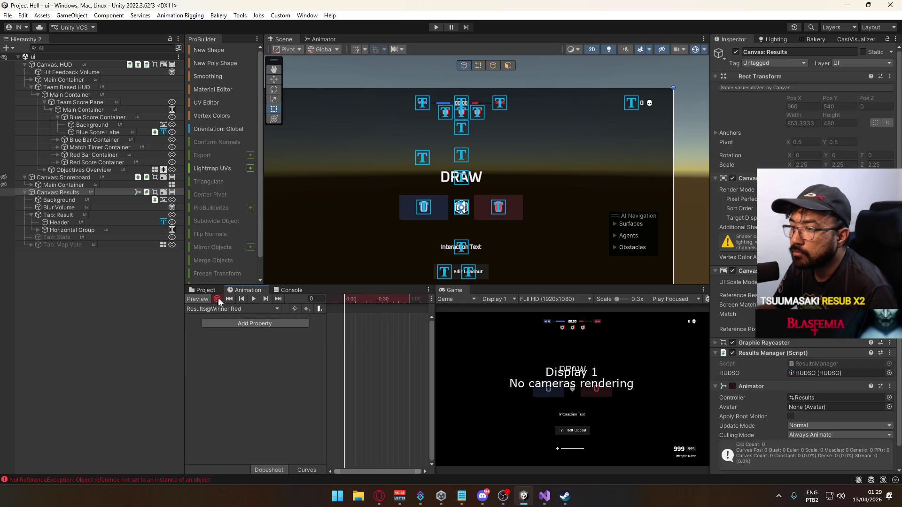
click(38, 229)
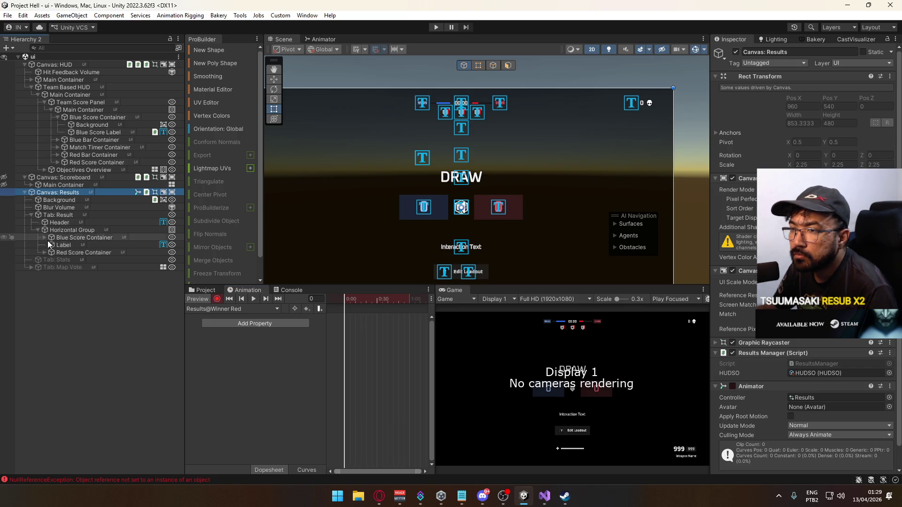
click(45, 253)
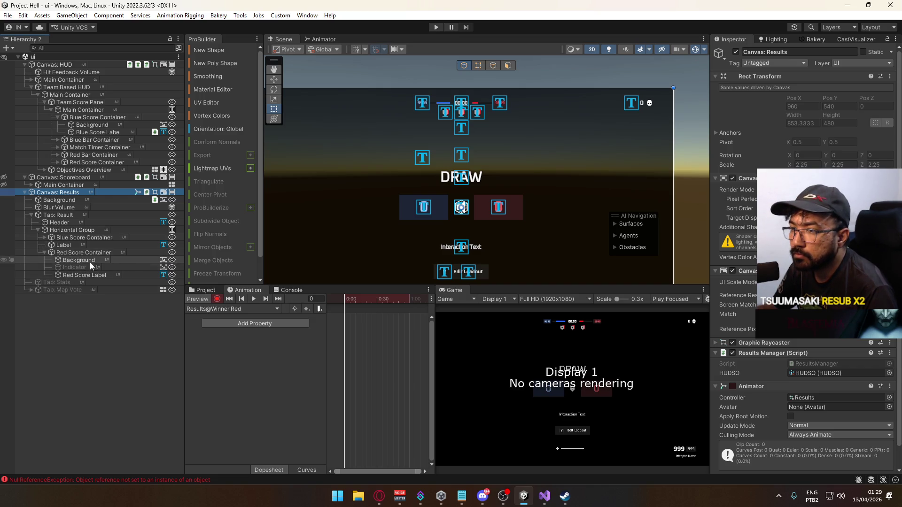
click(87, 267)
click(736, 51)
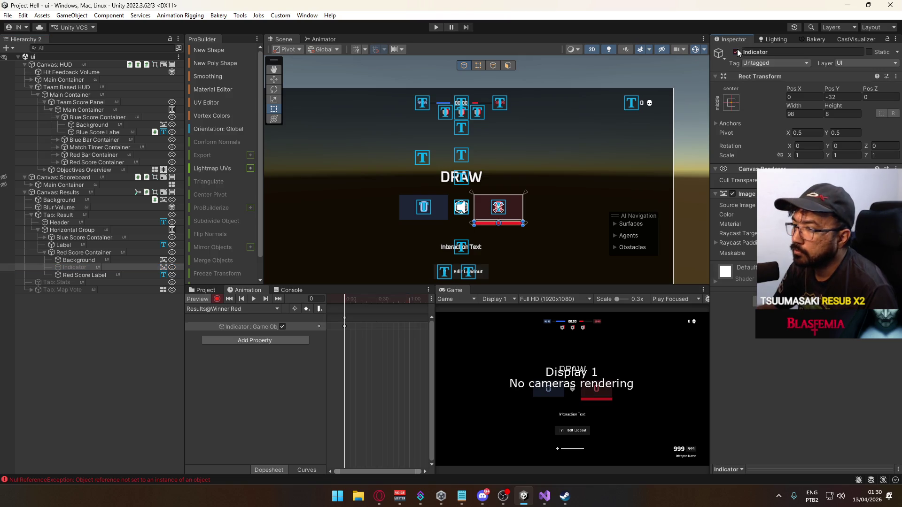
Switch to Results@Winner Blue, start recording and select its Tab: Map Vote tracks.
click(224, 309)
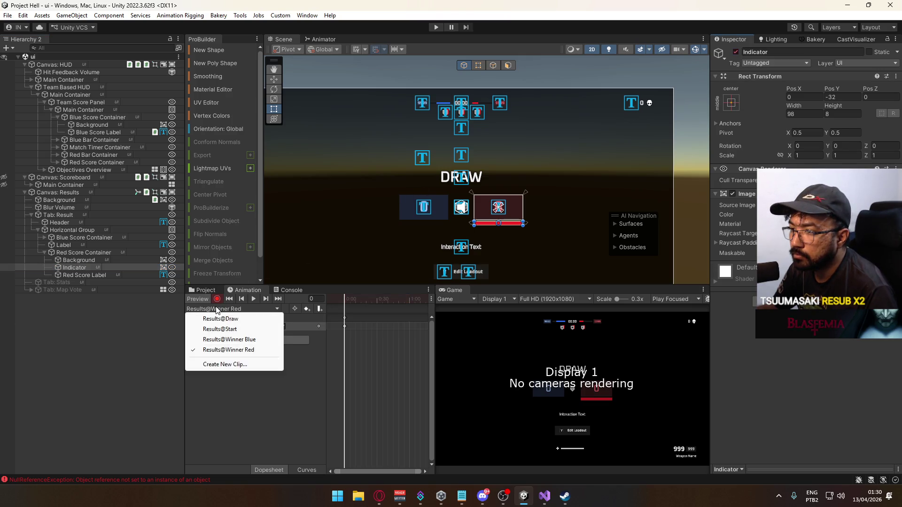
click(248, 340)
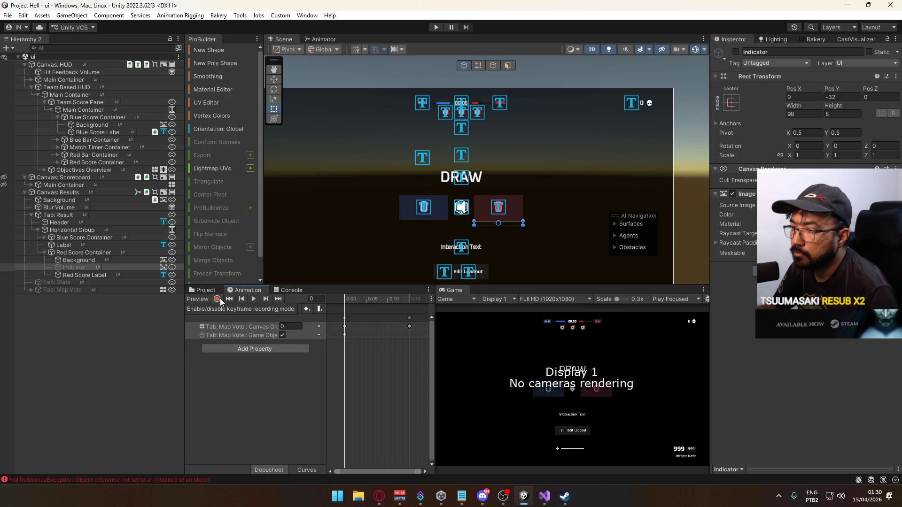
click(219, 298)
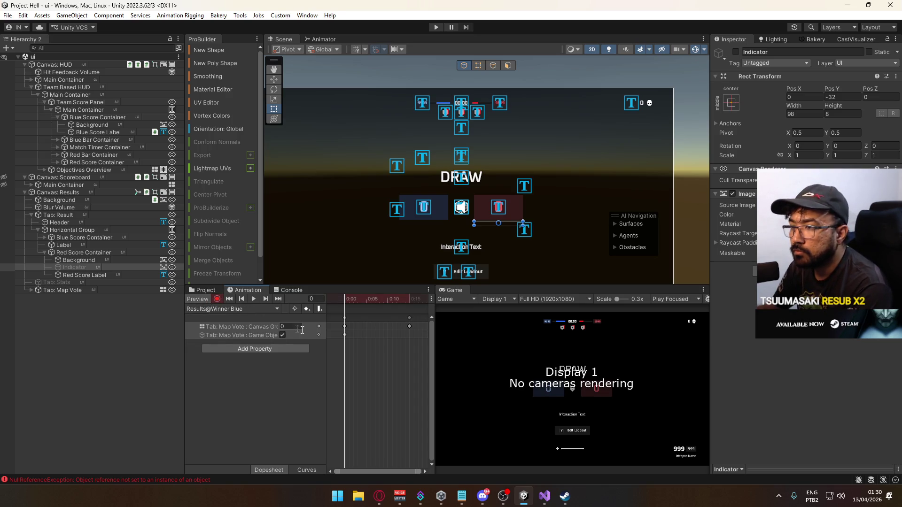
drag(428, 362, 322, 314)
Delete the Tab: Map Vote tracks and key the blue team's Indicator active in Results@Winner Blue.
key(Delete)
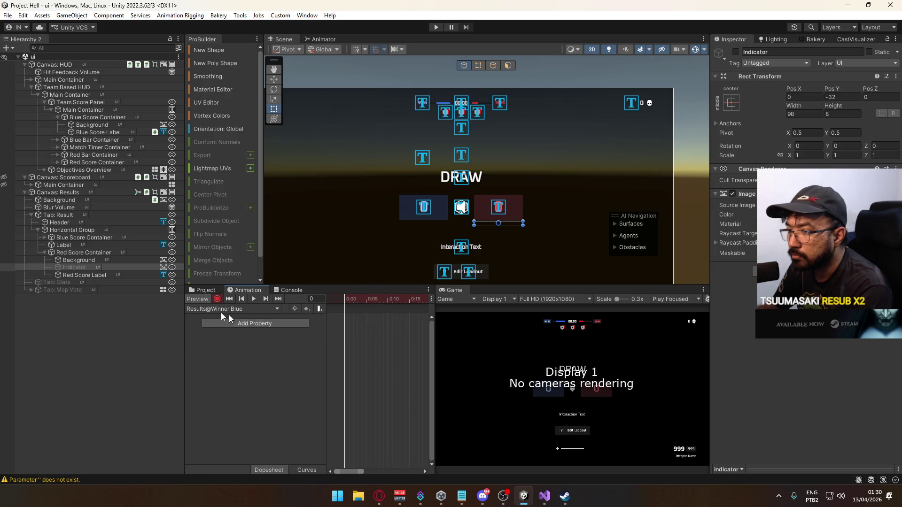
click(46, 238)
click(45, 238)
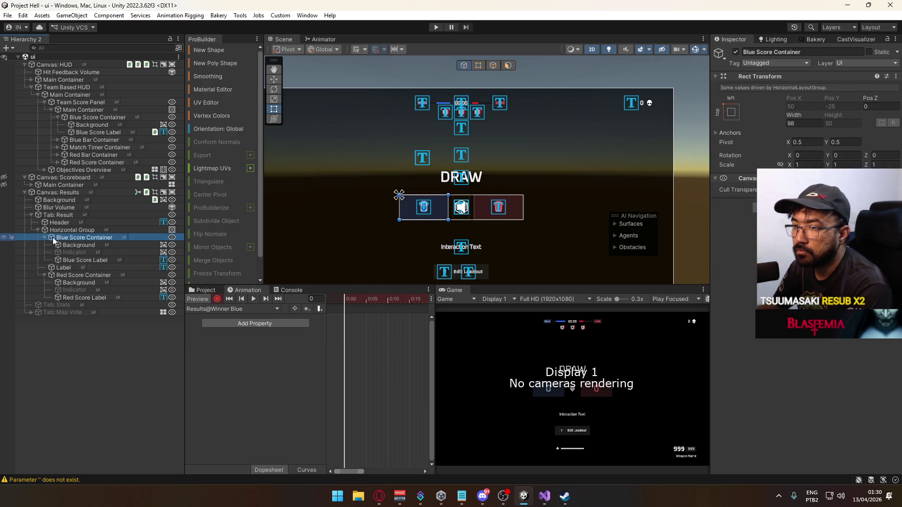
click(80, 252)
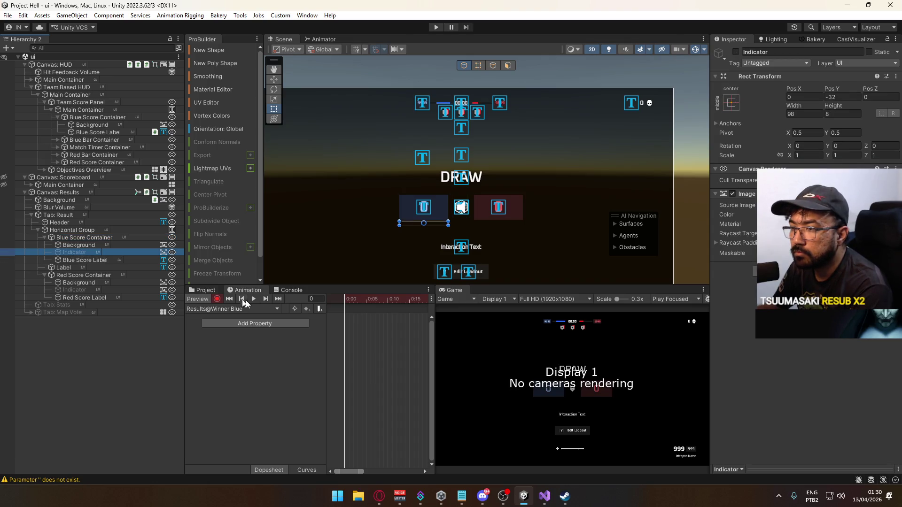
click(735, 52)
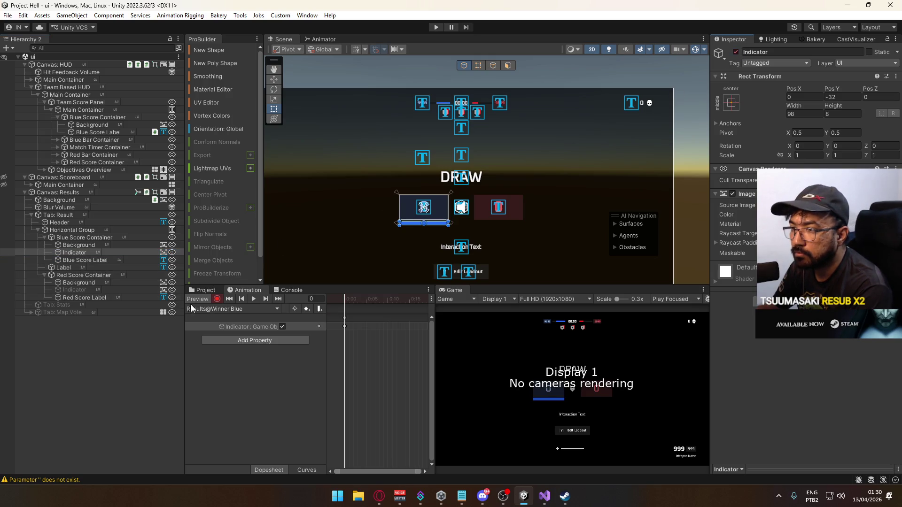
Compare against Results@Winner Red, collapse the score containers, and open Results@Draw.
click(208, 309)
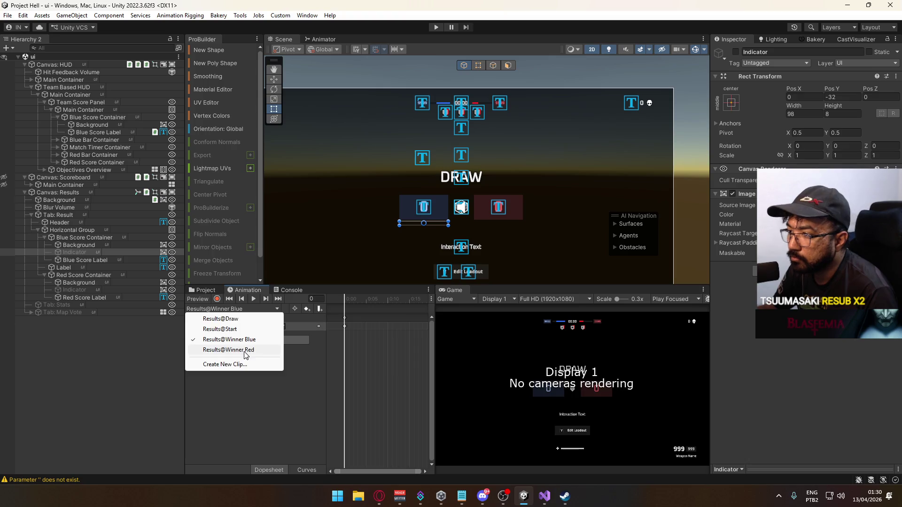
click(237, 357)
click(211, 309)
click(234, 340)
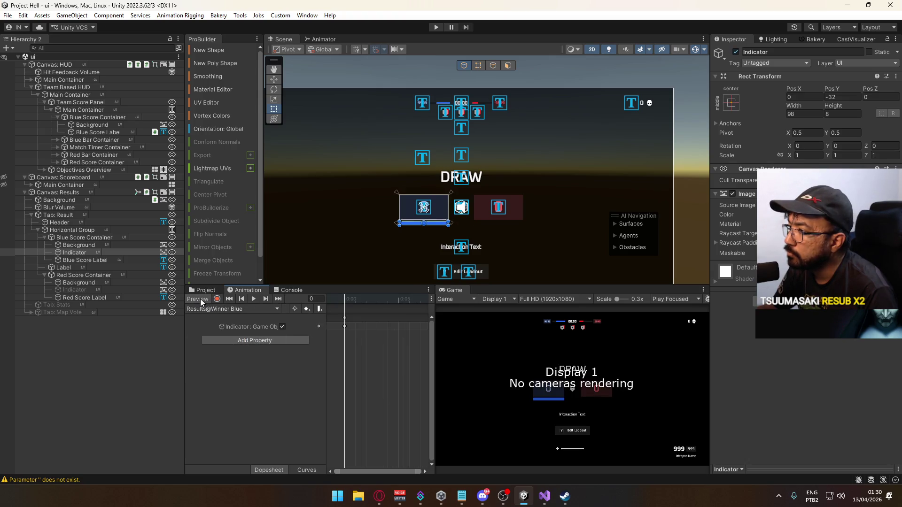
click(45, 237)
click(44, 253)
click(244, 309)
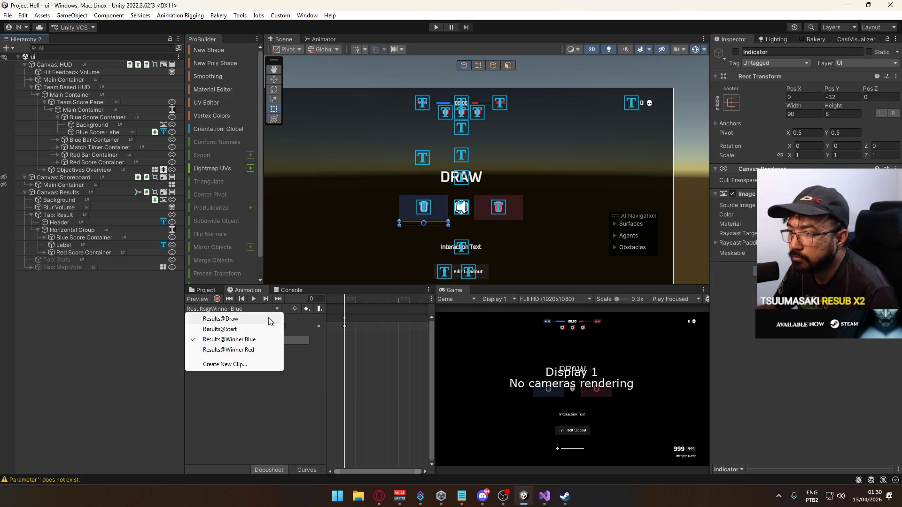
click(221, 318)
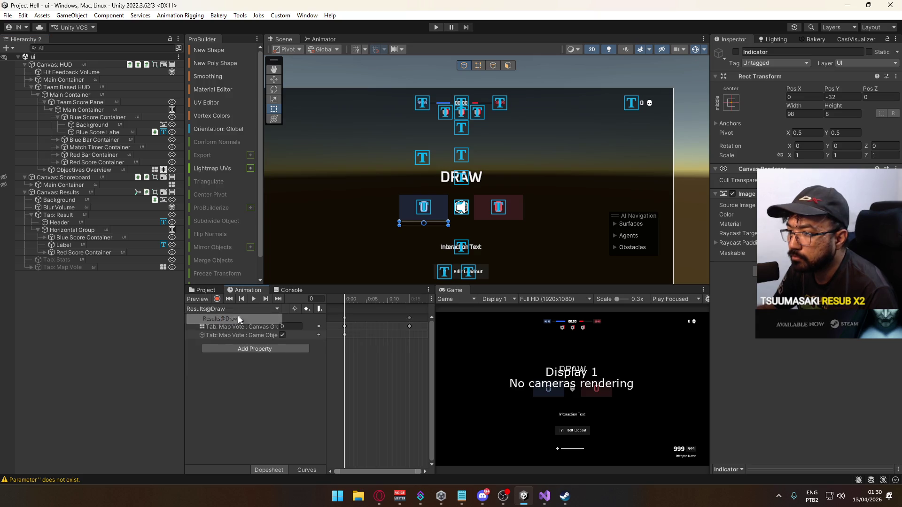
In Results@Draw, delete the Tab: Map Vote keys and record the red Indicator's active state.
click(217, 300)
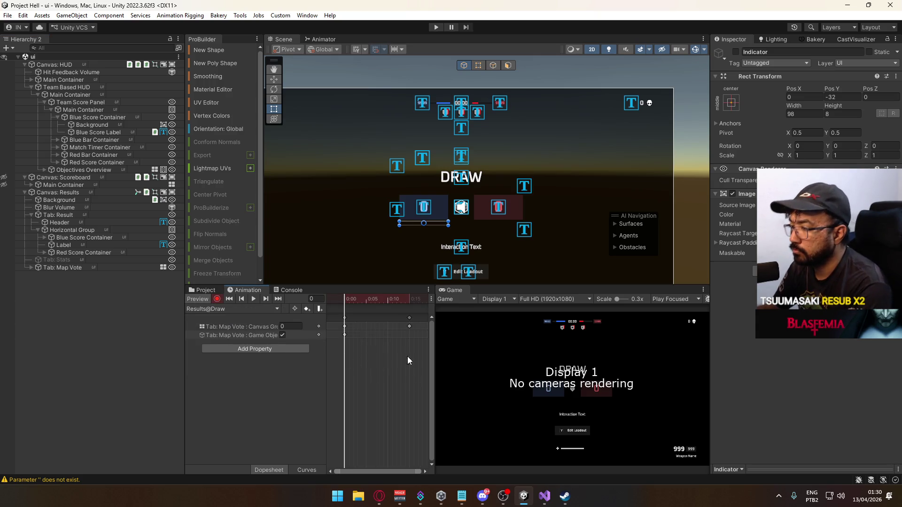
drag(408, 357, 311, 308)
key(Delete)
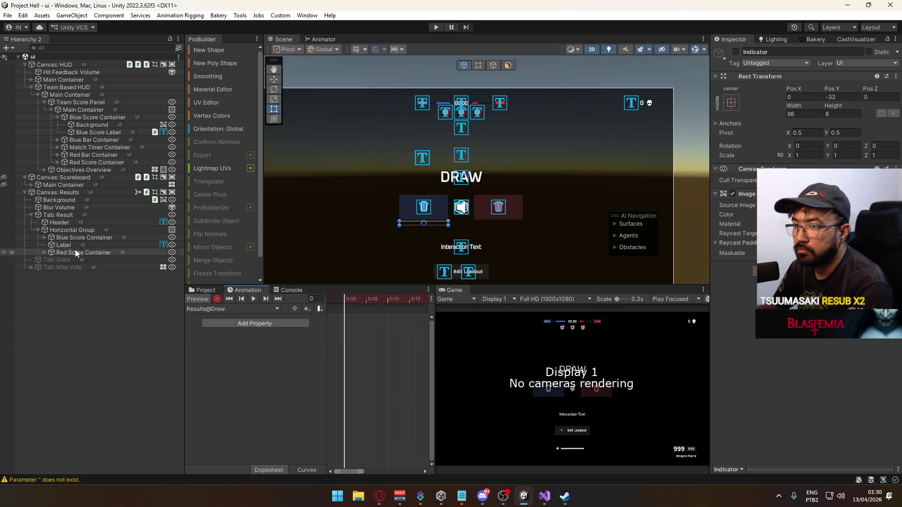
click(44, 252)
click(79, 269)
click(735, 52)
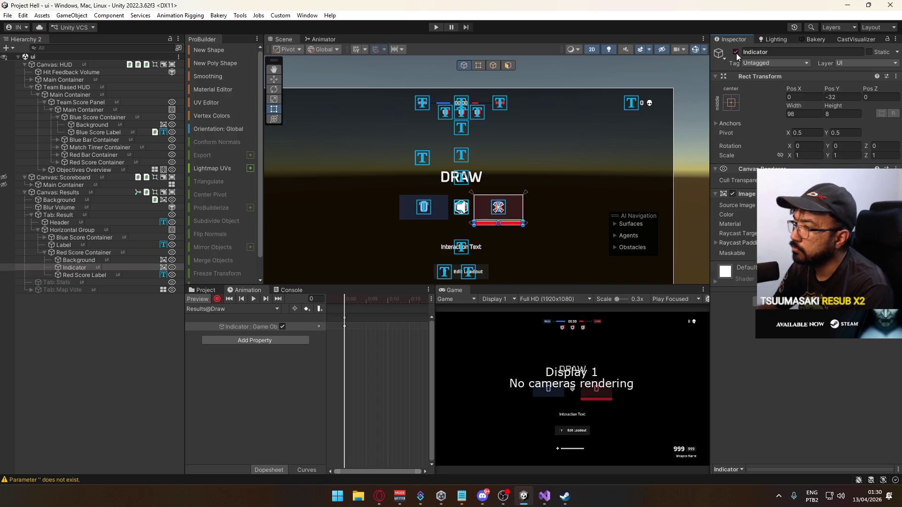
Record the blue team's Indicator active state in Results@Draw as well.
click(204, 310)
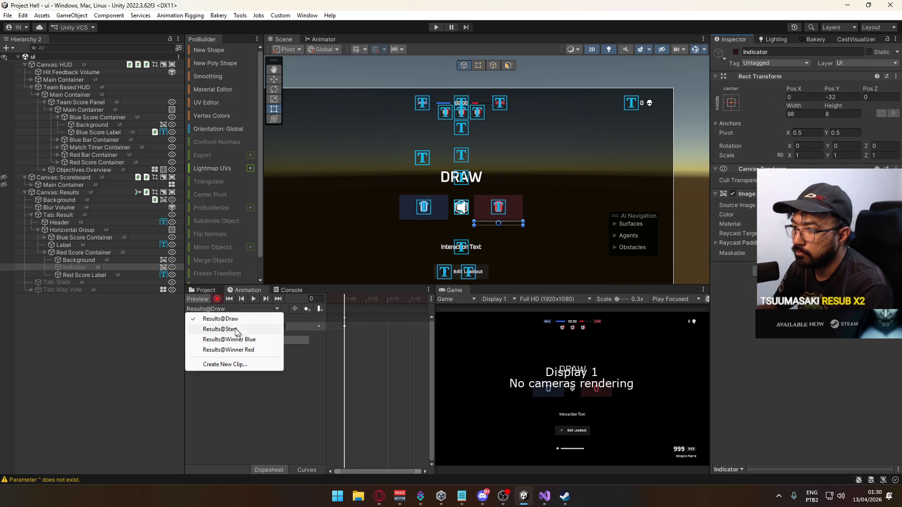
click(85, 267)
click(45, 237)
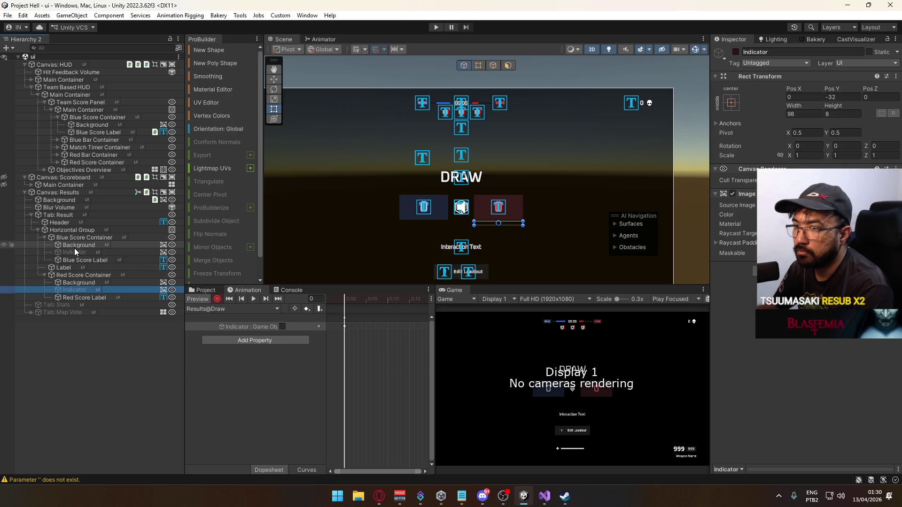
click(77, 253)
click(735, 52)
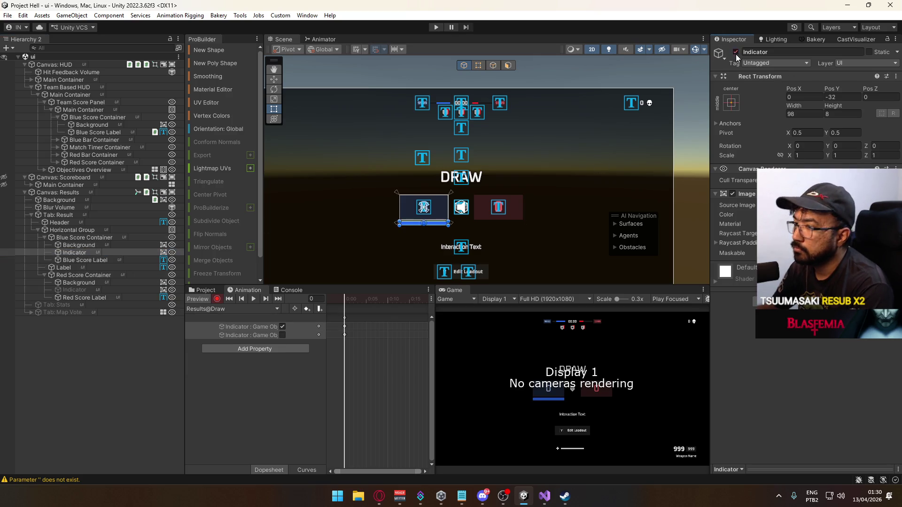
click(253, 328)
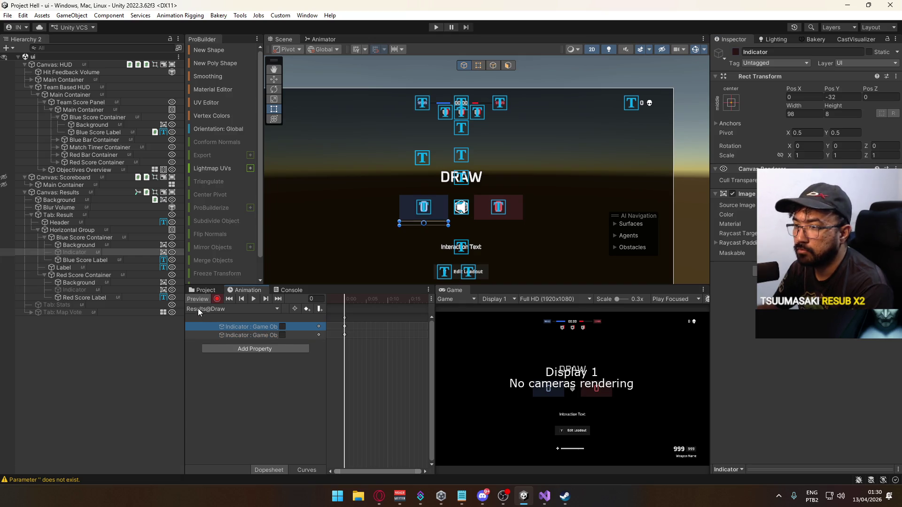
Review Results@Winner Blue and Results@Winner Red with preview, then return to Results@Draw.
click(198, 308)
click(219, 333)
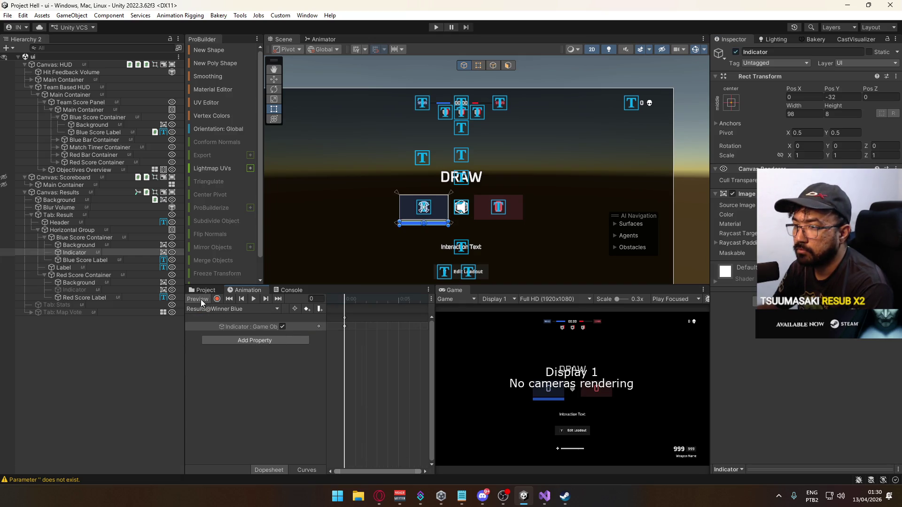
click(202, 300)
click(230, 309)
click(226, 350)
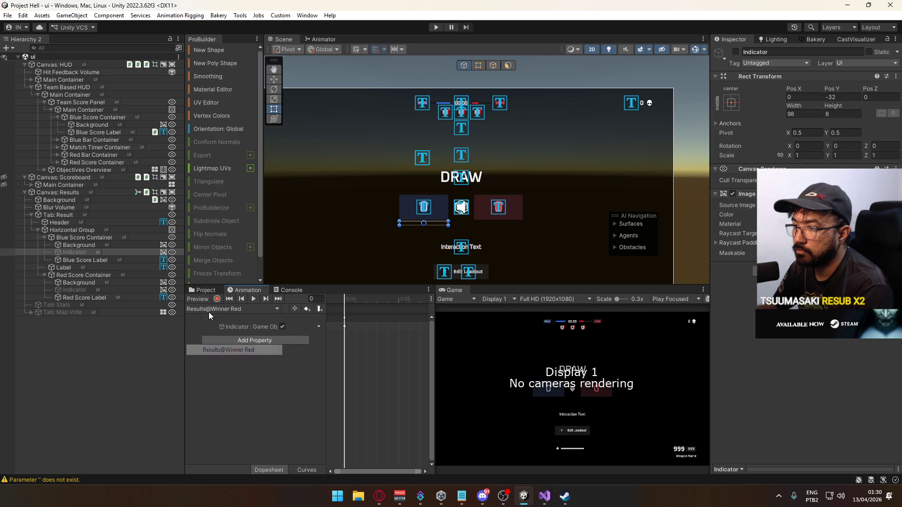
click(199, 299)
click(198, 299)
click(226, 309)
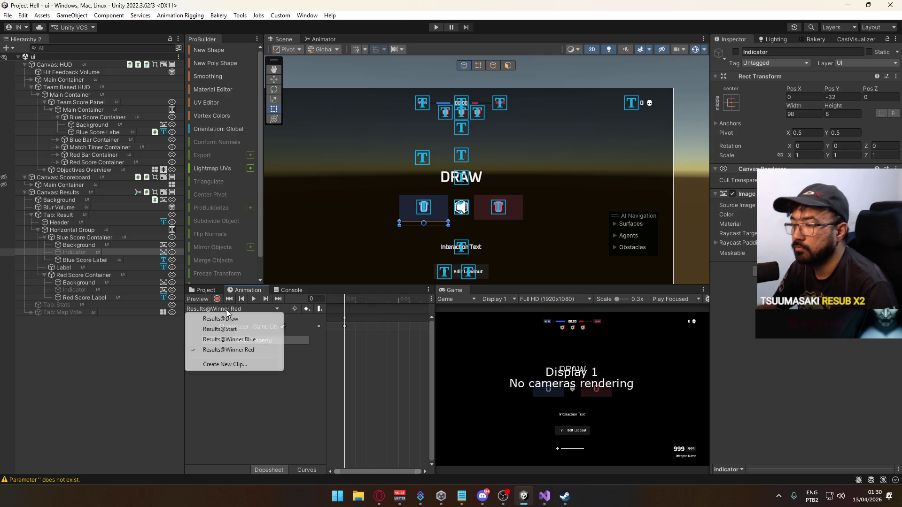
click(222, 319)
click(272, 392)
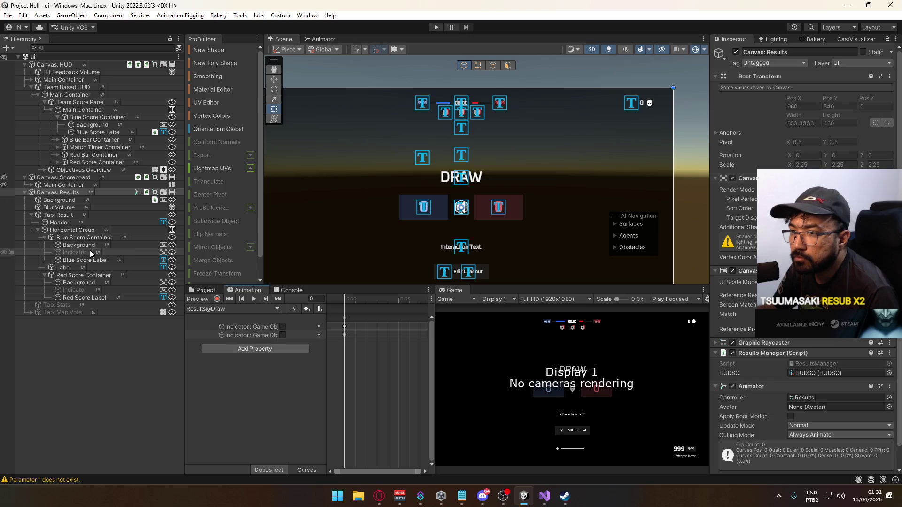
Check the blue Indicator object, keep Results@Draw current, and bring up ResultsManager.cs in Visual Studio.
click(87, 253)
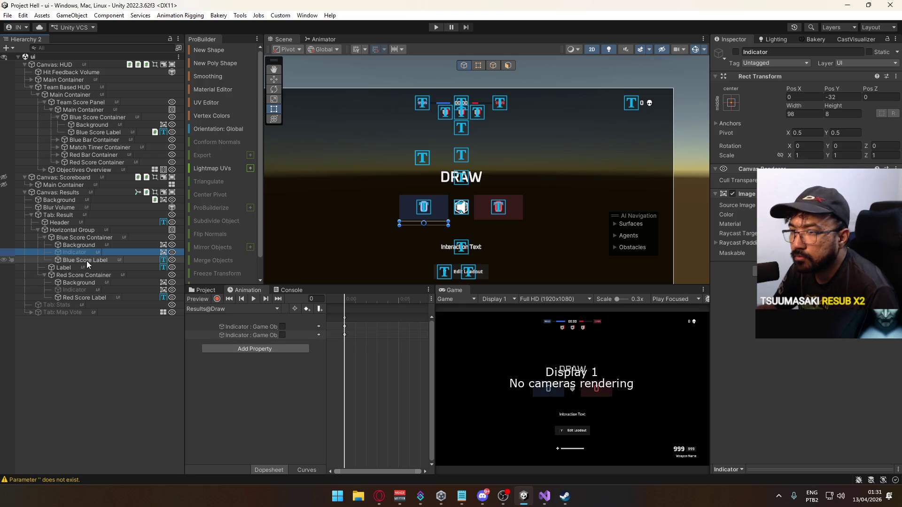
click(113, 348)
click(80, 254)
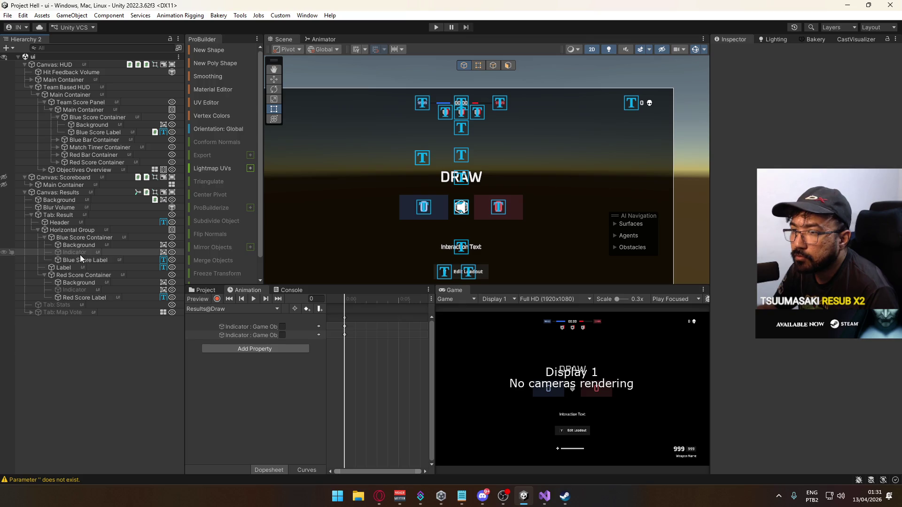
click(120, 326)
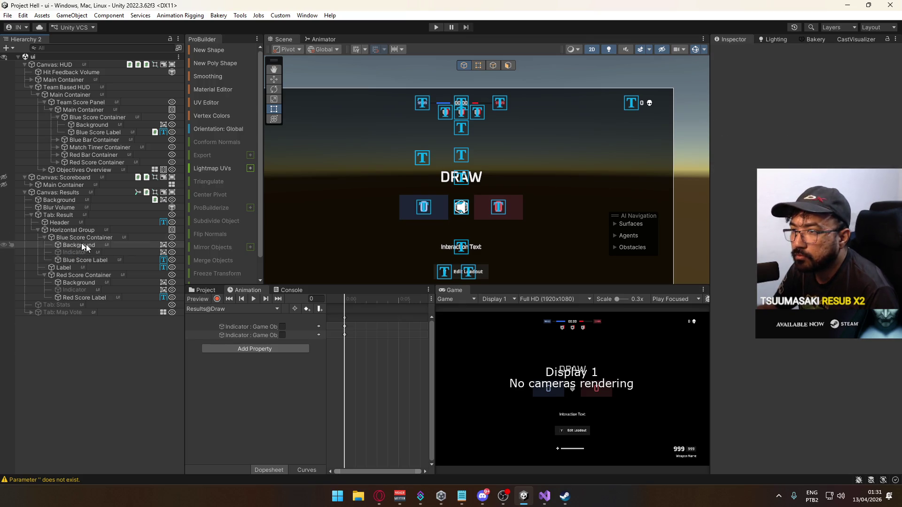
click(212, 309)
click(110, 351)
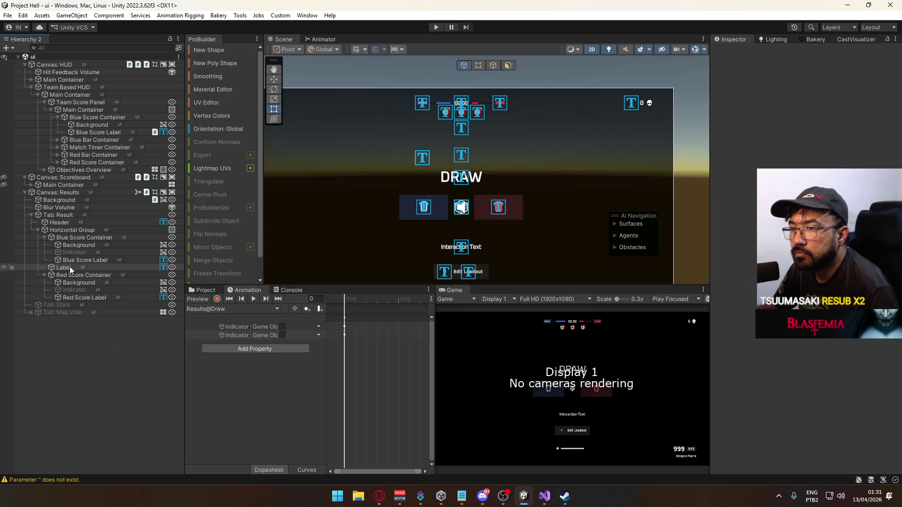
click(544, 496)
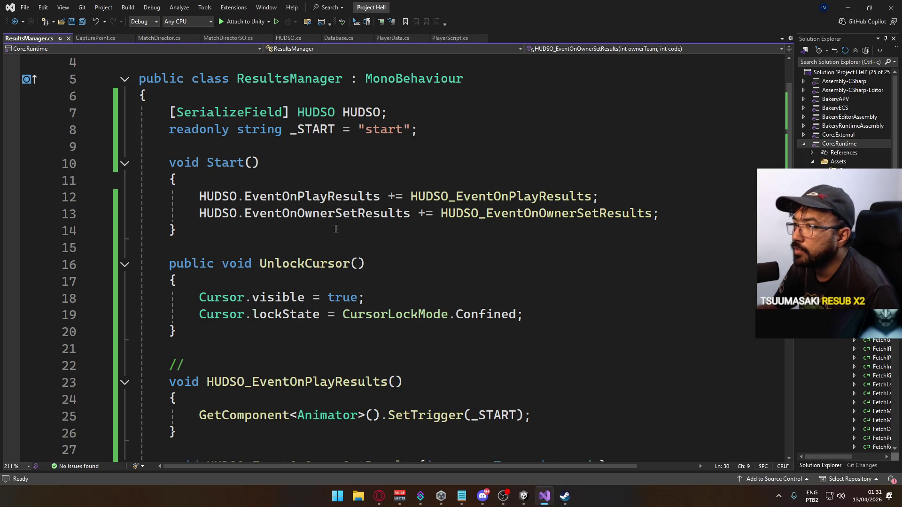
Read the delayed calls in MatchDirector.cs's InternalEndMatch, then return to Unity.
click(156, 38)
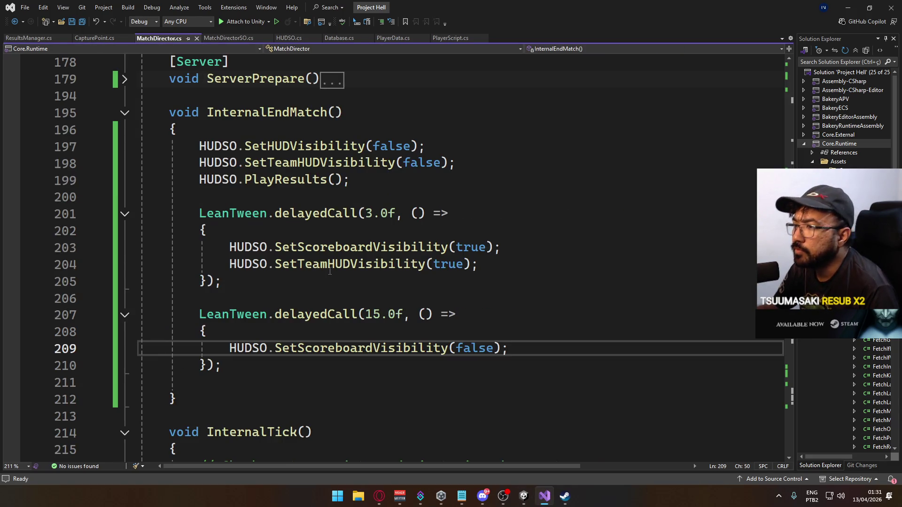
scroll(329, 271, up, 1)
drag(351, 230, 161, 213)
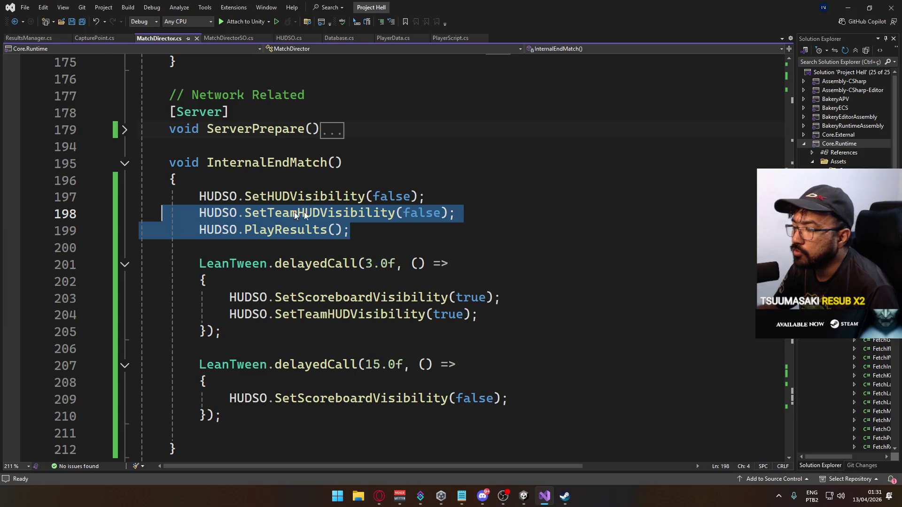
click(572, 260)
key(shift+Home)
key(shift+Home)
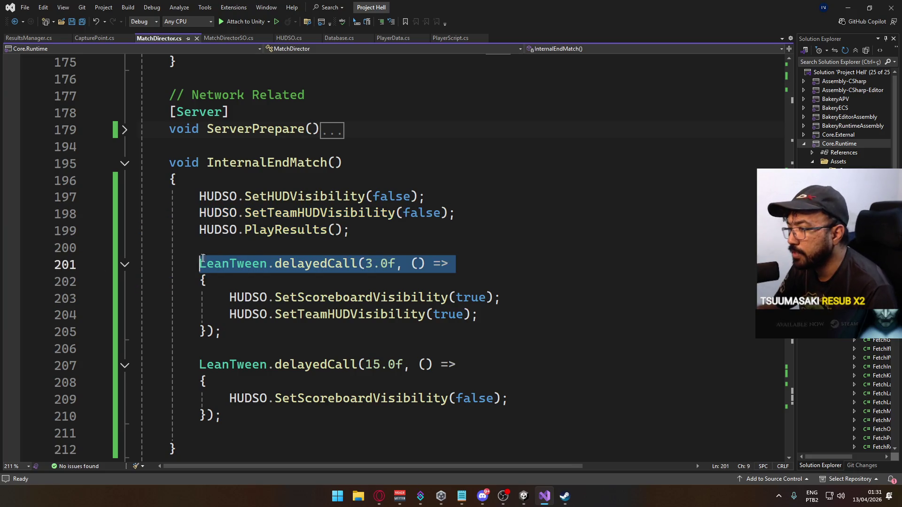
click(502, 281)
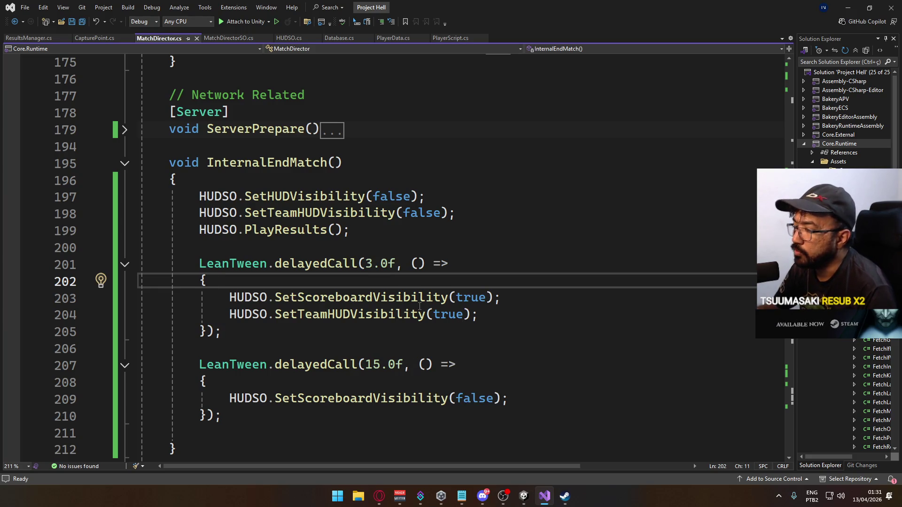
key(alt+Tab)
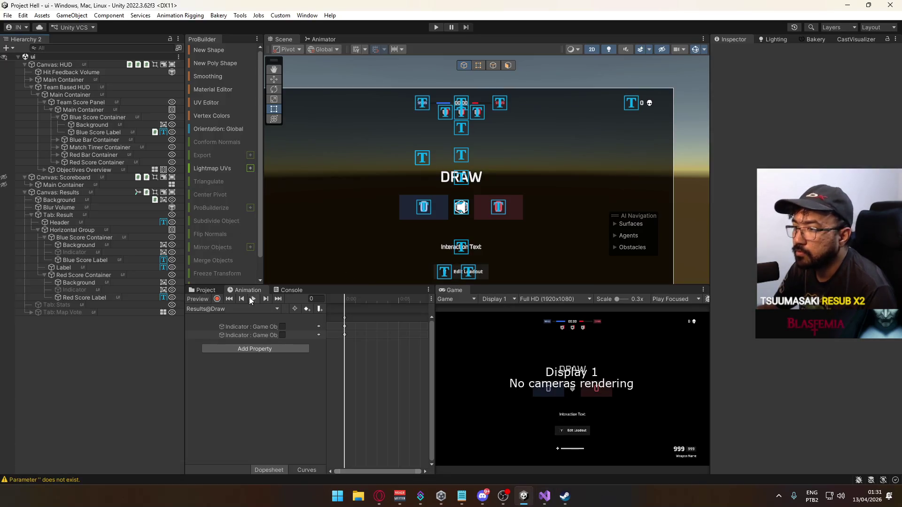
Open the Results@Start clip and zoom the dopesheet out to reveal its later keys.
click(207, 308)
click(207, 327)
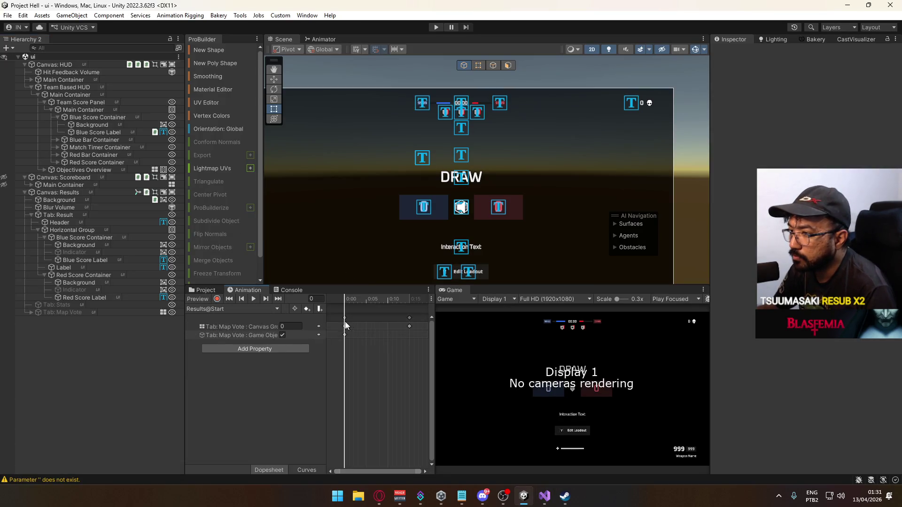
scroll(395, 339, down, 3)
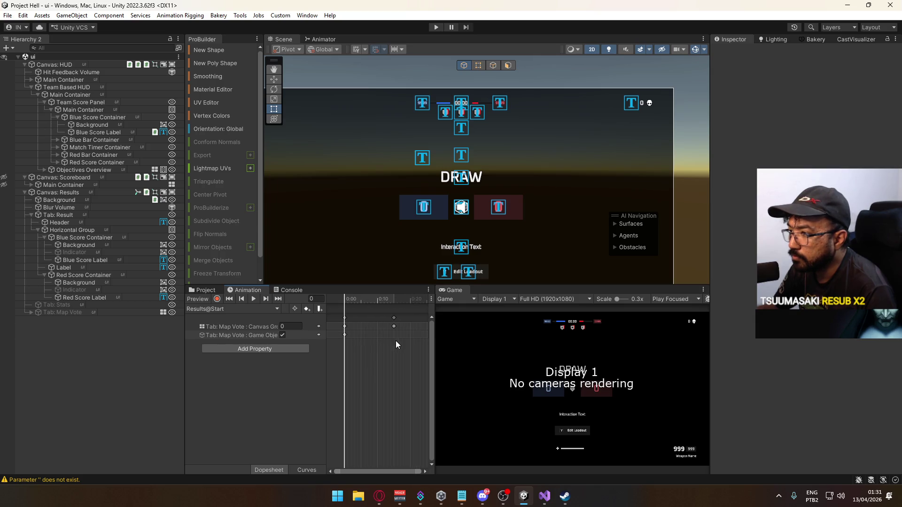
scroll(391, 359, down, 4)
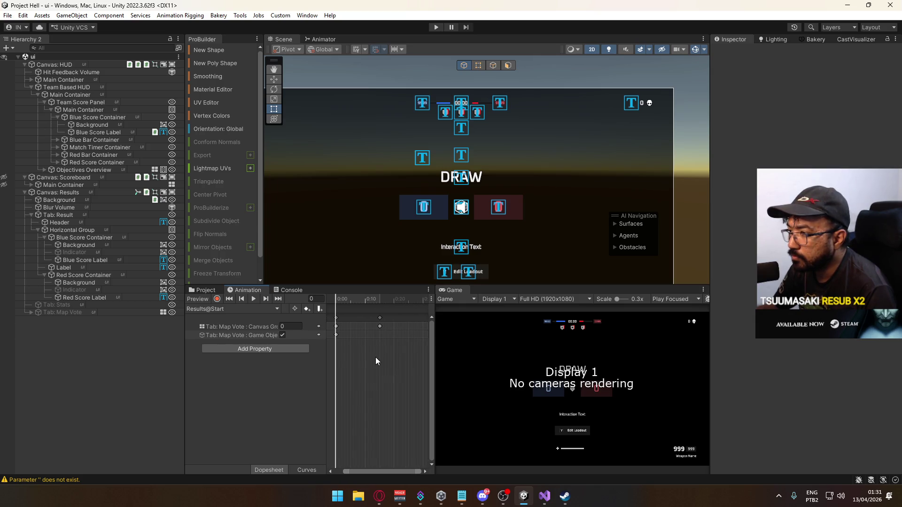
scroll(382, 359, down, 5)
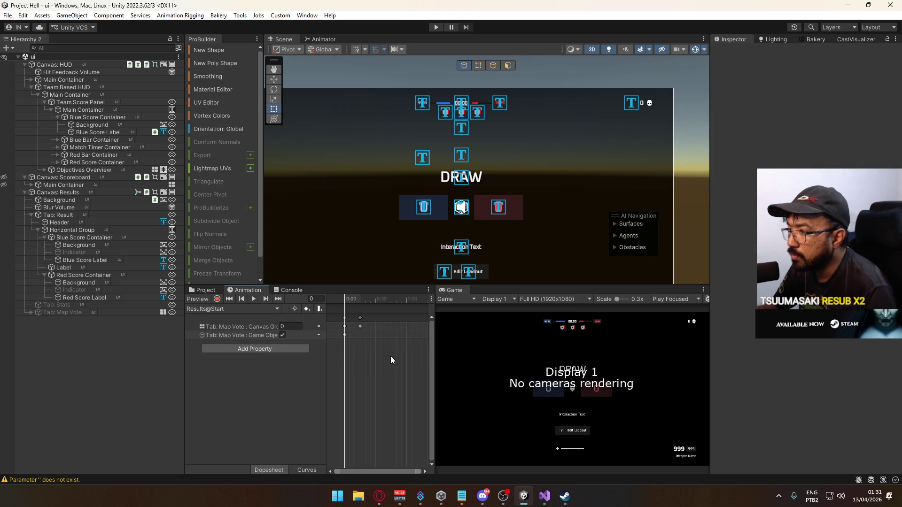
scroll(394, 353, down, 3)
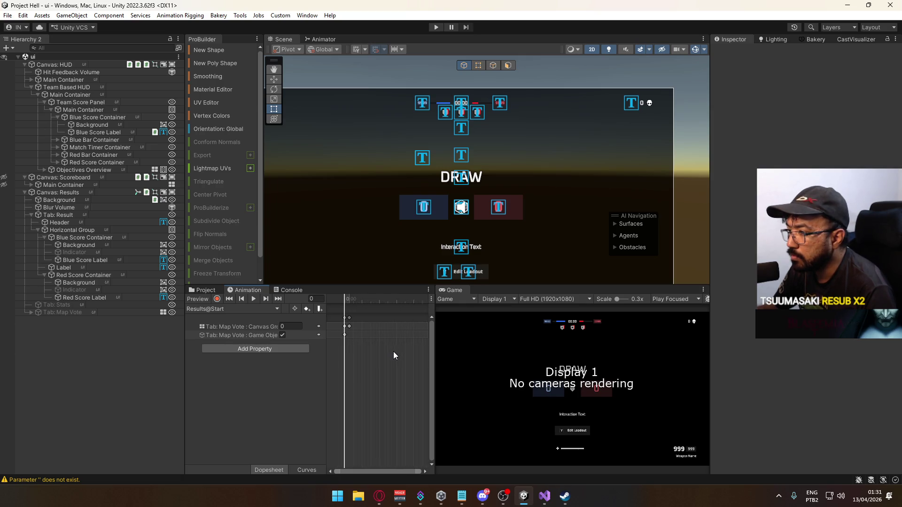
scroll(393, 351, down, 3)
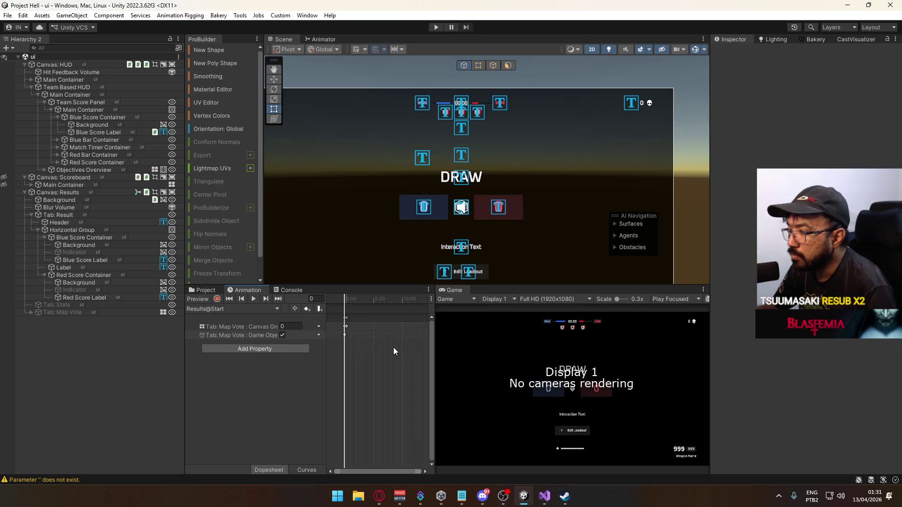
Drag the Tab: Map Vote keyframes slightly earlier, near 15 s, and reset the frame to 0.
mouse_move(391, 356)
mouse_down()
mouse_move(388, 340)
mouse_move(342, 331)
mouse_move(334, 320)
mouse_move(397, 337)
mouse_up()
scroll(402, 336, up, 2)
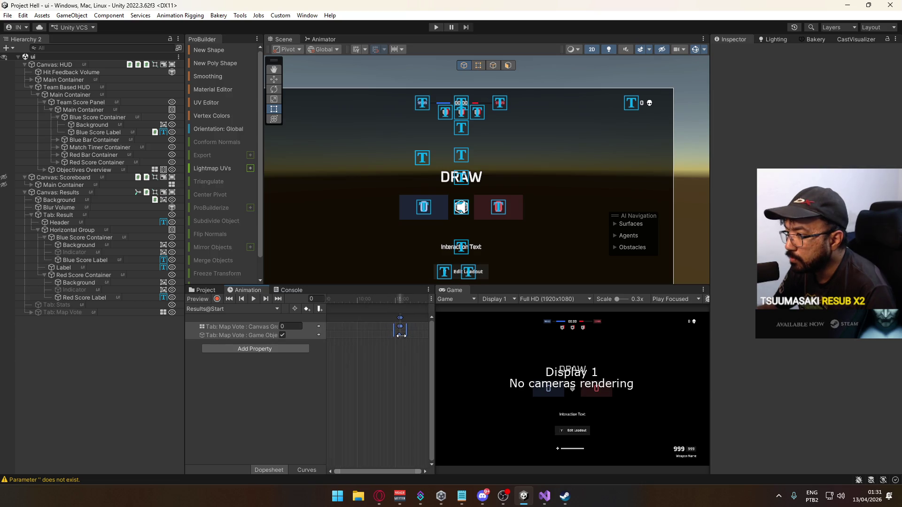
scroll(401, 336, down, 1)
drag(399, 336, 387, 330)
click(396, 372)
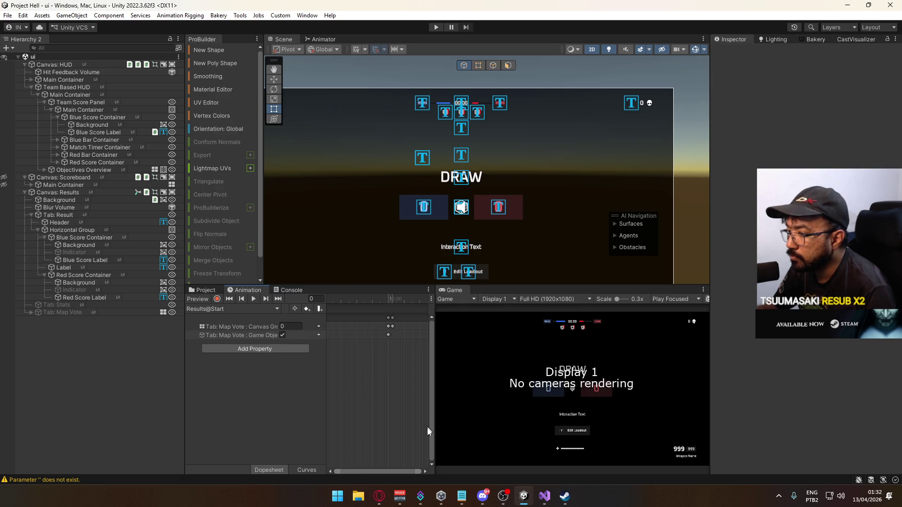
click(348, 300)
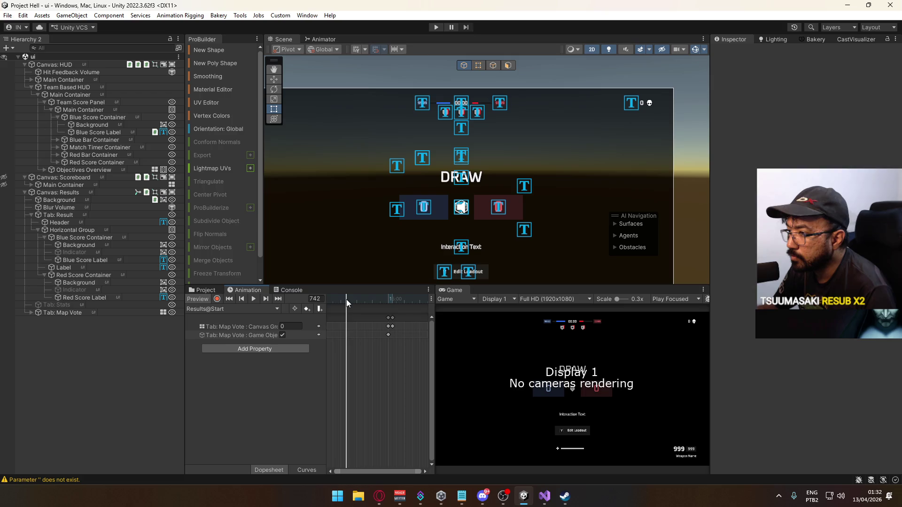
click(315, 299)
text(0)
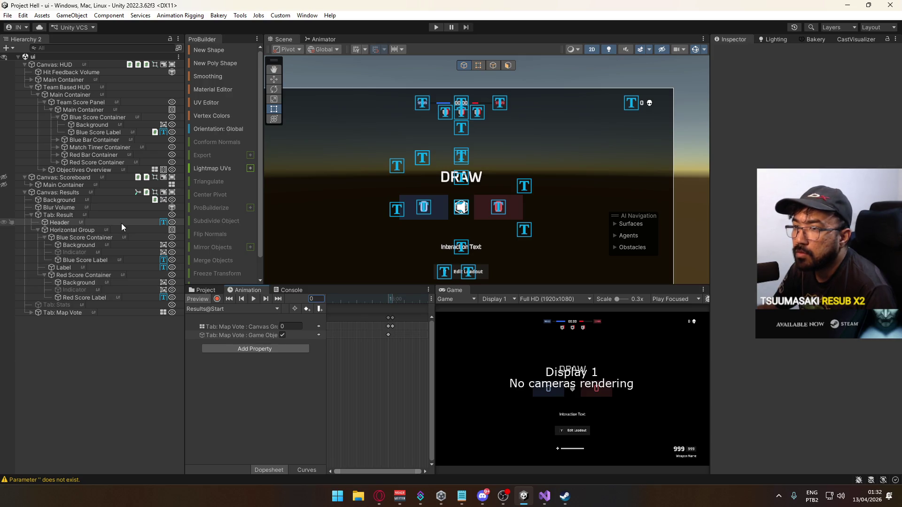
Set the results Background colour's alpha to 0.
click(77, 200)
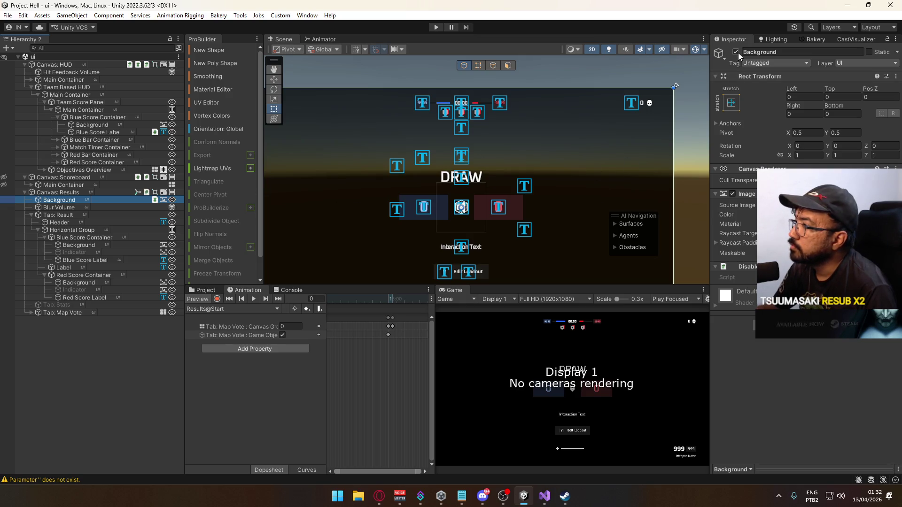
click(827, 215)
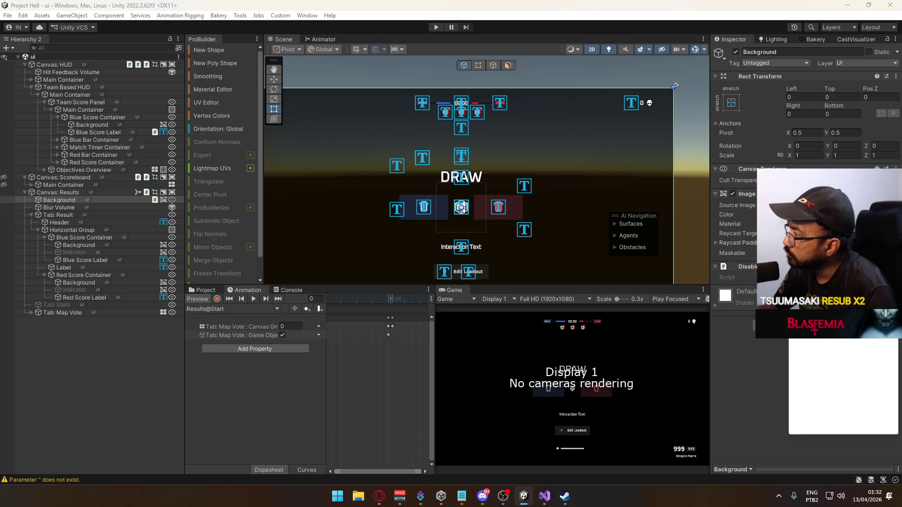
click(882, 394)
text(0)
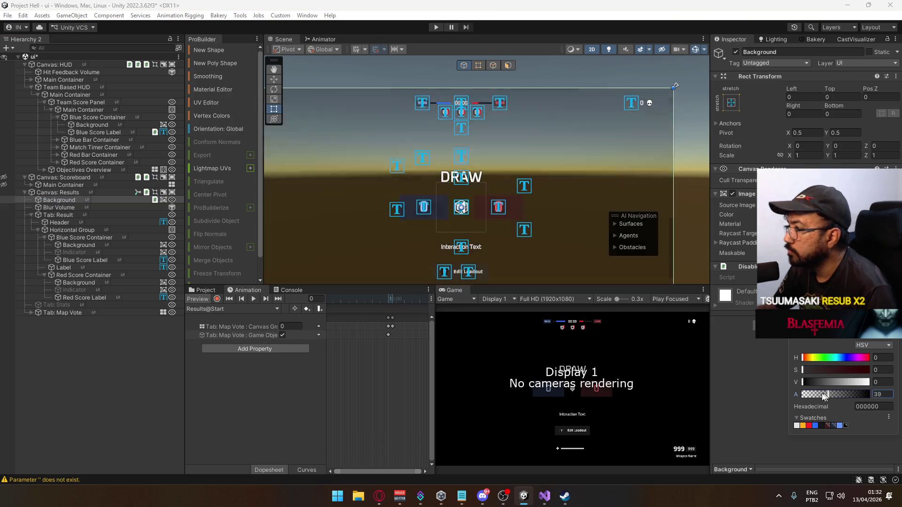
key(Return)
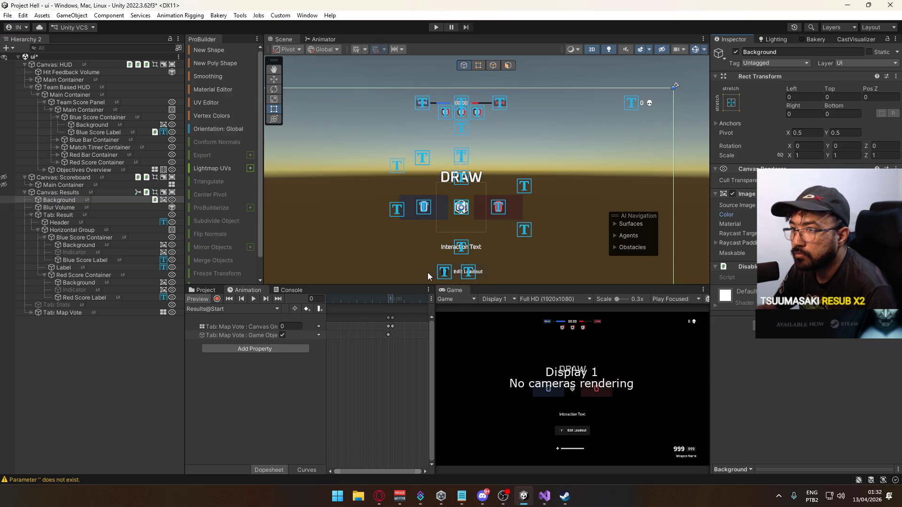
Adjust the dopesheet view and turn on keyframe recording for Results@Start.
click(320, 472)
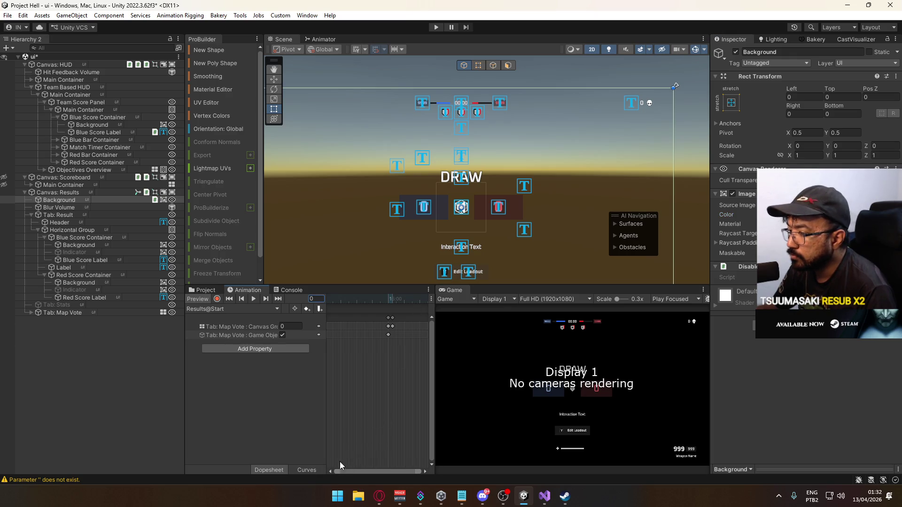
drag(425, 472, 419, 472)
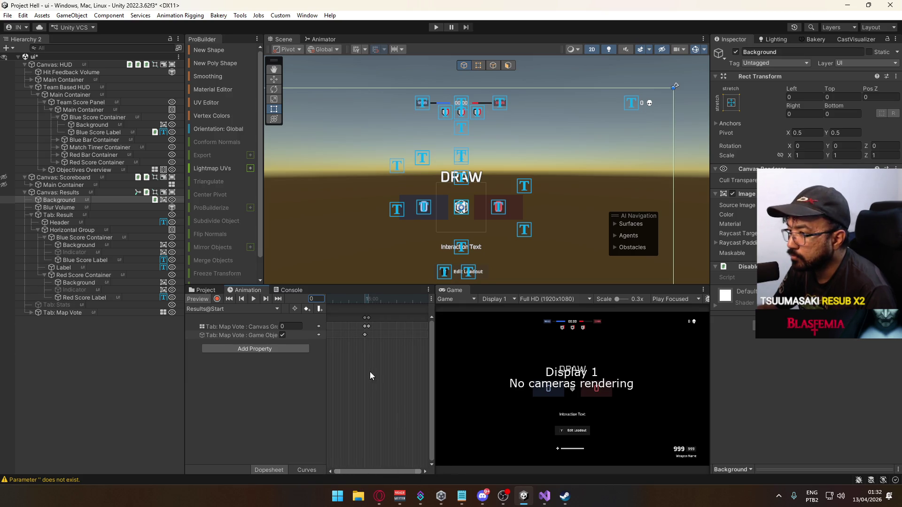
scroll(372, 369, up, 5)
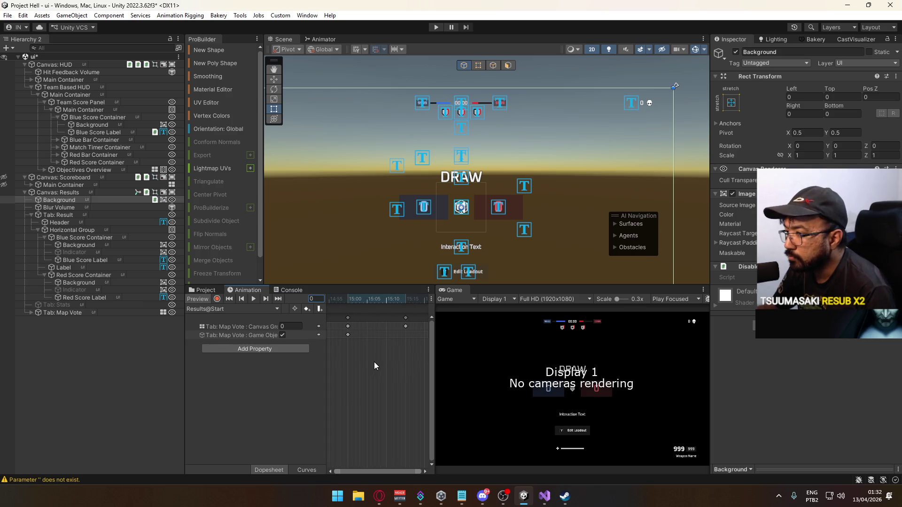
scroll(378, 379, left, 5)
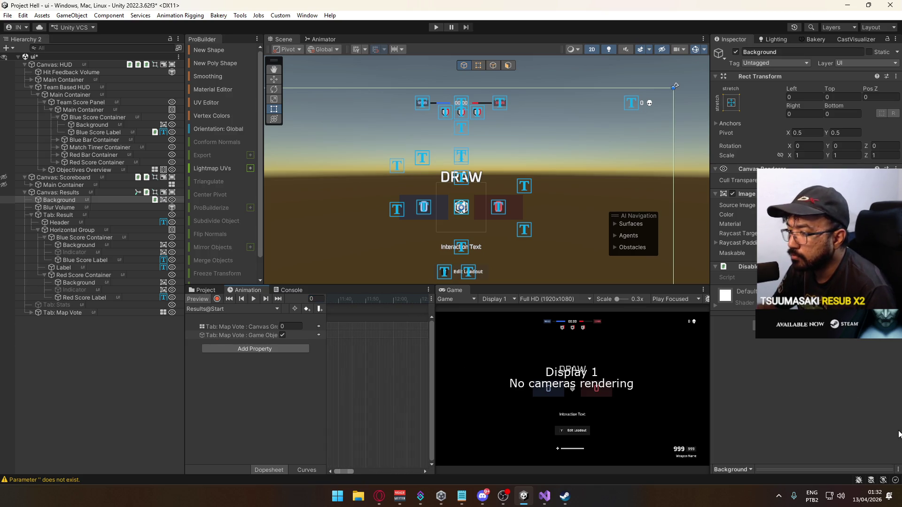
click(217, 298)
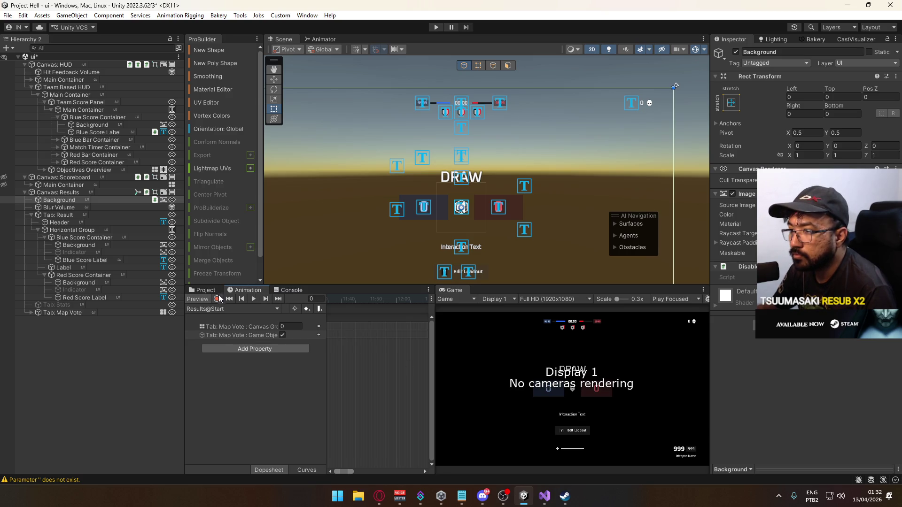
Key the Background image colour as near-black, value 4, with alpha 80.
click(73, 199)
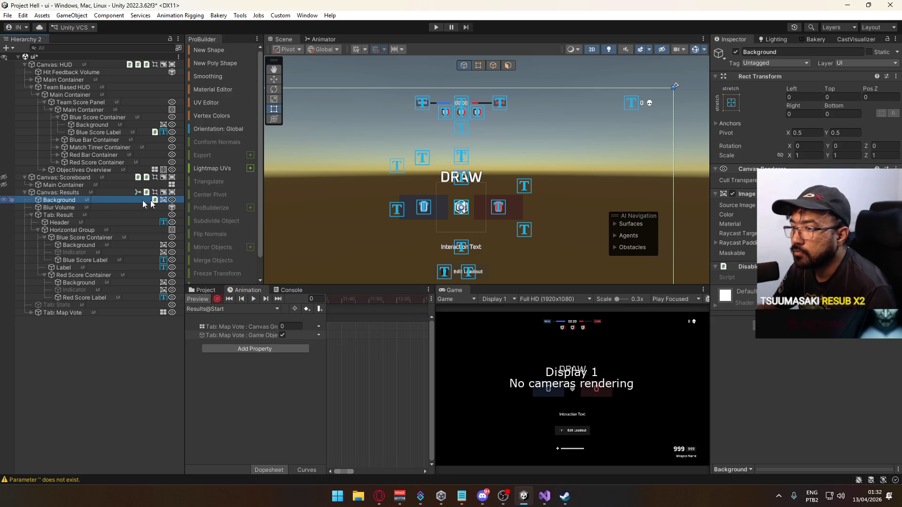
click(799, 214)
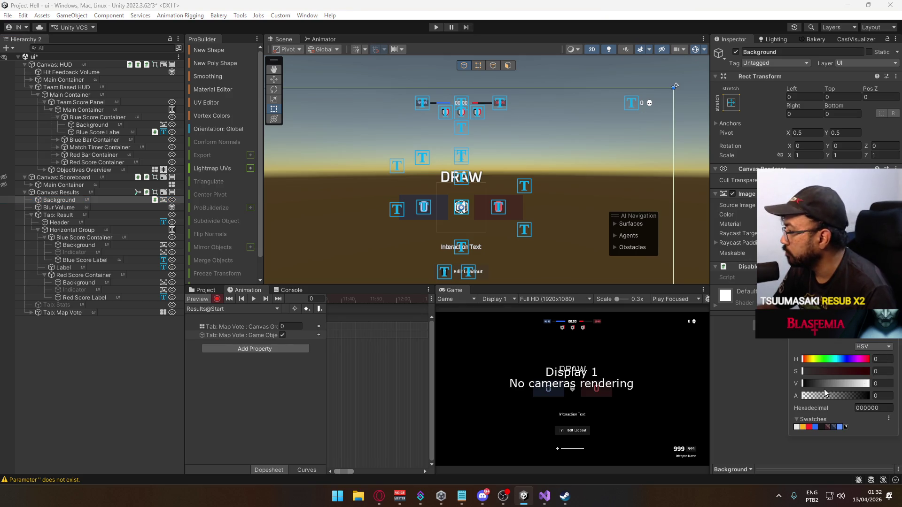
click(879, 383)
text(0)
key(Tab)
text(80)
key(shift+Tab)
text(10)
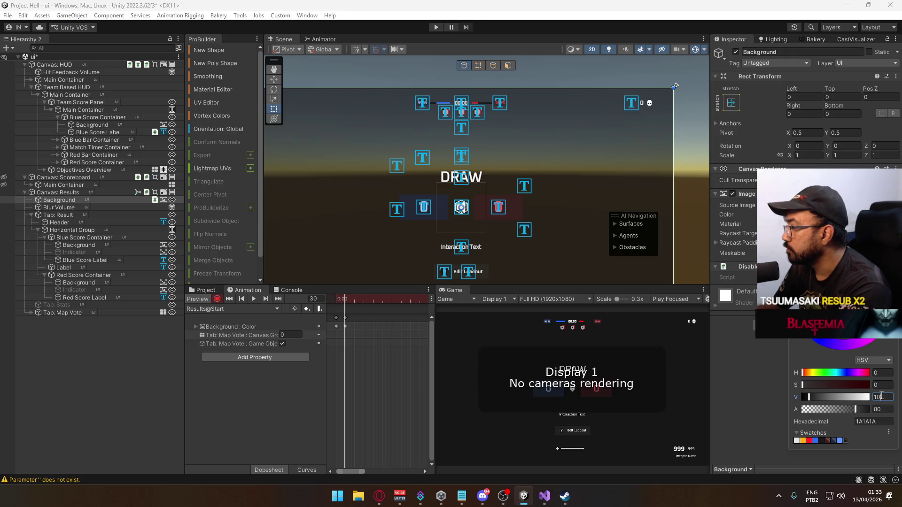
key(BackSpace)
key(BackSpace)
text(4)
key(Return)
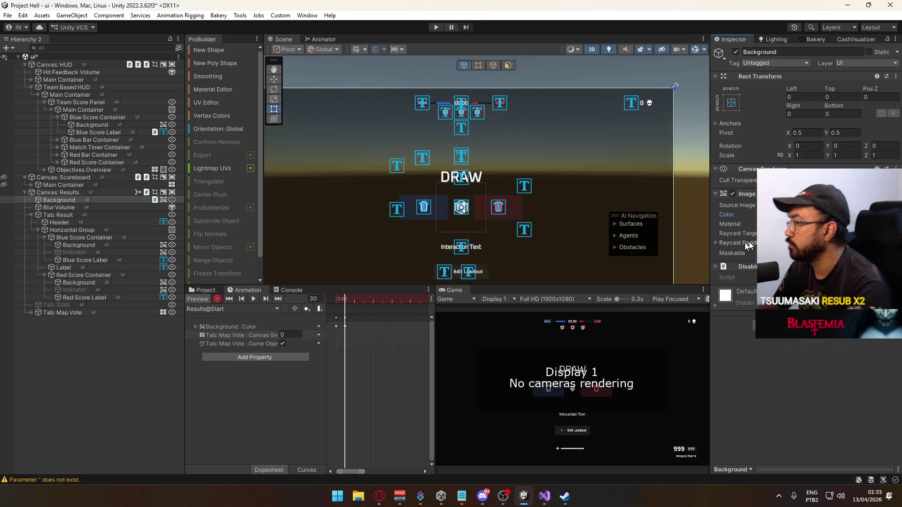
Scrub the timeline to check the colour key, exit animation preview and select Tab: Result.
mouse_move(346, 295)
mouse_down()
mouse_move(332, 296)
mouse_move(344, 298)
mouse_up()
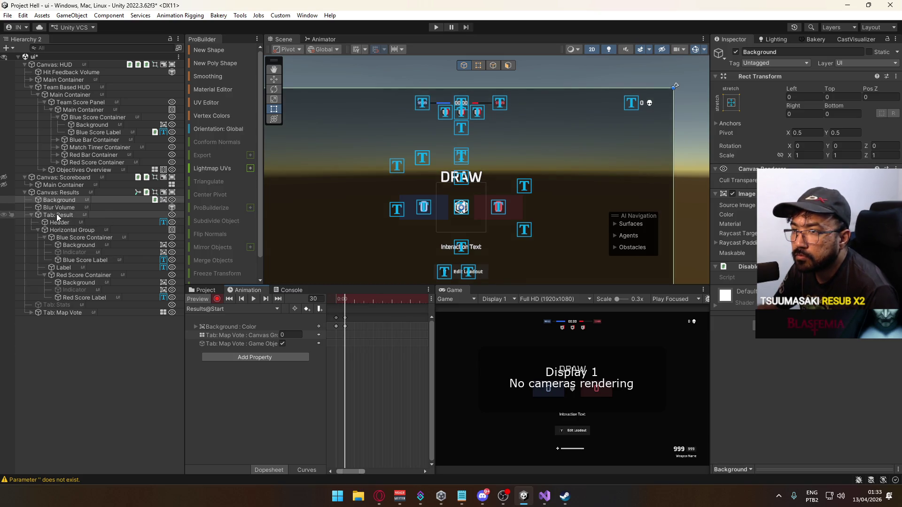
click(38, 230)
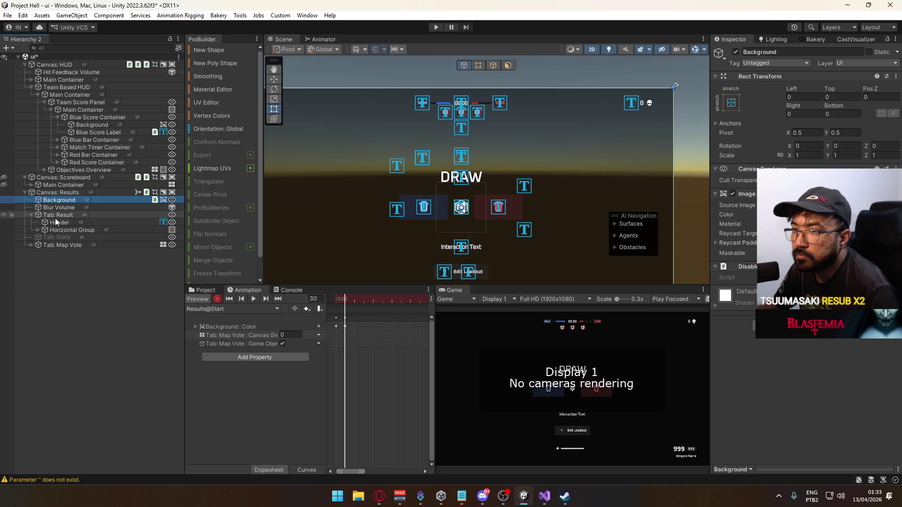
click(205, 298)
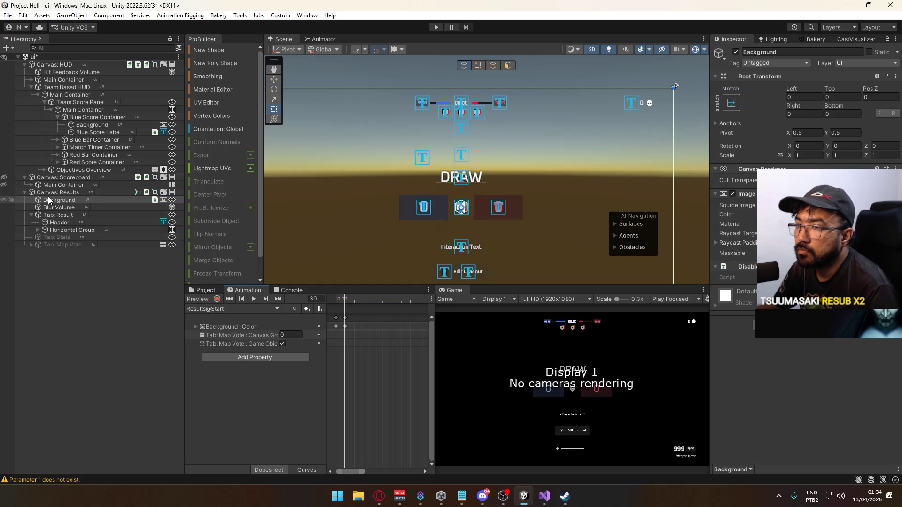
click(57, 214)
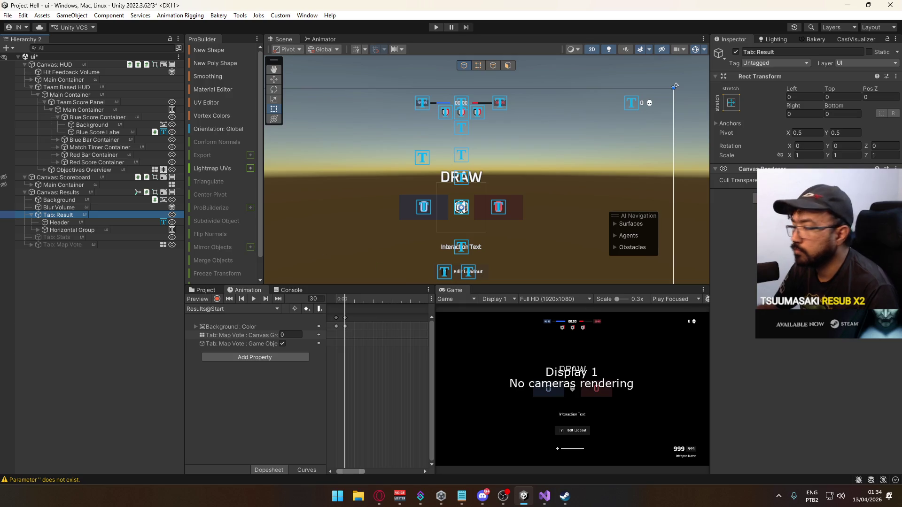
Add a Canvas Group to Tab: Result and key its alpha from 0 to 1.
key(Return)
drag(771, 207, 736, 208)
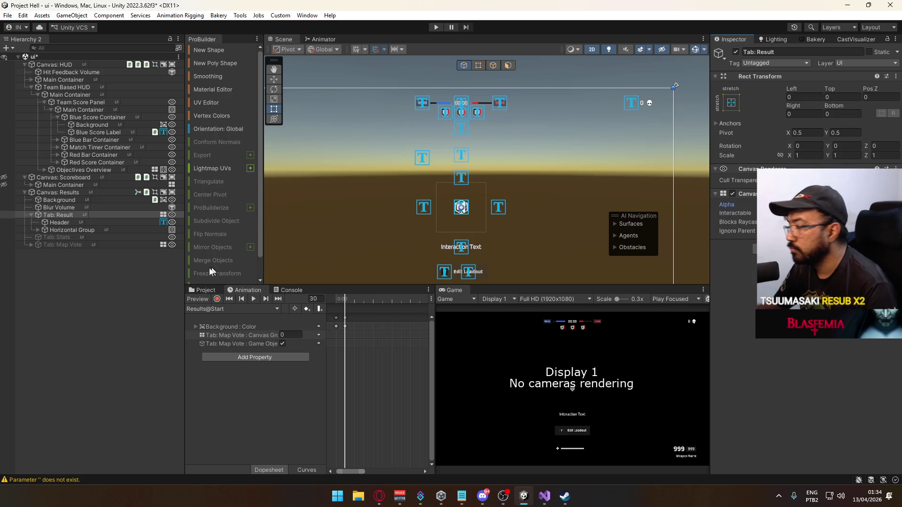
click(217, 299)
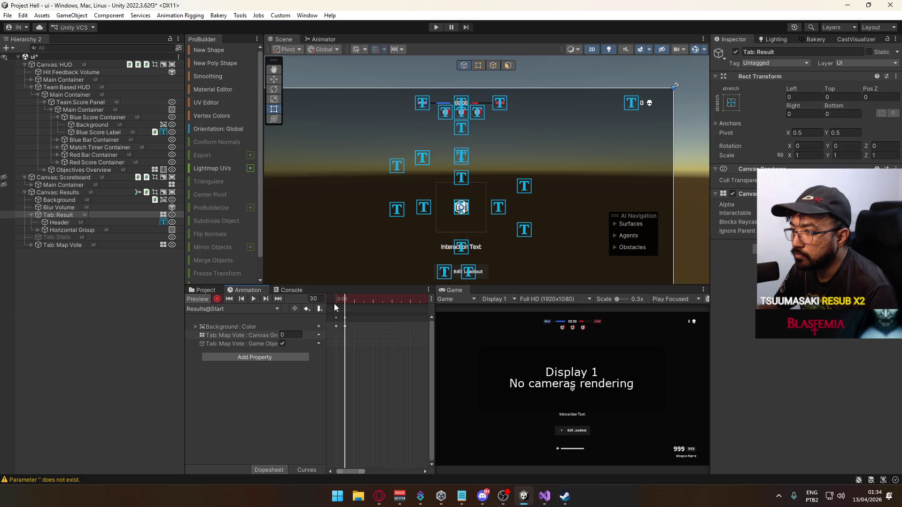
click(775, 205)
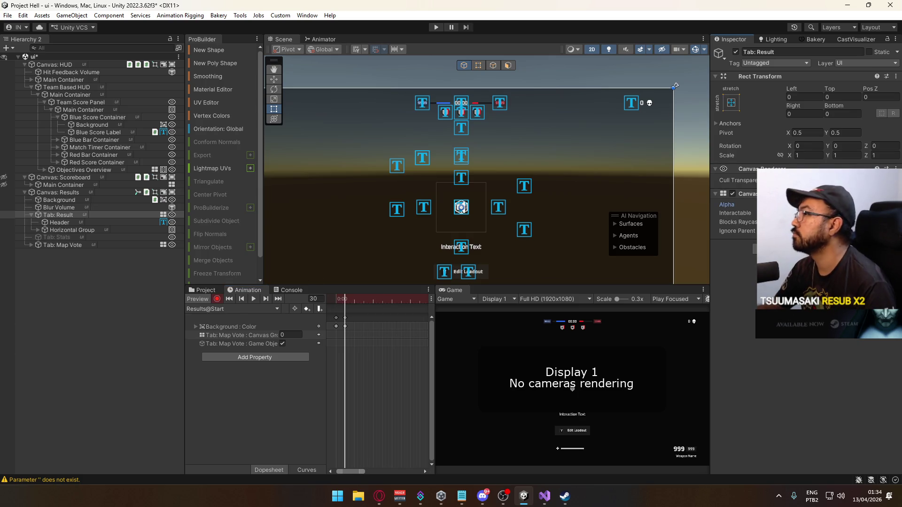
text(1)
Move the fade's end keys earlier and replay the clip from the start to check the timing.
drag(347, 298, 329, 299)
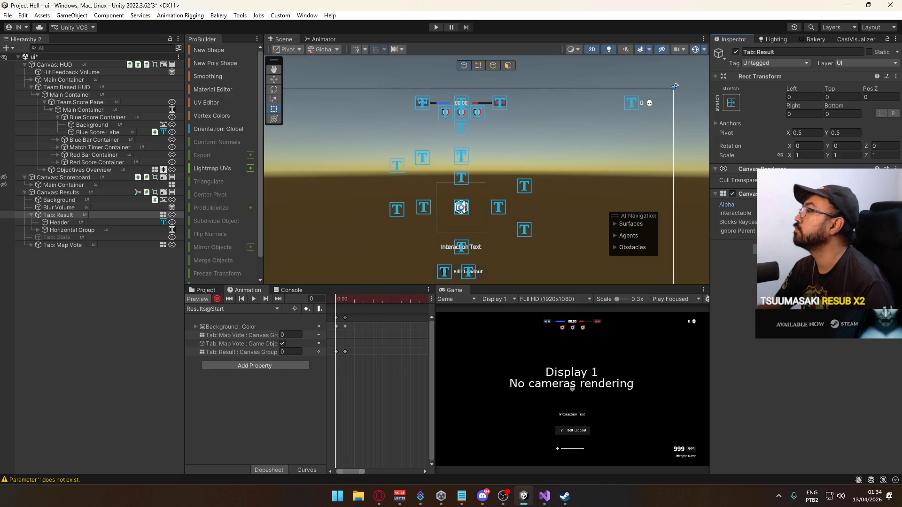
click(253, 299)
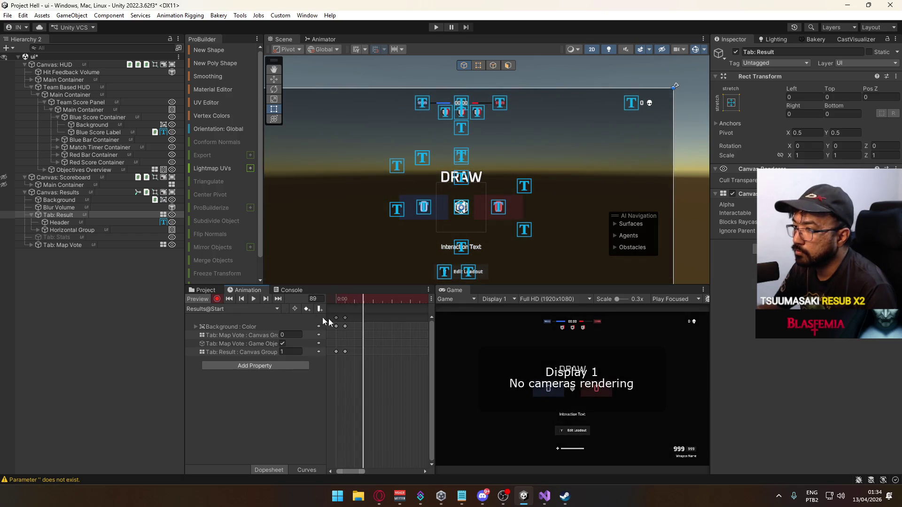
scroll(371, 326, up, 5)
drag(354, 317, 342, 320)
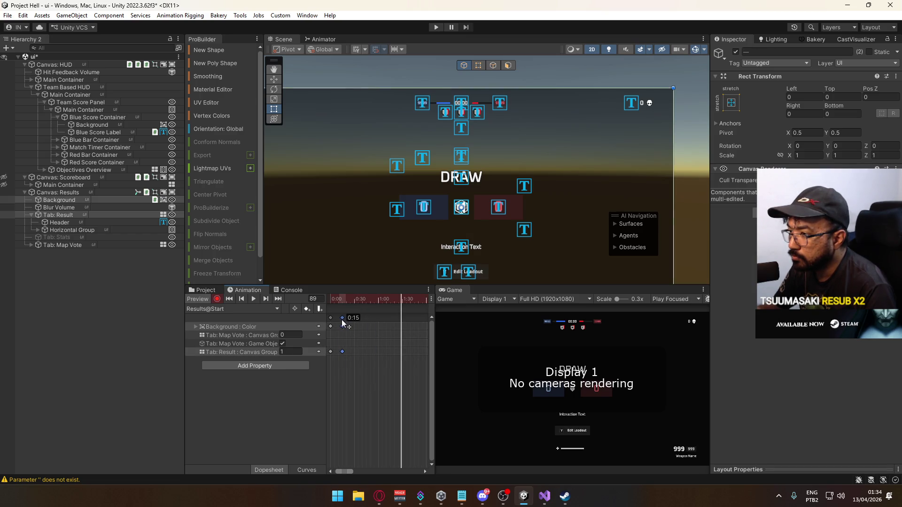
key(shift+comma)
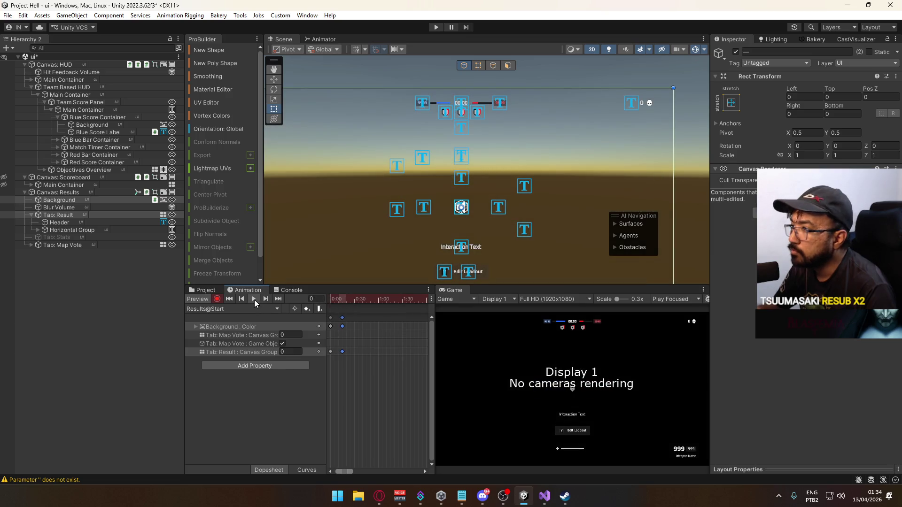
click(255, 299)
click(255, 299)
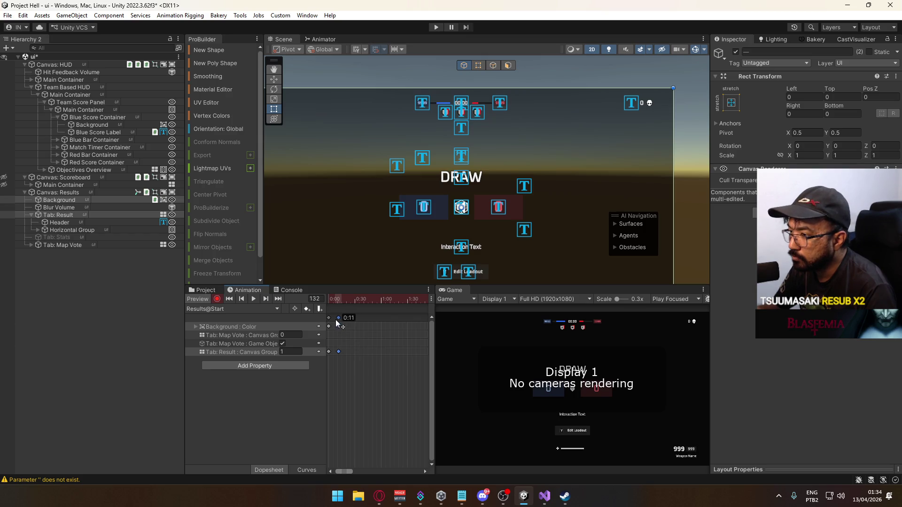
key(shift+comma)
click(254, 299)
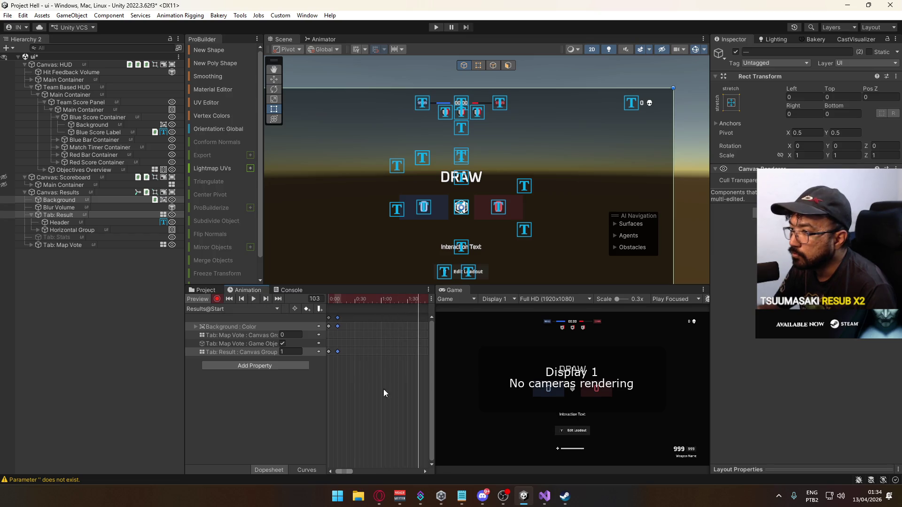
click(379, 496)
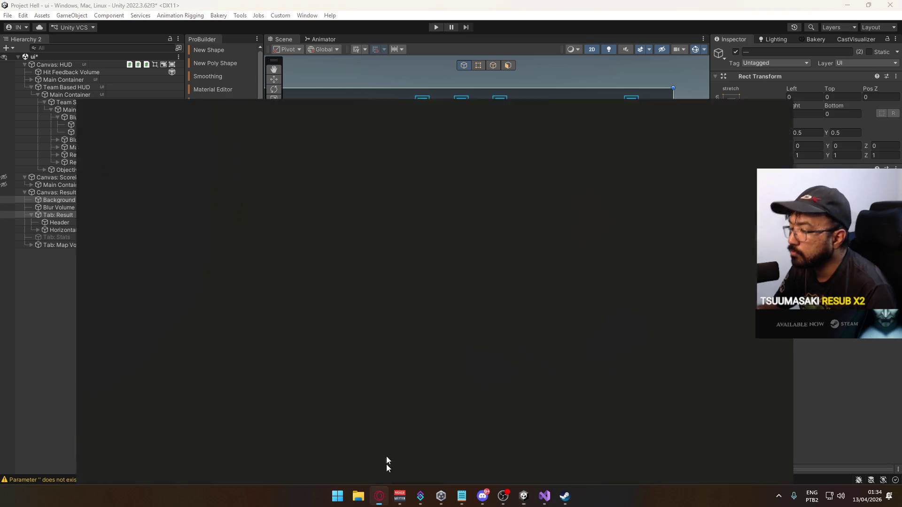
Play the Modern Warfare 2019 video, skip to about 15:58, then return to the mw2019 results.
click(350, 11)
click(533, 10)
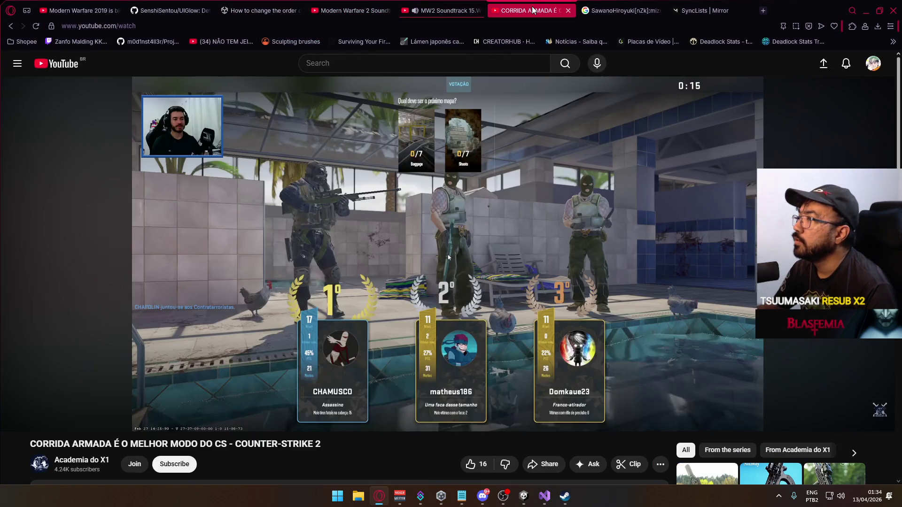
click(77, 11)
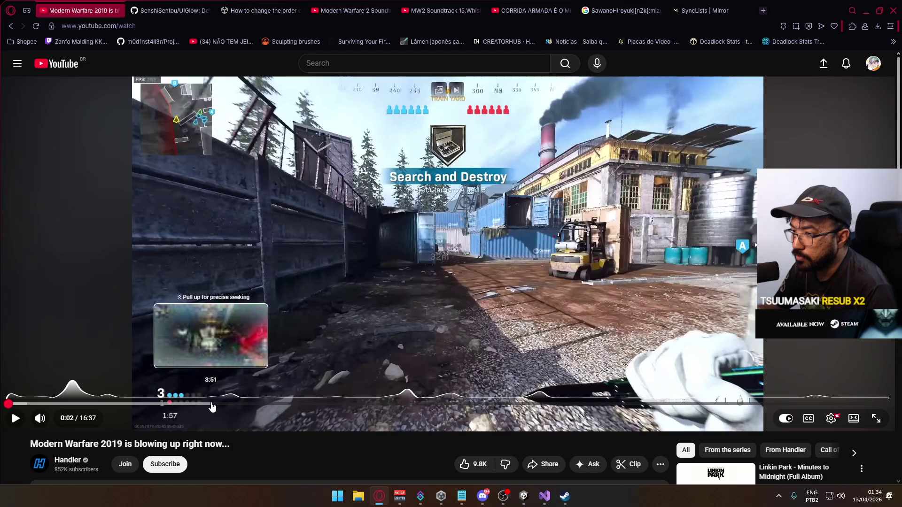
click(227, 340)
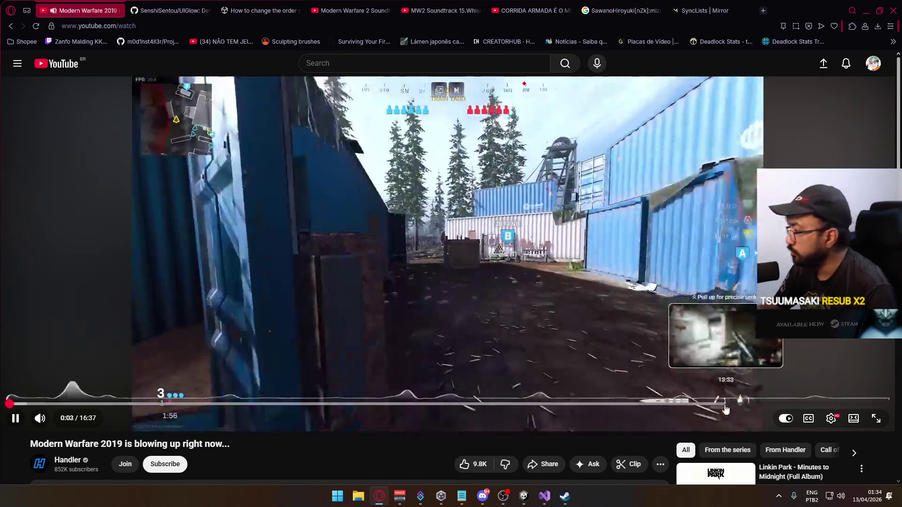
drag(726, 409, 818, 405)
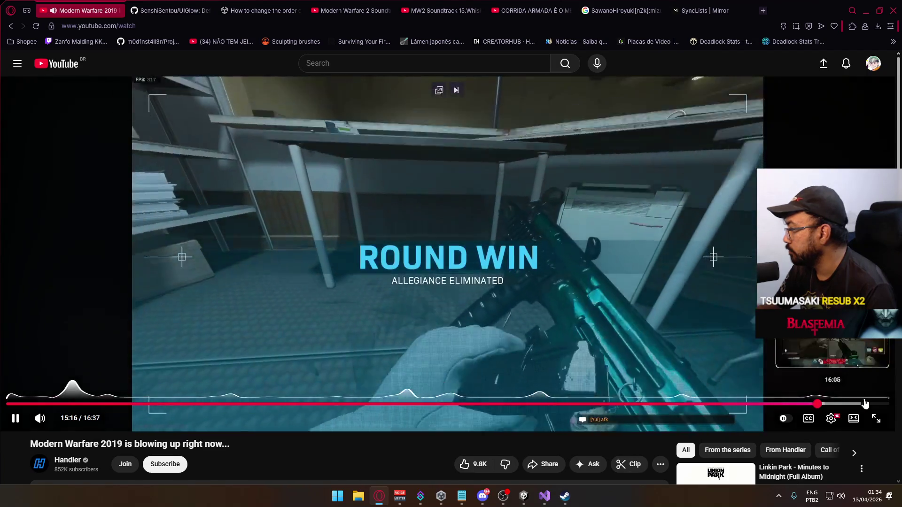
click(863, 404)
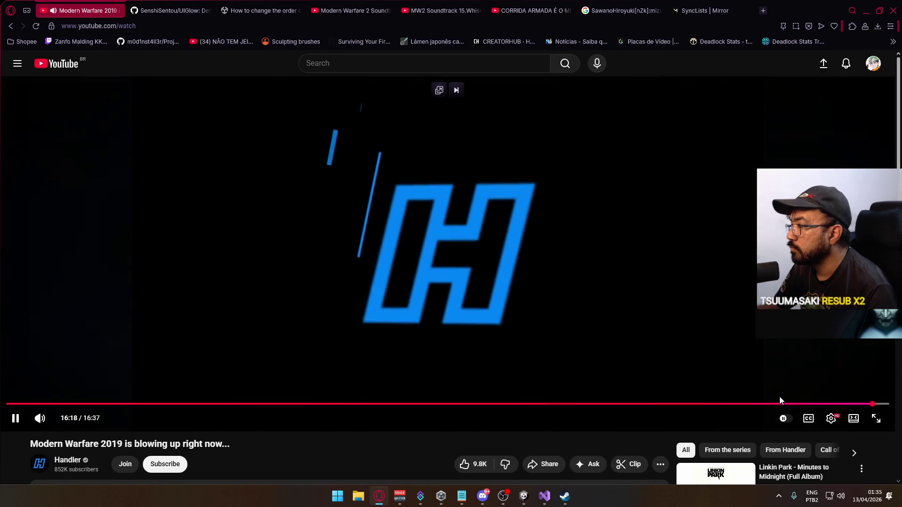
click(13, 29)
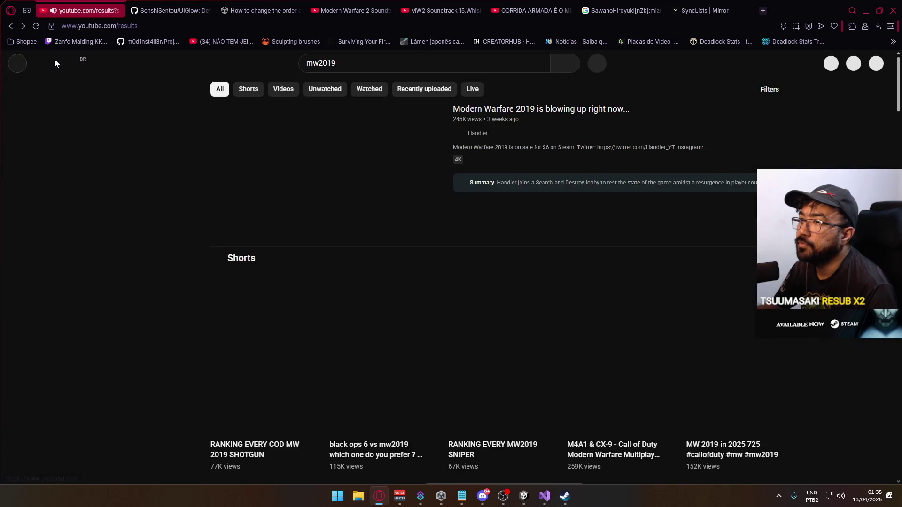
right_click(54, 59)
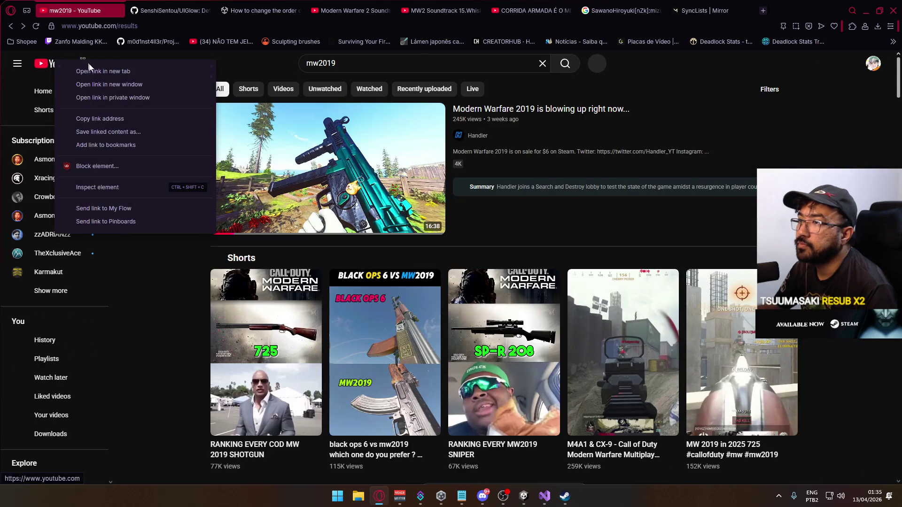
click(34, 102)
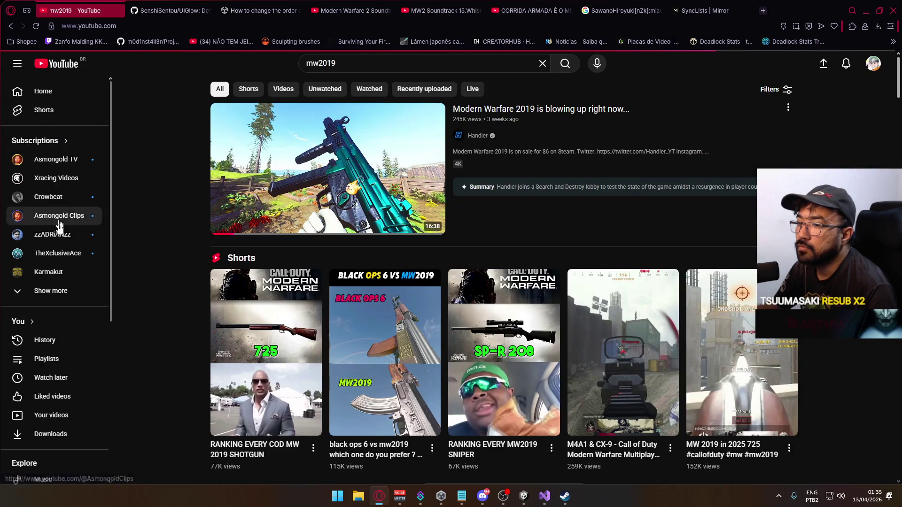
click(40, 340)
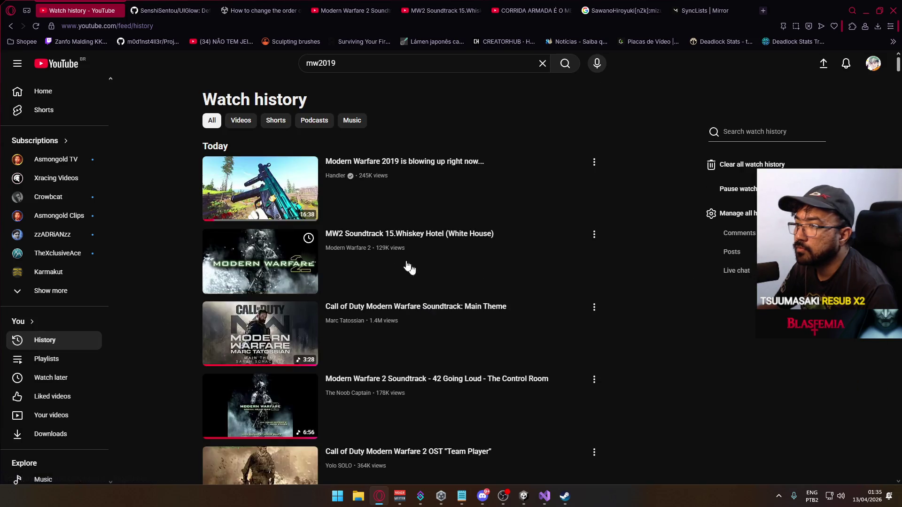
scroll(394, 347, down, 20)
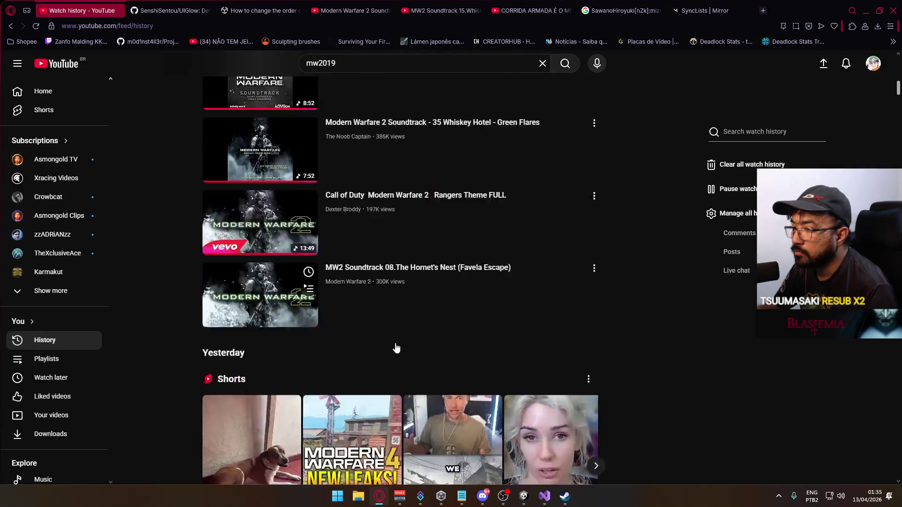
scroll(395, 347, down, 20)
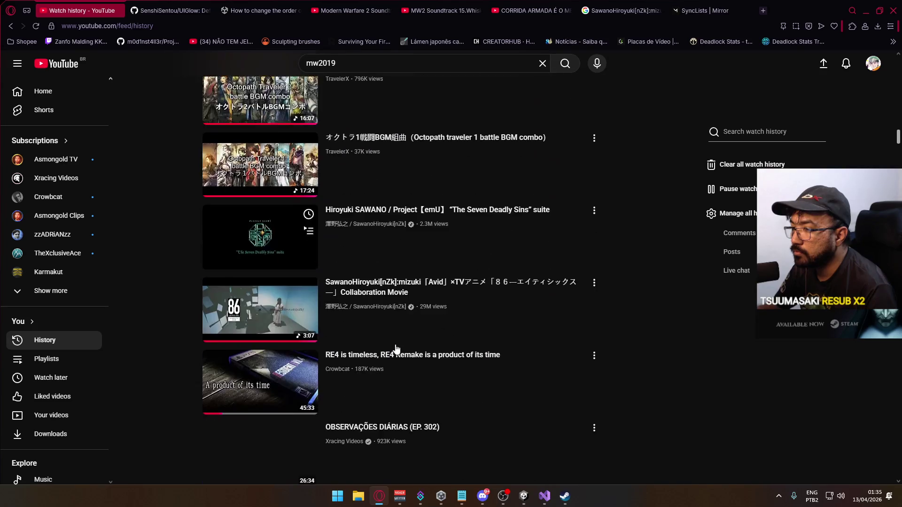
scroll(396, 348, down, 5)
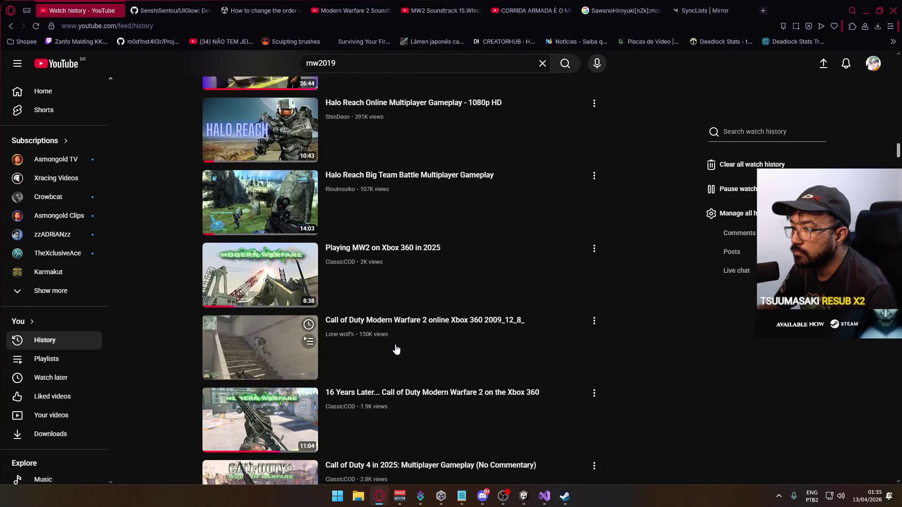
click(434, 332)
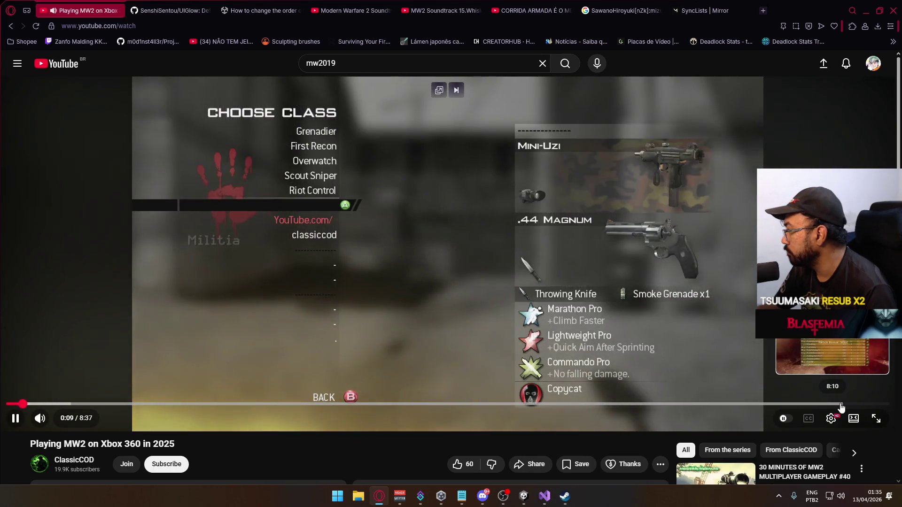
click(826, 404)
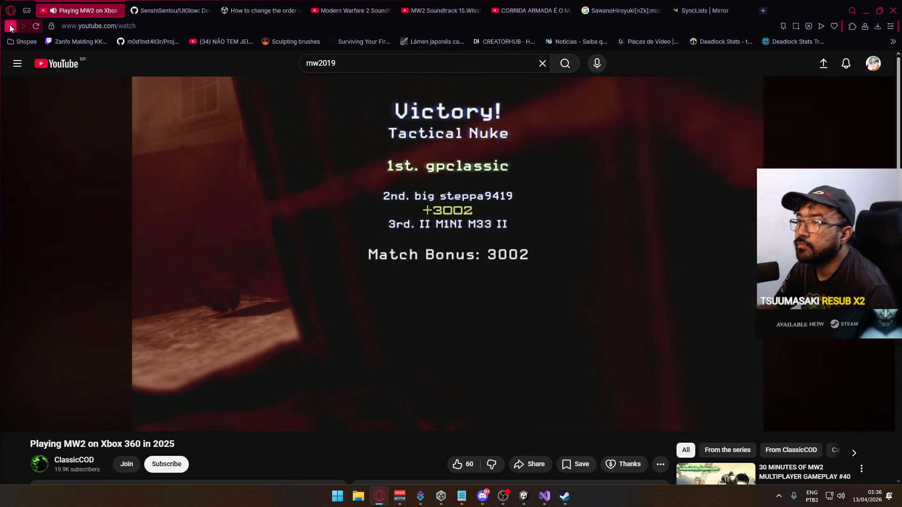
click(11, 26)
scroll(427, 329, down, 5)
scroll(424, 346, down, 20)
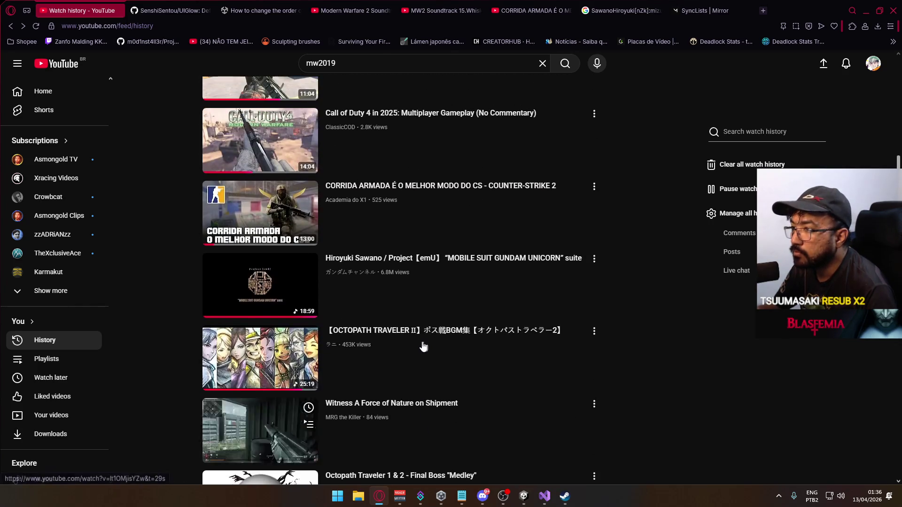
scroll(424, 347, up, 2)
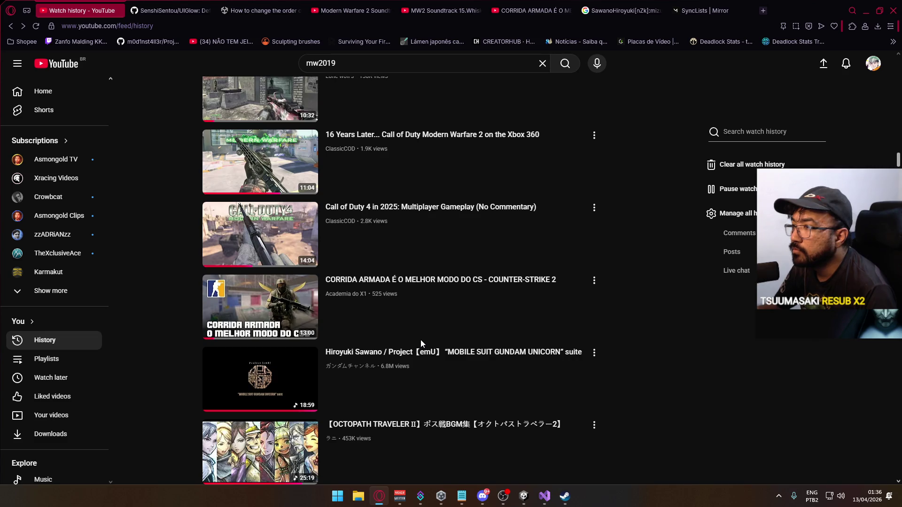
mouse_move(247, 227)
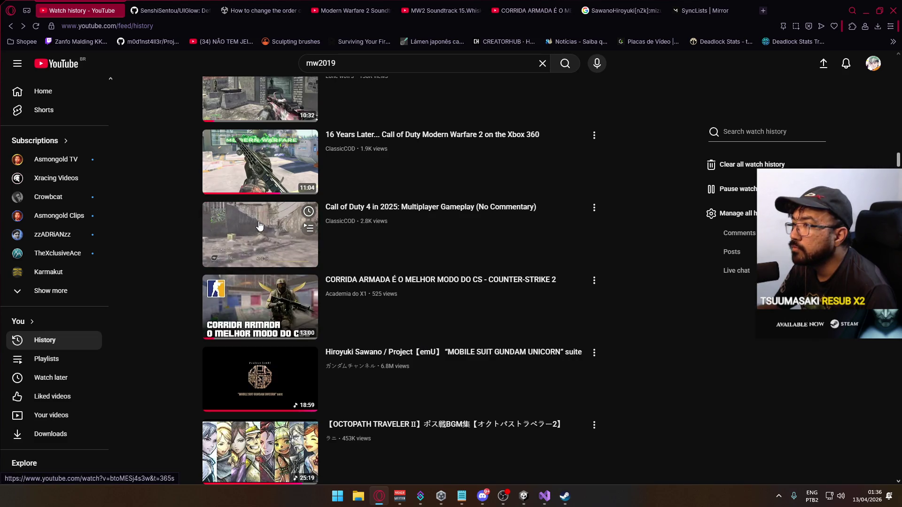
Open the '16 Years Later...' video in a new tab, skip to about 10:42, then return to Unity.
middle_click(259, 162)
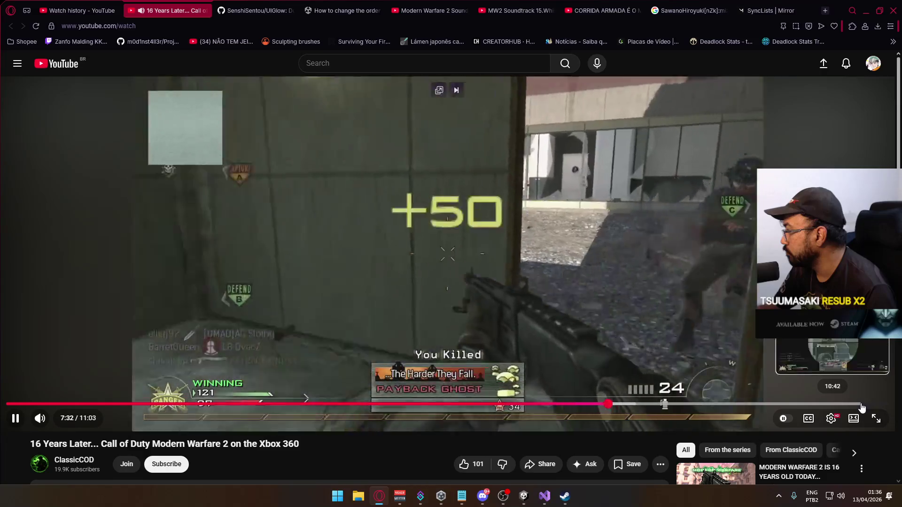
click(862, 405)
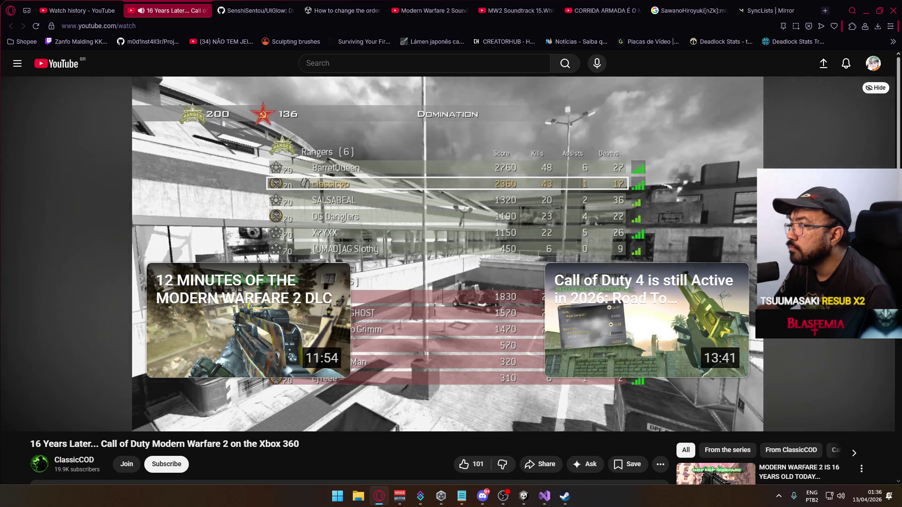
click(534, 504)
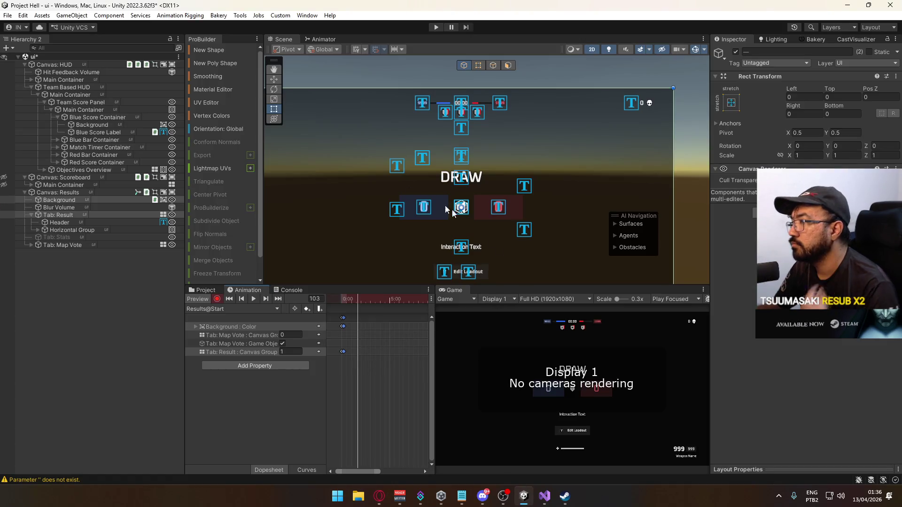
Set the Blur Volume's Color Adjustments Saturation to -100.
scroll(471, 225, down, 2)
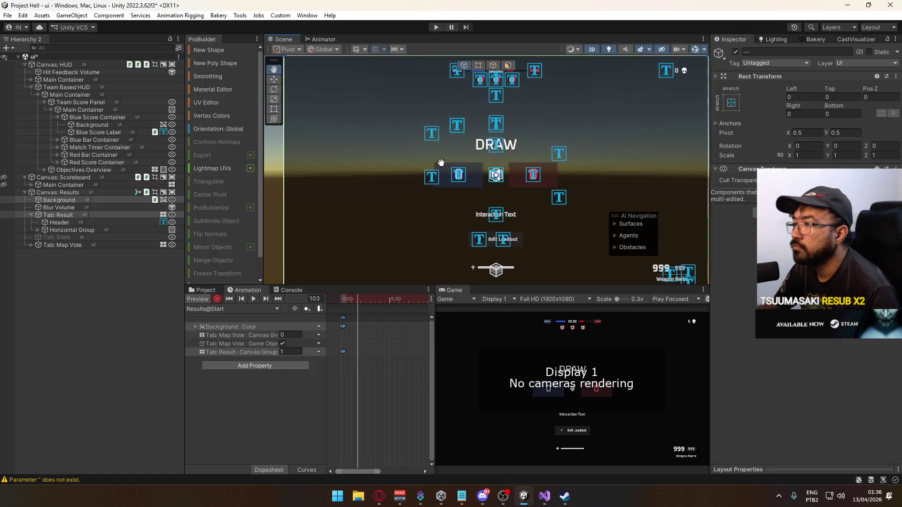
click(61, 208)
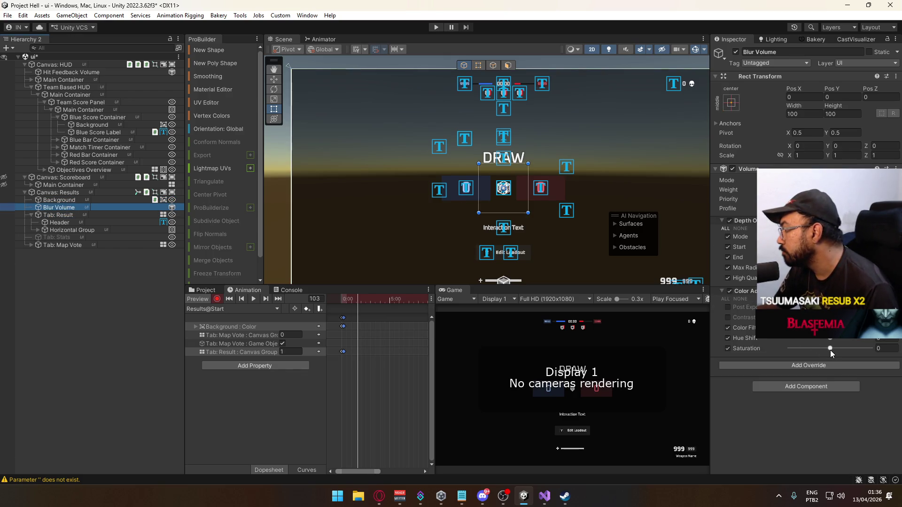
drag(830, 351, 778, 351)
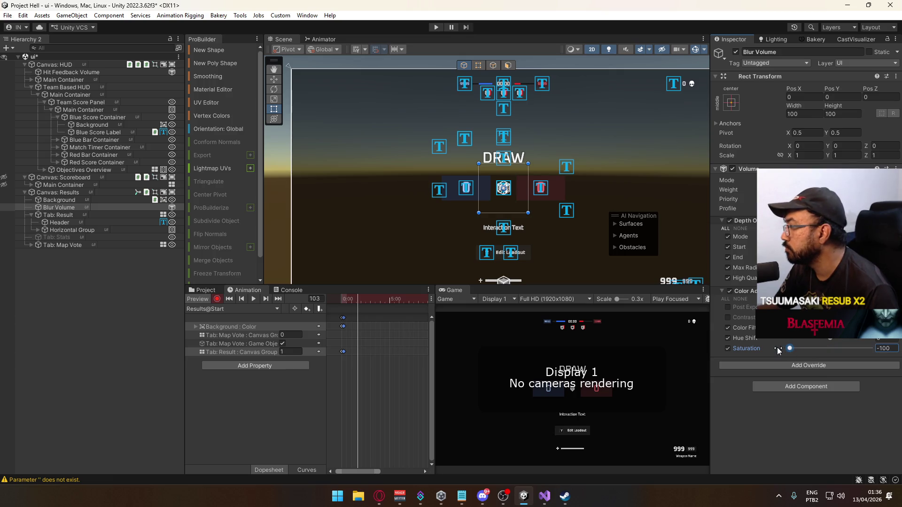
Select Canvas: Results and rewind the Results@Start playhead to frame 0.
click(64, 192)
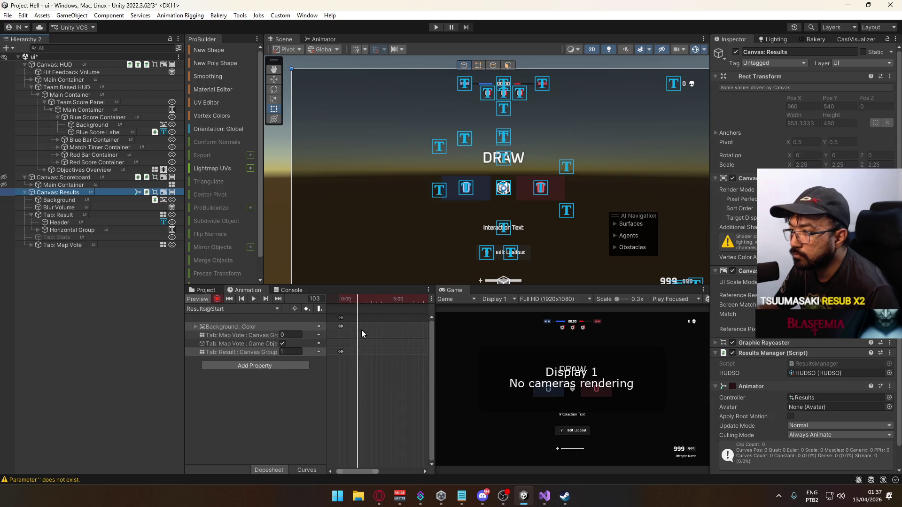
drag(357, 304, 339, 305)
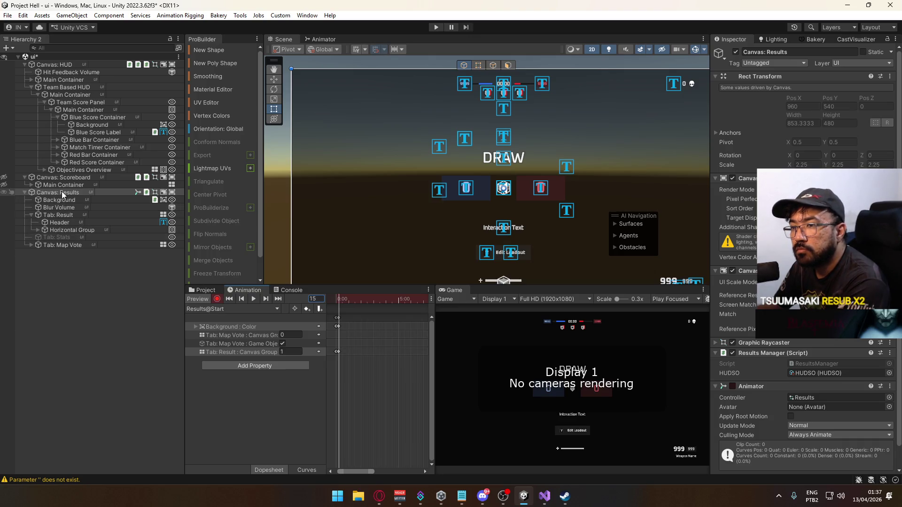
click(63, 208)
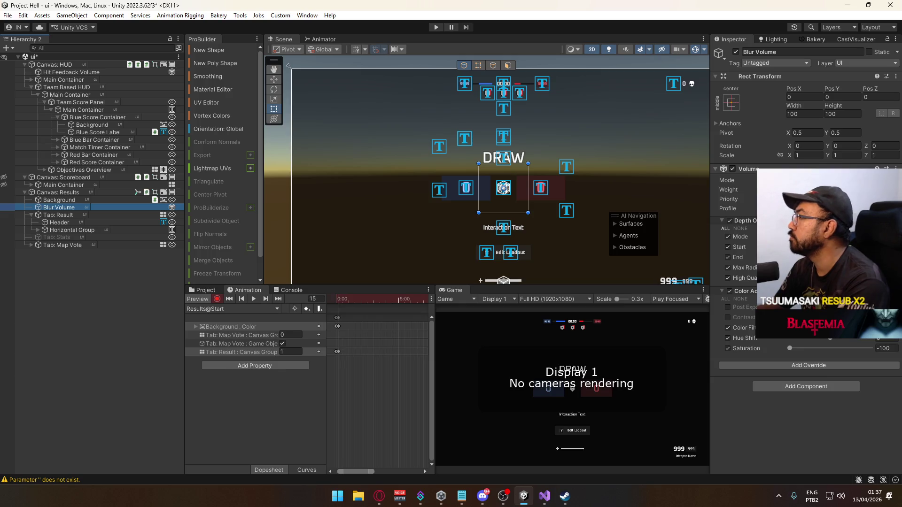
Key the Blur Volume weight in Results@Start and jump to frame 300.
click(836, 190)
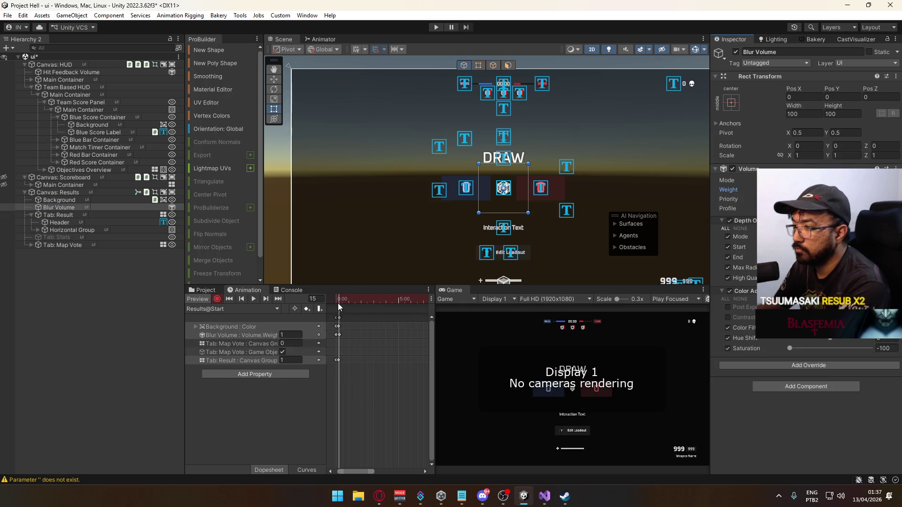
drag(338, 301, 396, 305)
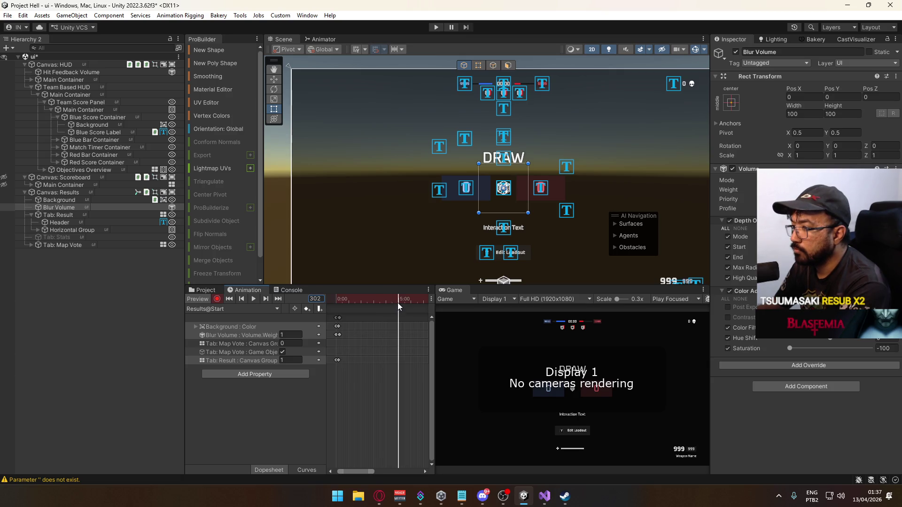
text(300)
key(Return)
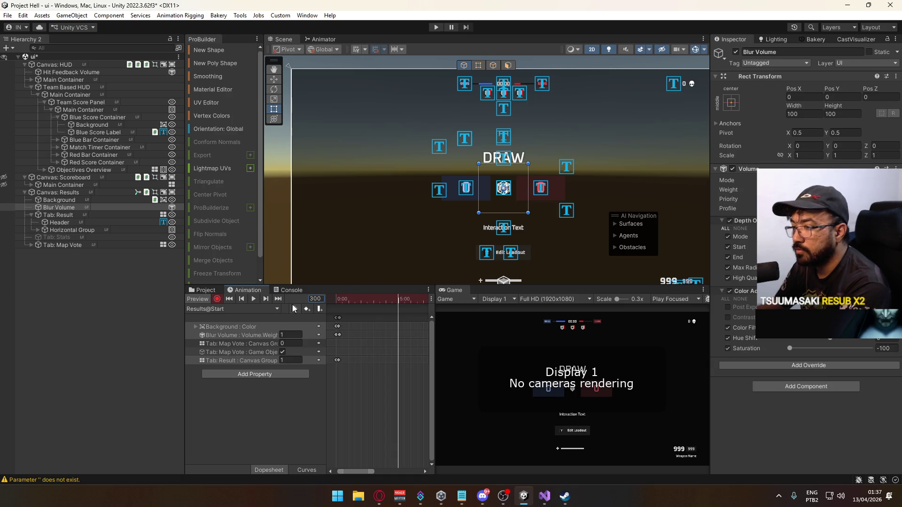
Move the first Background colour keyframe to 0:10 and select the Blur Volume key there.
scroll(363, 344, up, 3)
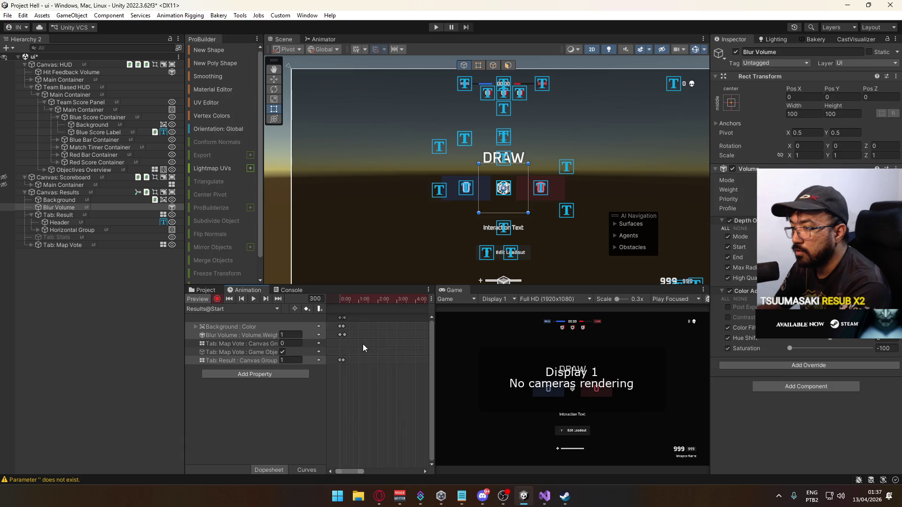
click(340, 327)
drag(344, 327, 342, 327)
scroll(365, 347, up, 5)
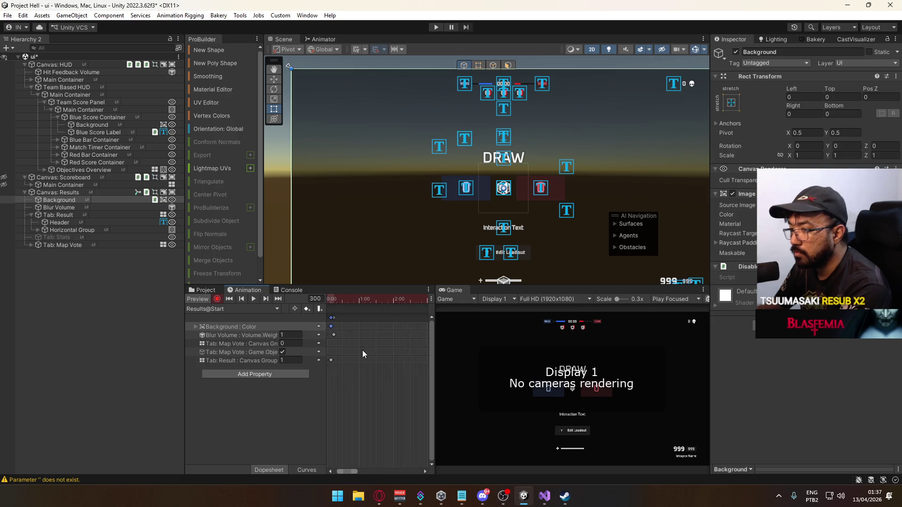
scroll(359, 331, up, 2)
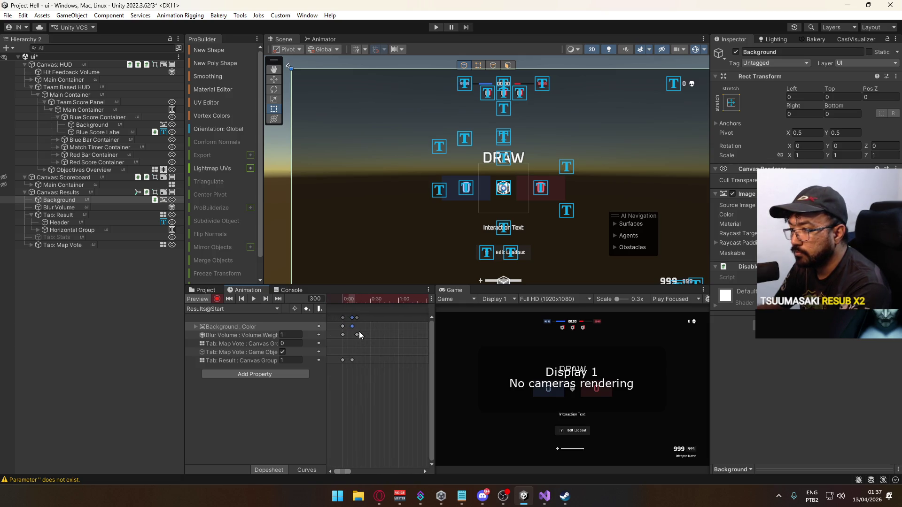
click(350, 318)
scroll(374, 344, down, 5)
scroll(380, 336, down, 5)
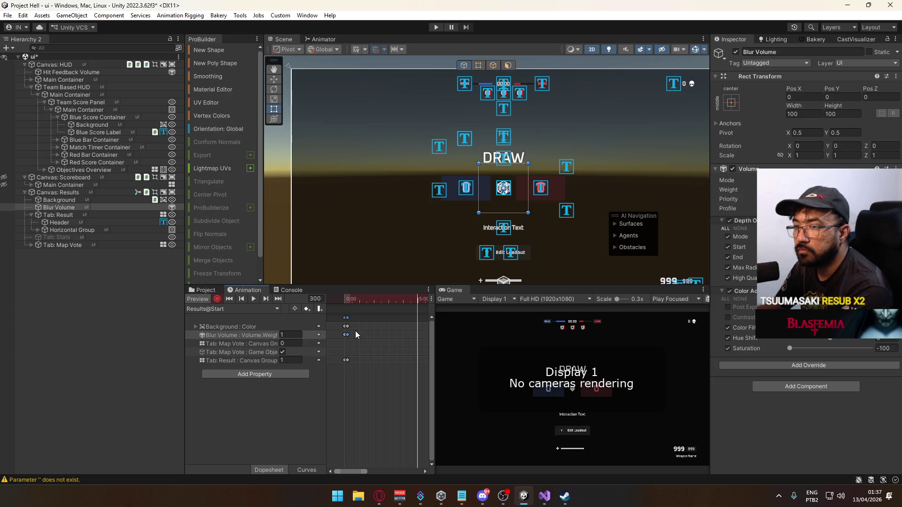
Lower the Background image colour's alpha to 35.
click(97, 199)
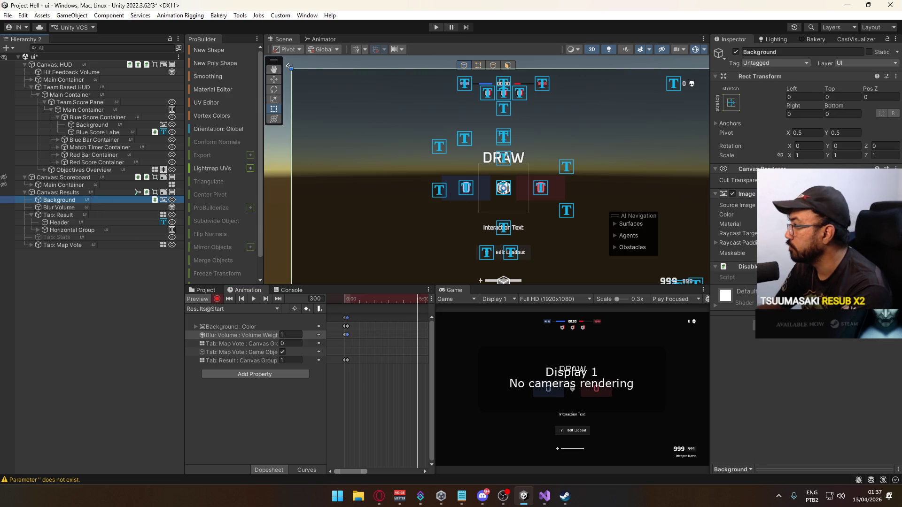
click(827, 214)
drag(851, 397, 777, 397)
At frame 290, set the Background image colour's alpha to 90.
scroll(405, 320, up, 1)
scroll(403, 318, up, 3)
click(400, 321)
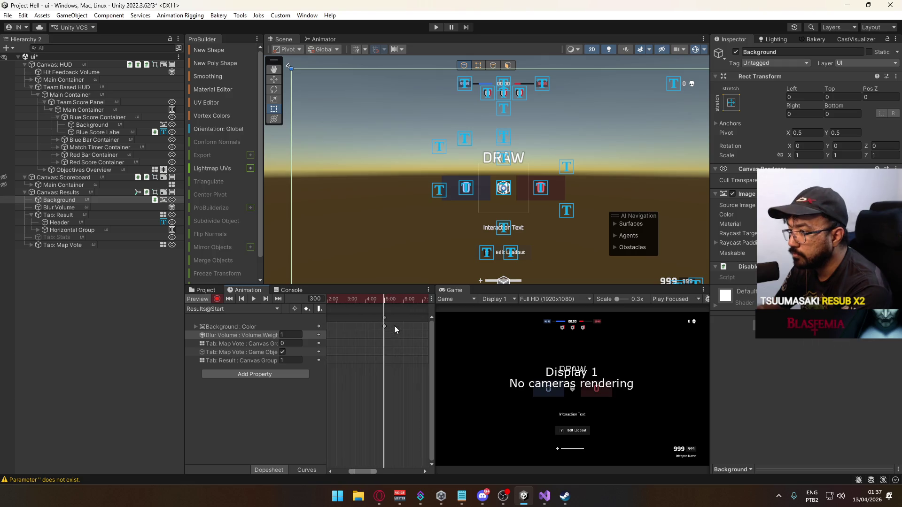
scroll(378, 334, up, 3)
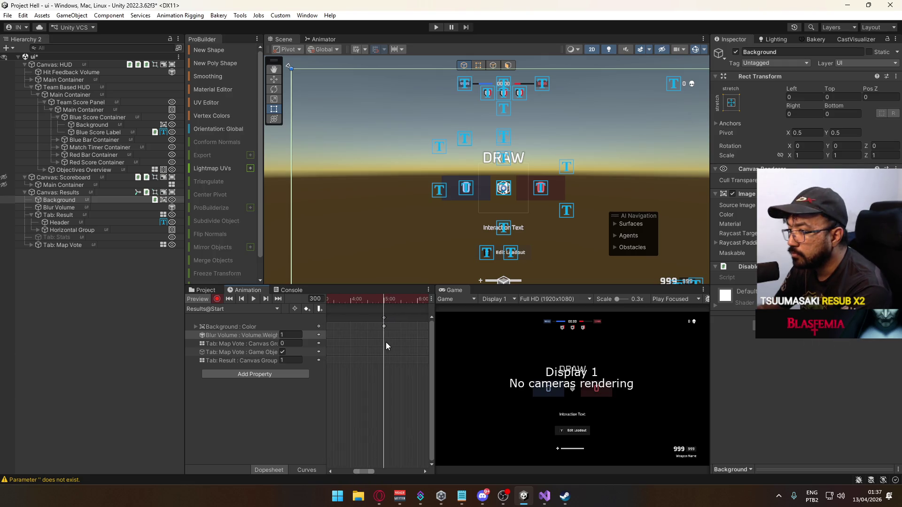
click(373, 298)
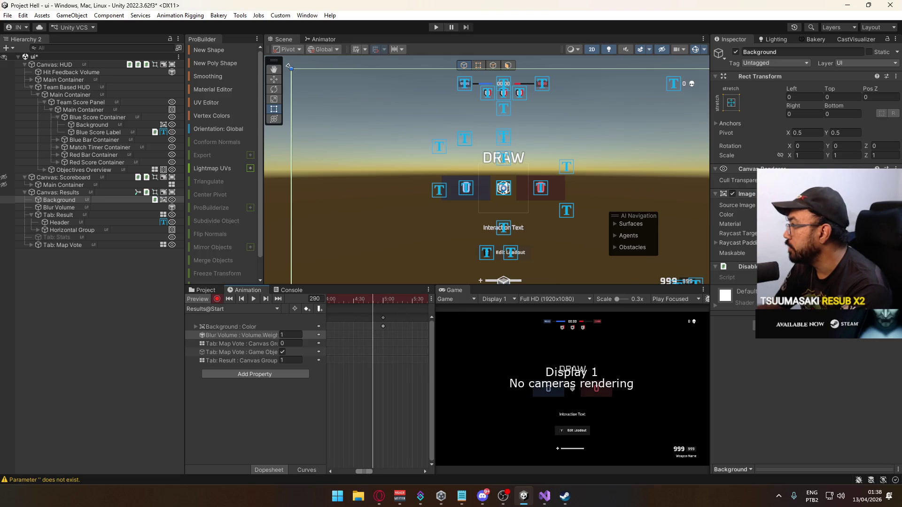
click(822, 214)
key(Tab)
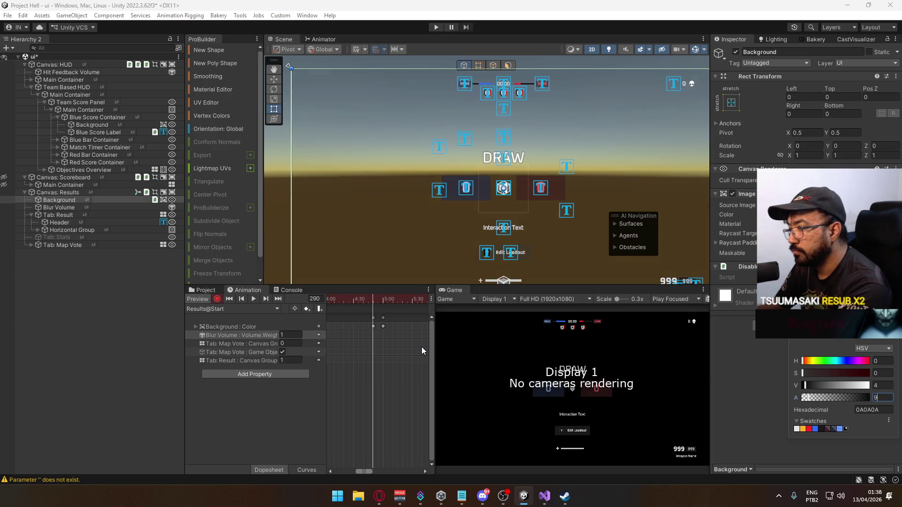
text(90)
Step to frame 290 and check which objects own the Blur Volume, Tab: Map Vote and Tab: Result tracks.
mouse_move(371, 301)
mouse_down()
mouse_move(382, 299)
mouse_move(372, 300)
mouse_up()
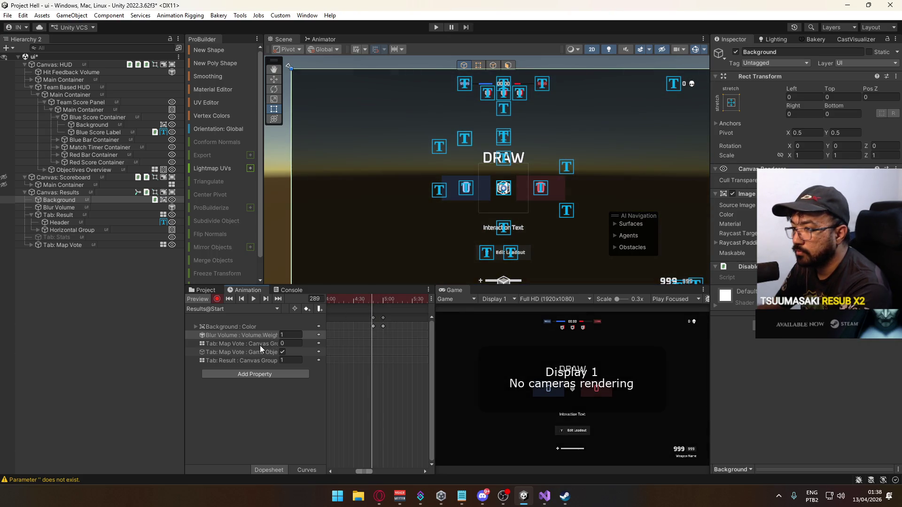
click(264, 299)
click(241, 343)
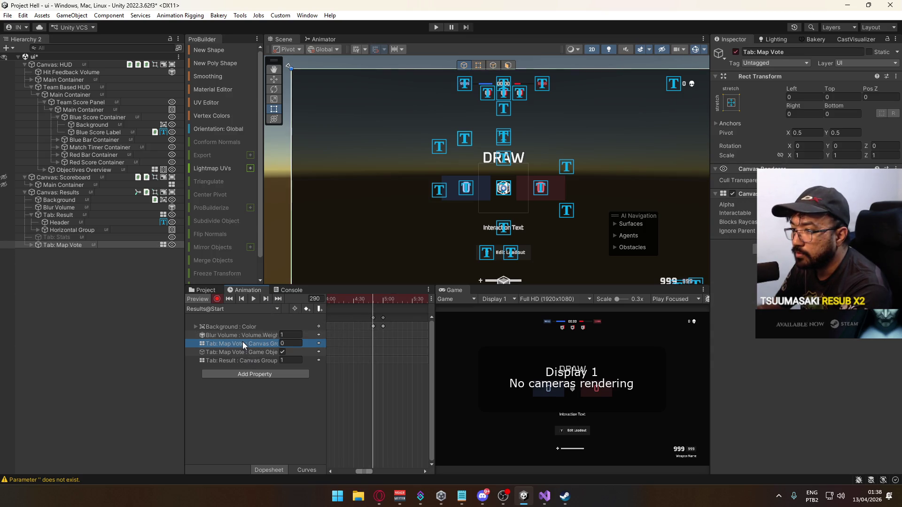
click(238, 335)
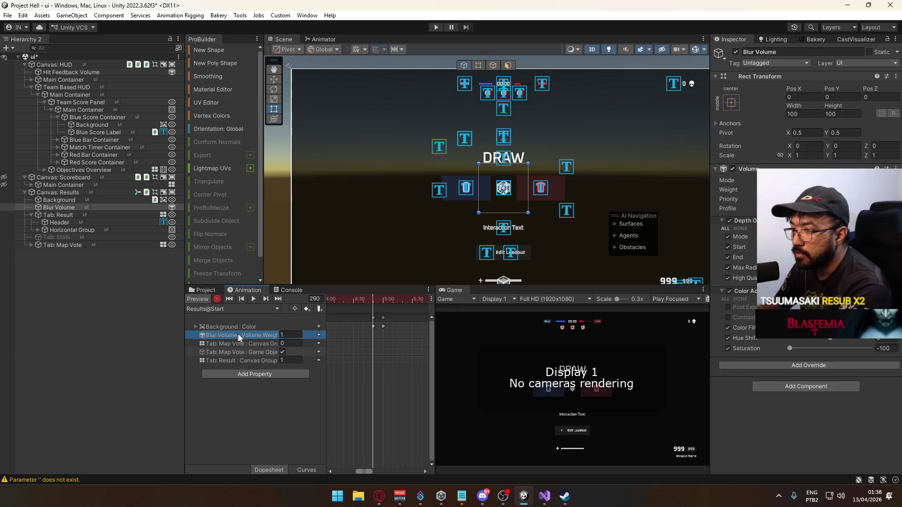
click(244, 343)
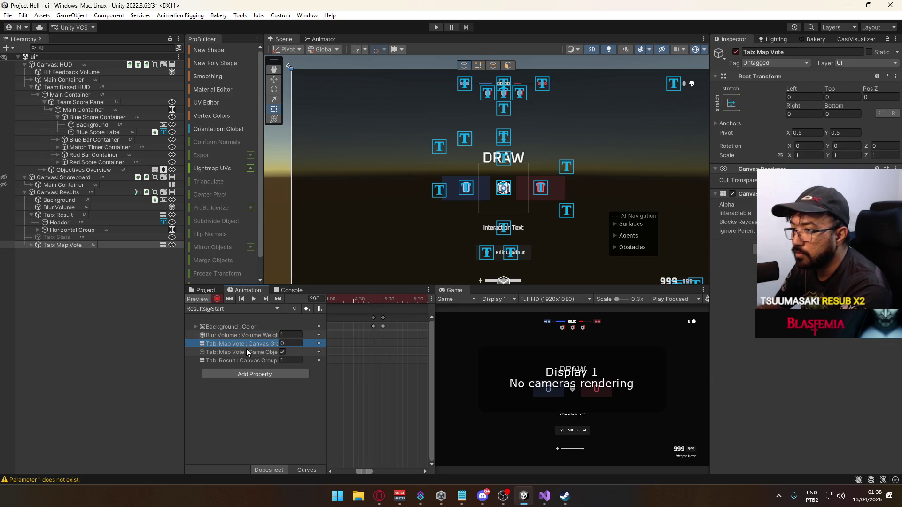
click(246, 352)
click(243, 360)
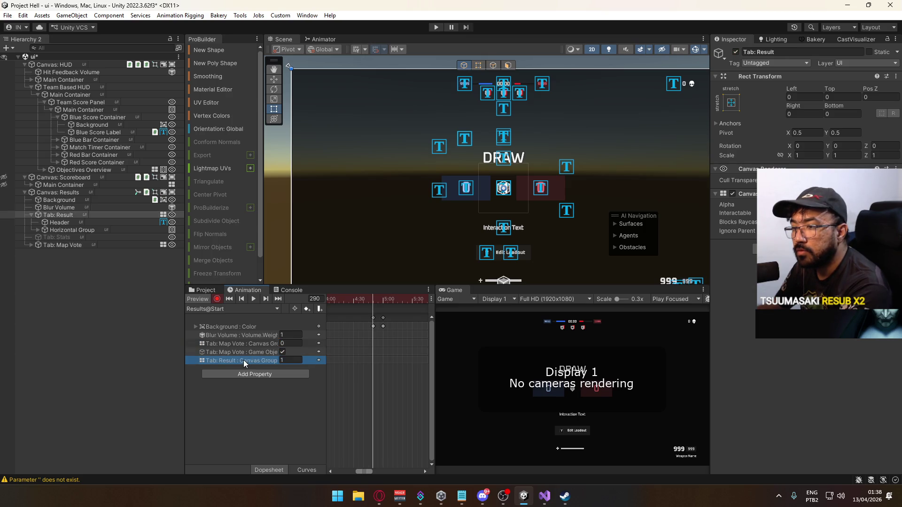
Key Tab: Result's Canvas Group alpha at frame 290 and set it to 0 at frame 300.
right_click(323, 359)
click(352, 381)
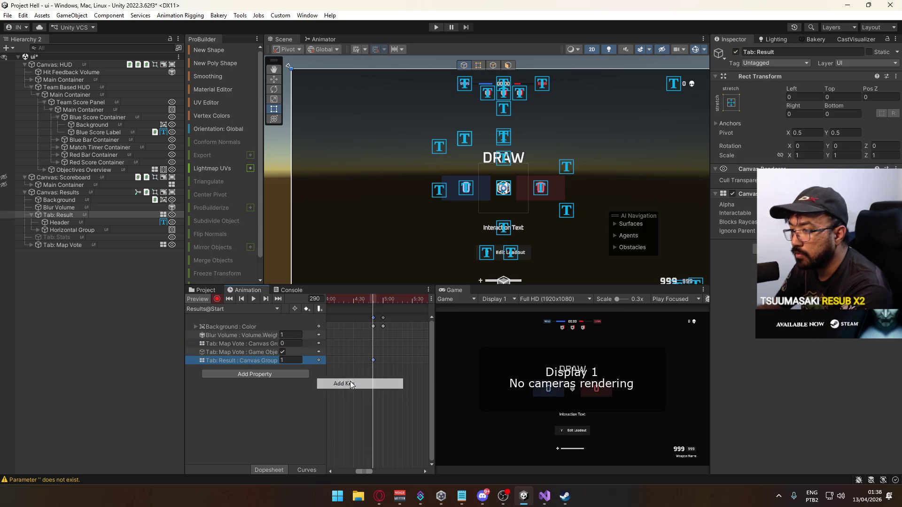
drag(378, 301, 383, 301)
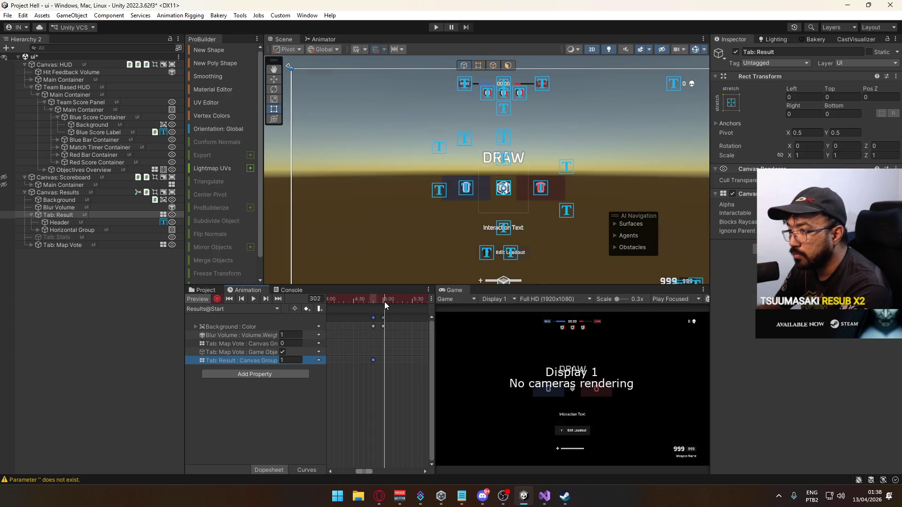
text(0)
drag(367, 302, 384, 305)
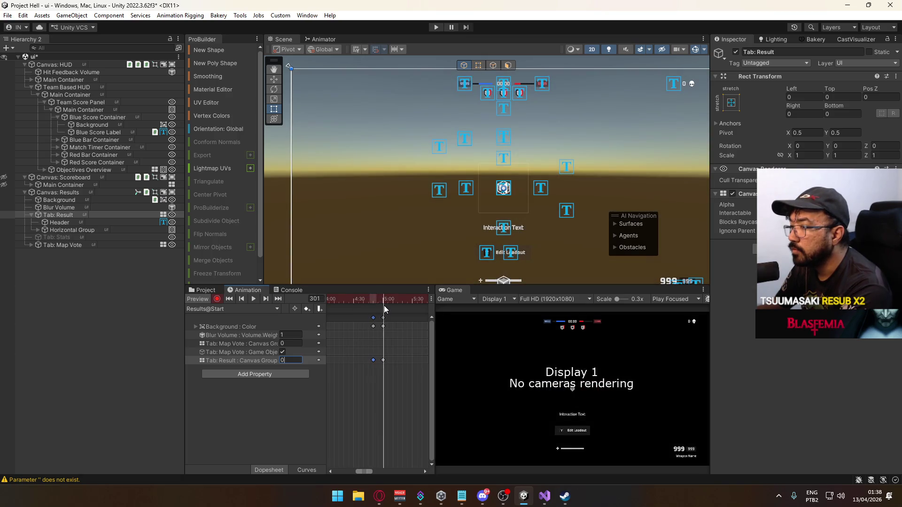
Shift the selected keyframe columns earlier, then rewind and play the clip preview.
scroll(378, 357, down, 1)
mouse_move(384, 398)
mouse_down()
mouse_move(352, 312)
mouse_move(366, 318)
mouse_move(365, 296)
mouse_move(345, 301)
mouse_move(383, 300)
mouse_move(360, 307)
mouse_up()
scroll(386, 329, up, 2)
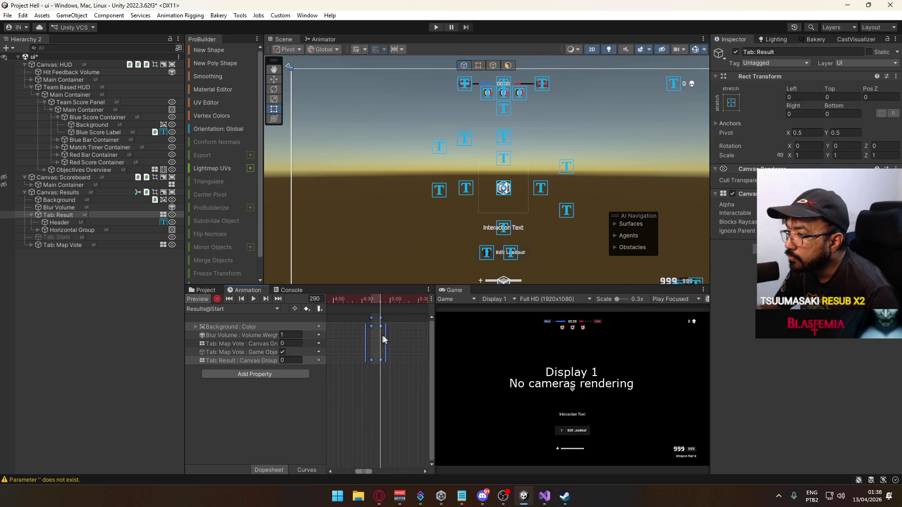
drag(389, 321, 365, 324)
scroll(368, 329, down, 4)
scroll(374, 343, down, 6)
scroll(380, 371, up, 5)
scroll(378, 359, up, 2)
scroll(398, 322, left, 5)
scroll(376, 357, left, 3)
drag(380, 302, 342, 305)
click(254, 300)
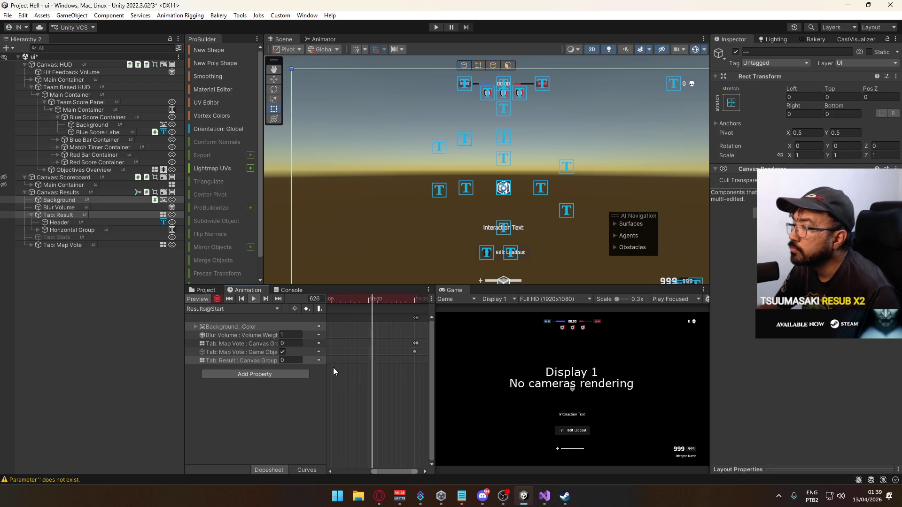
Position the Results@Start playhead near frame 900 for the event.
drag(333, 367, 361, 364)
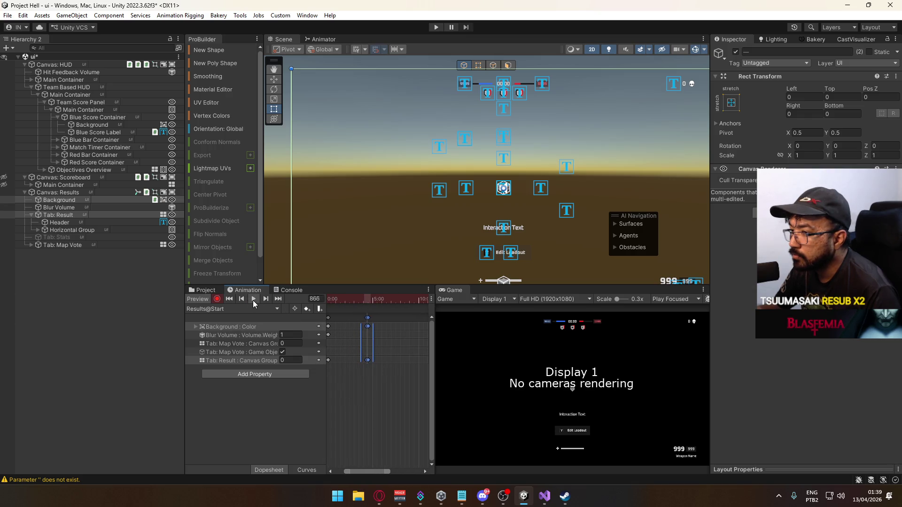
drag(365, 469, 347, 466)
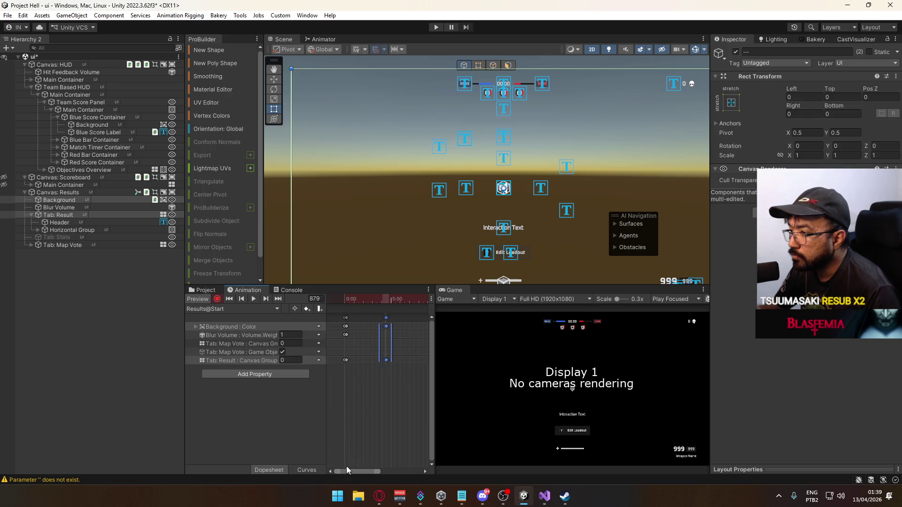
click(391, 302)
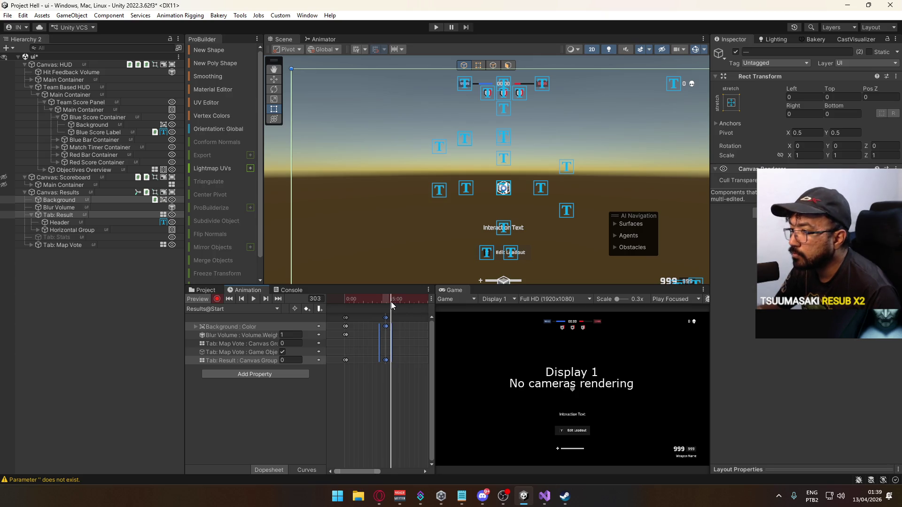
drag(390, 300, 394, 303)
scroll(393, 332, right, 5)
click(352, 297)
scroll(362, 320, up, 2)
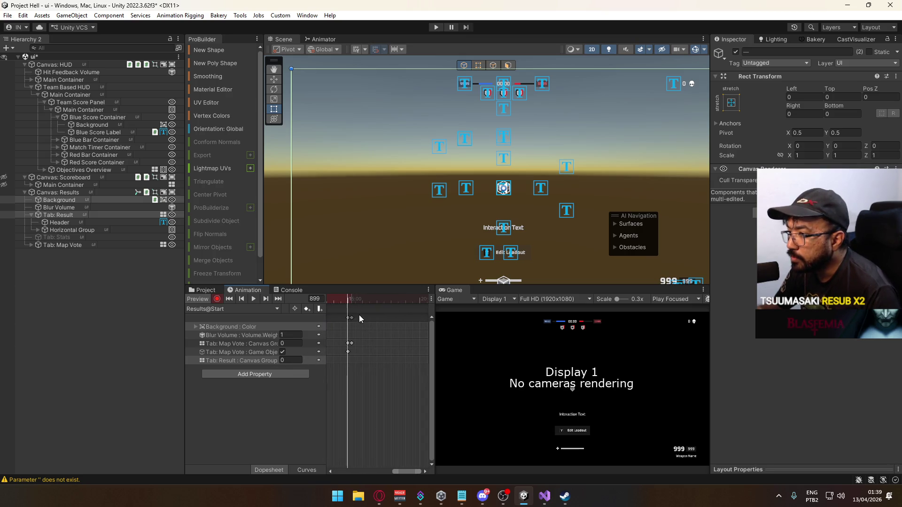
drag(349, 304, 348, 305)
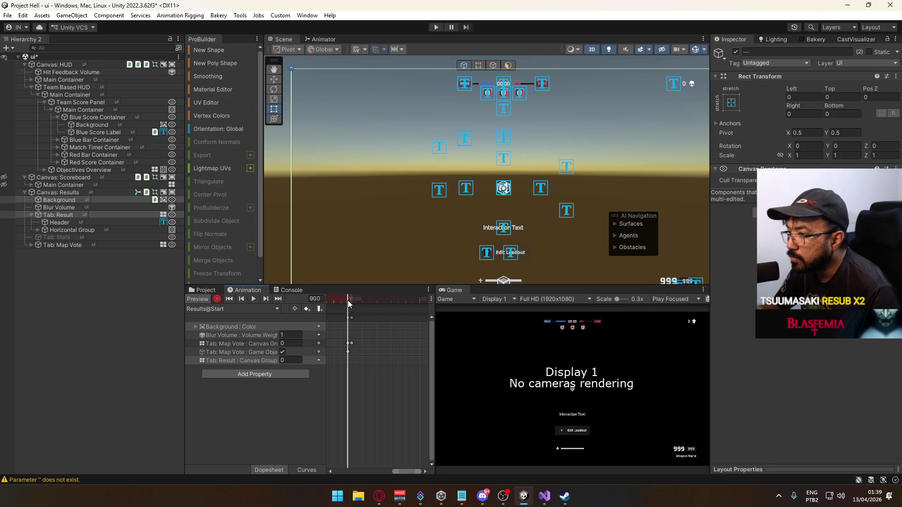
Add an animation event calling ResultsManager UnlockCursor and exit preview mode.
click(320, 309)
click(819, 73)
mouse_move(829, 105)
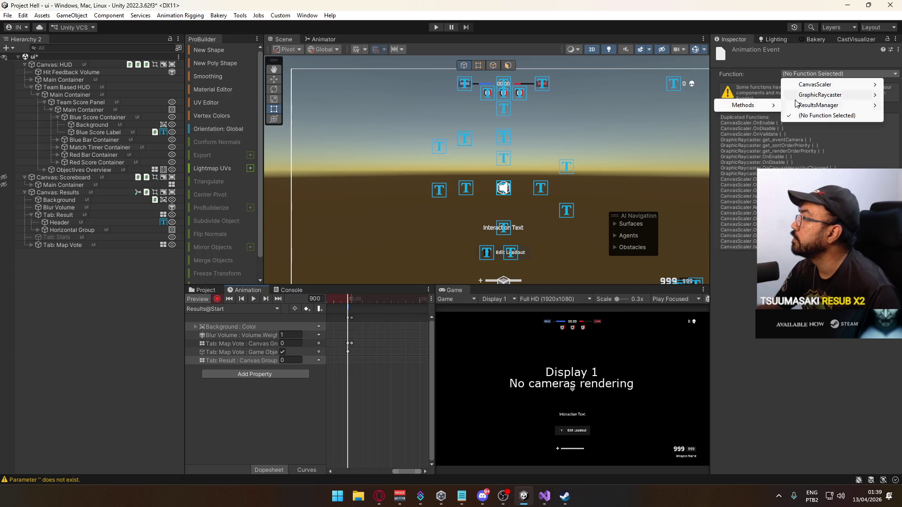
mouse_move(747, 105)
click(629, 100)
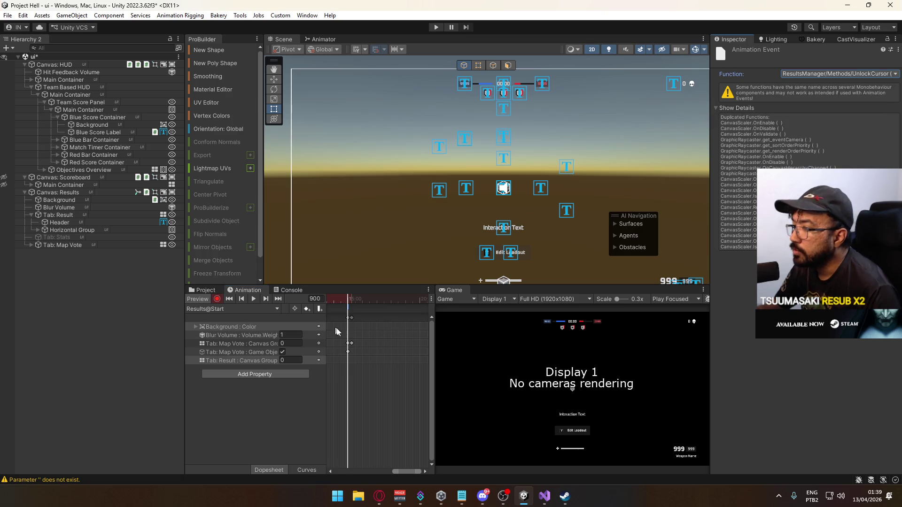
click(346, 343)
drag(361, 340, 635, 327)
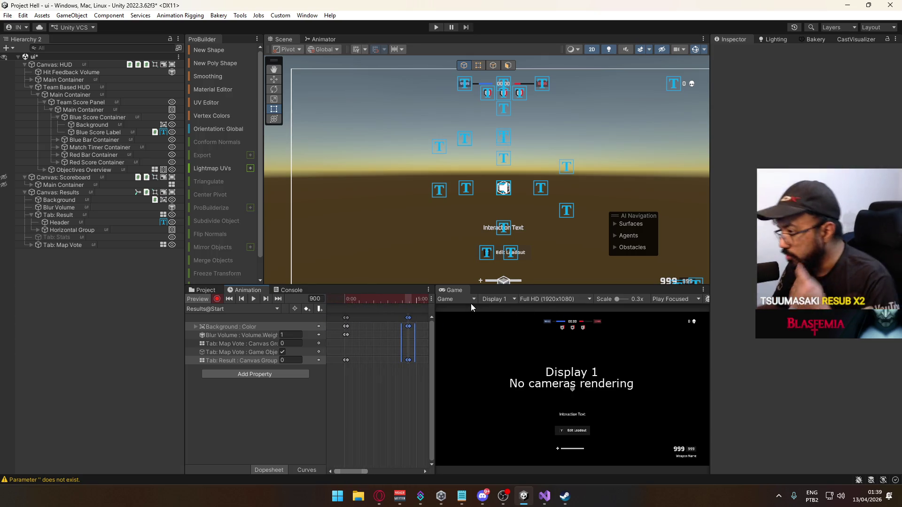
click(198, 299)
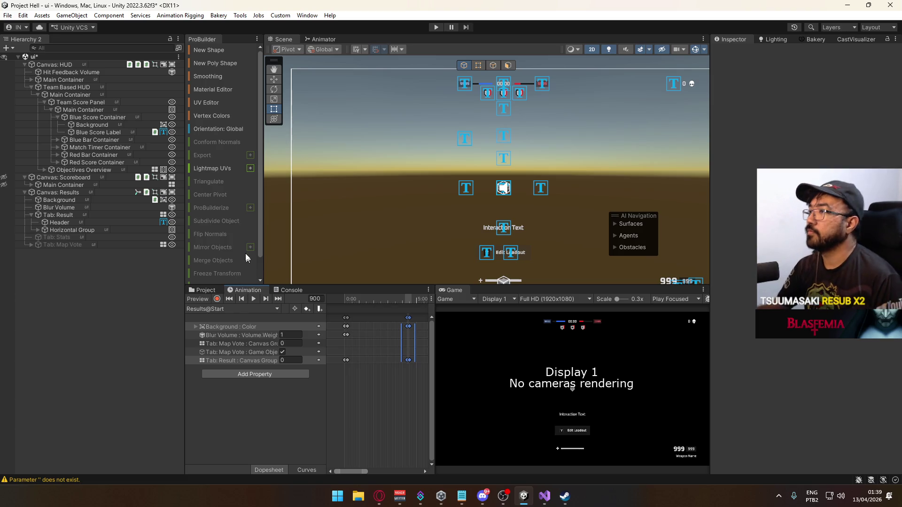
click(213, 290)
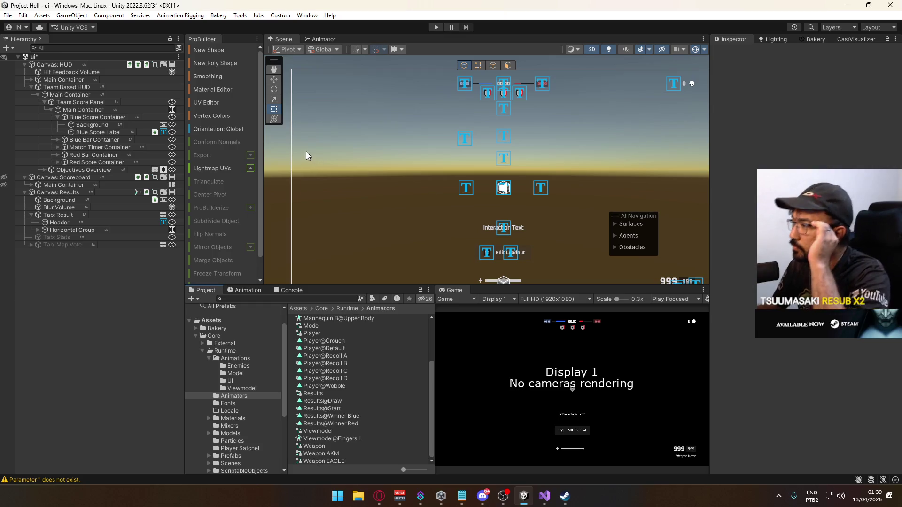
Inspect Tab: Result with its Canvas Group, the Header text and the Background image.
click(59, 214)
click(55, 222)
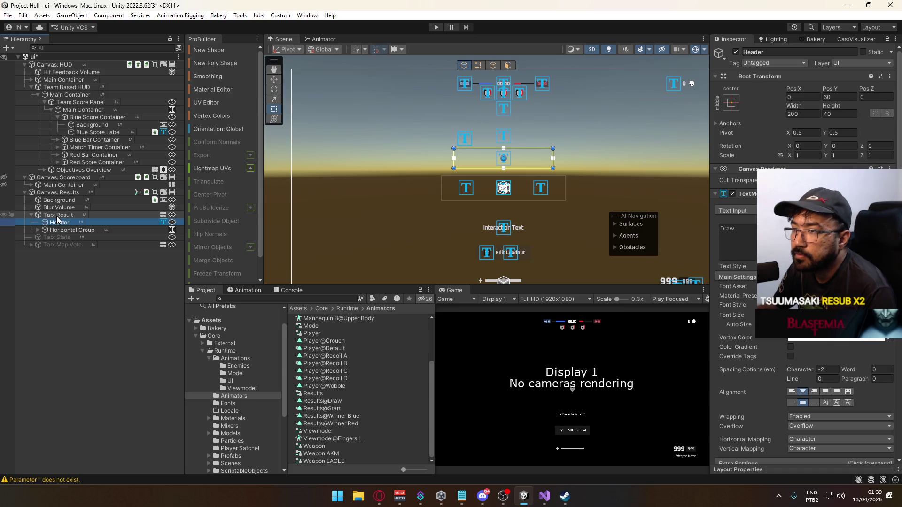
click(54, 215)
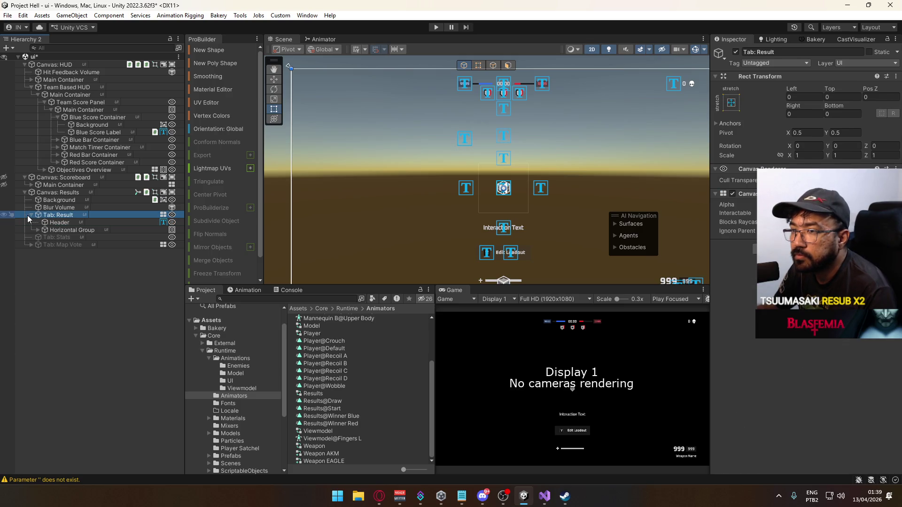
click(72, 201)
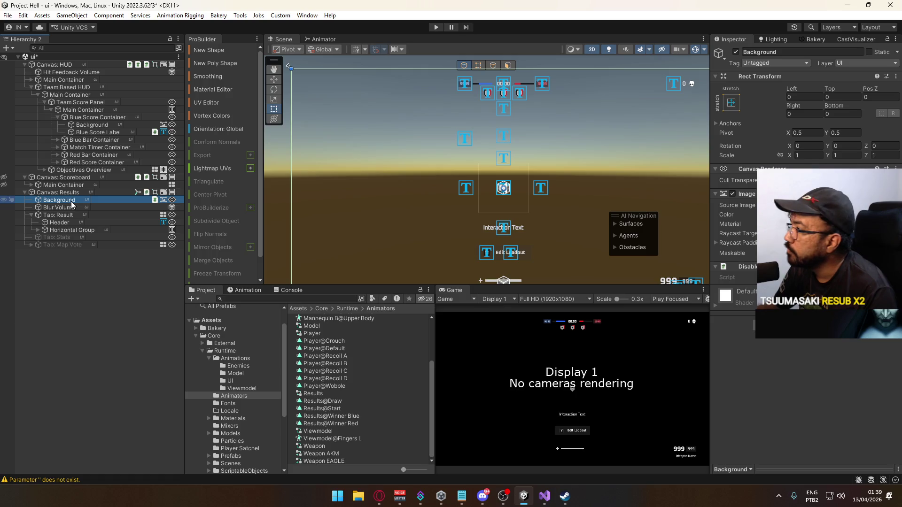
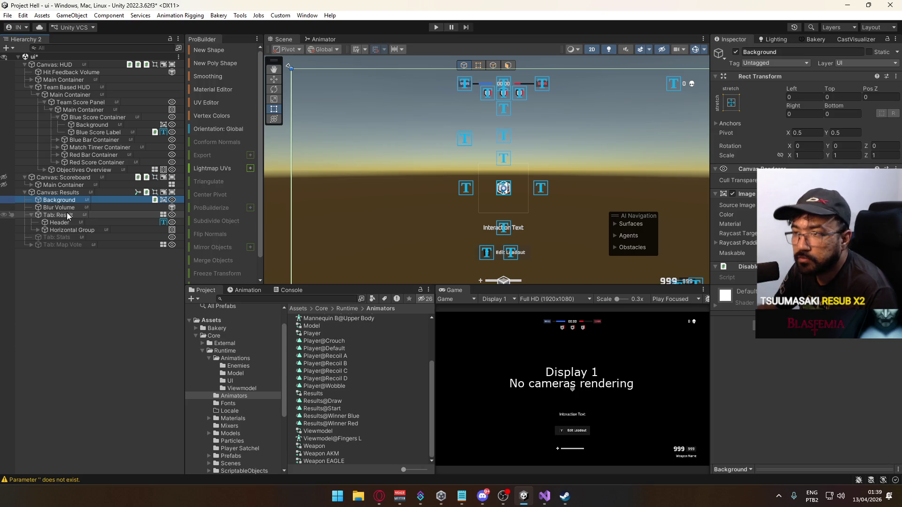
Collapse Canvas: Scoreboard and Tab: Result in the Hierarchy.
click(70, 244)
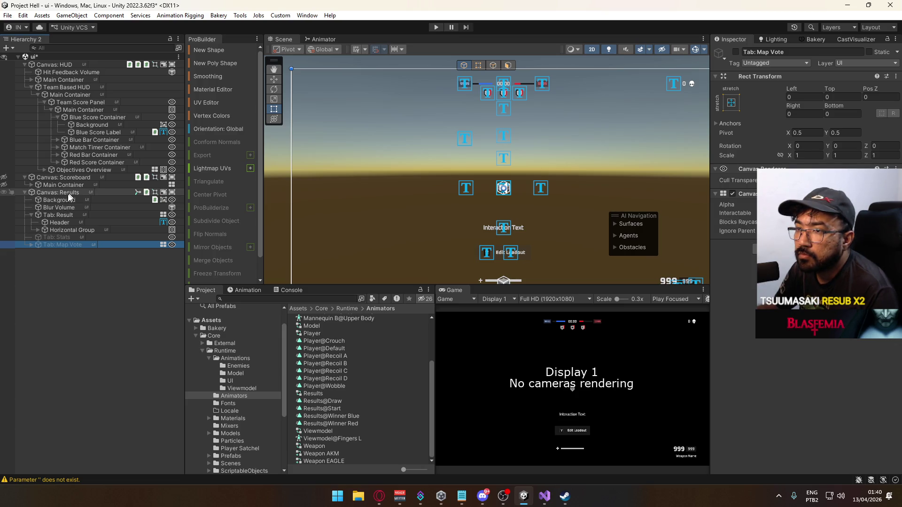
click(24, 177)
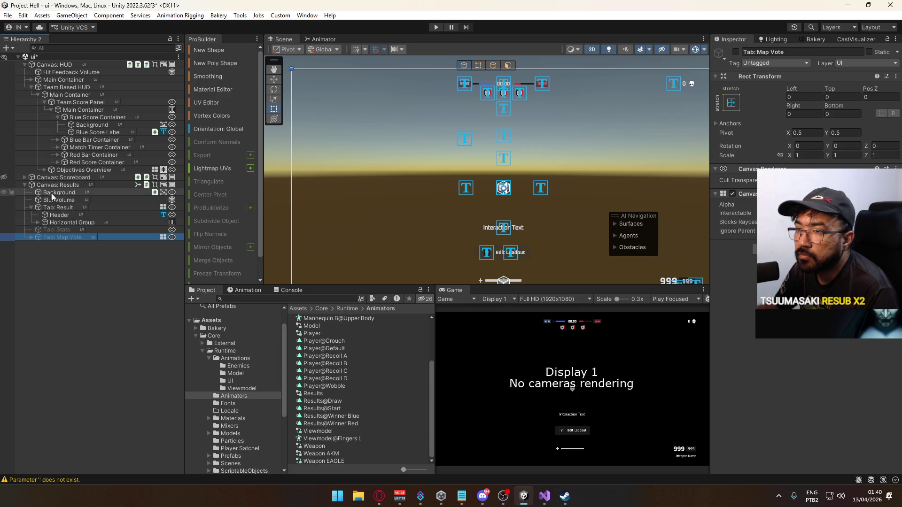
click(62, 207)
click(31, 208)
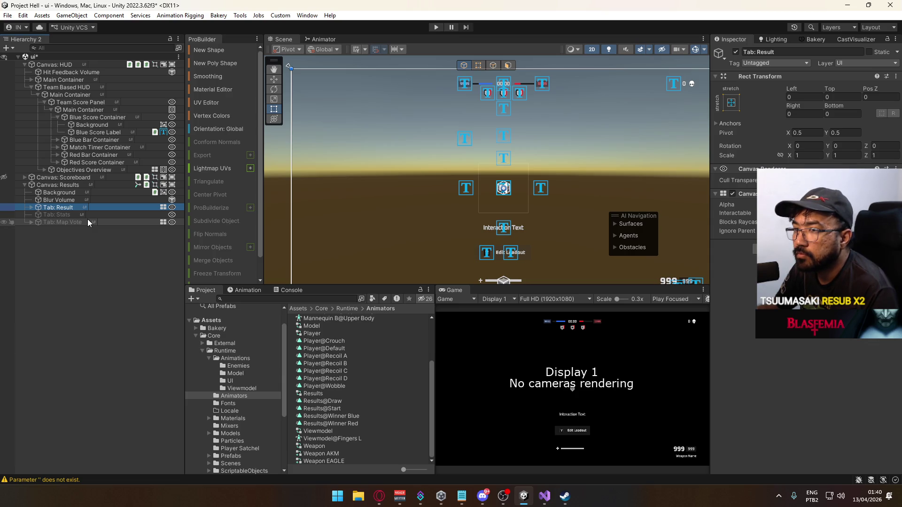
Select Canvas: Results and show its Results@Start clip in the Animation window.
shift+click(73, 196)
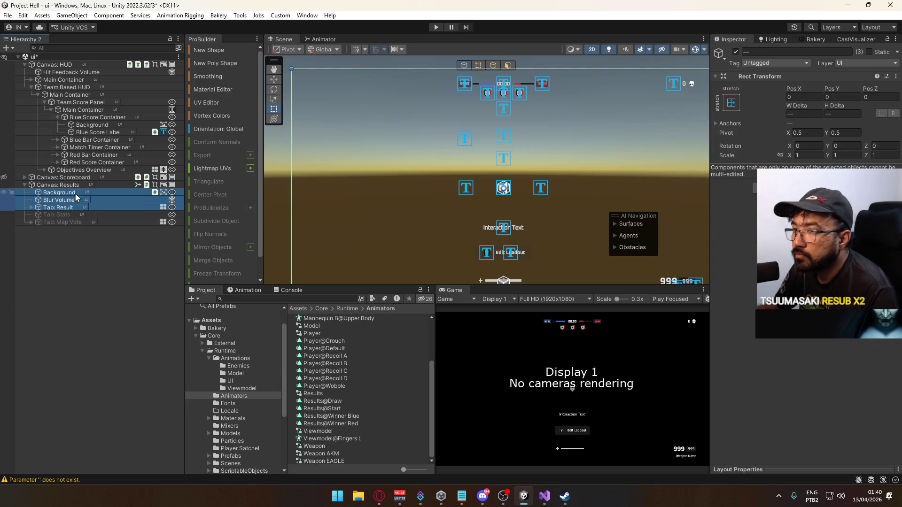
click(78, 188)
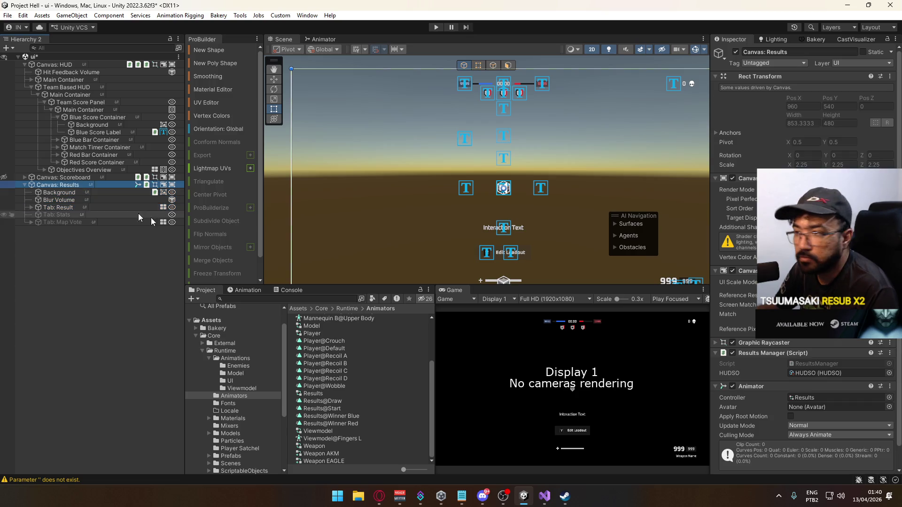
click(259, 291)
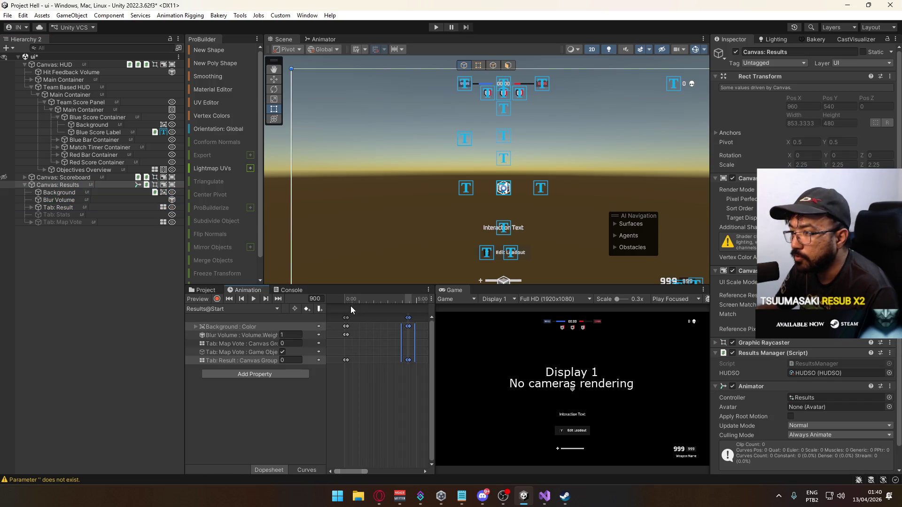
With Preview and Record on, key the active state of Background, Blur Volume and Tab: Result.
click(335, 298)
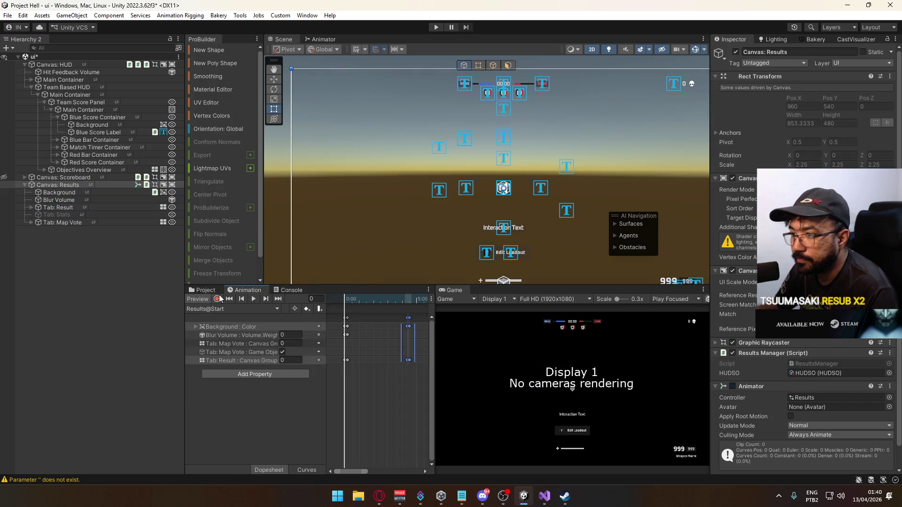
click(217, 299)
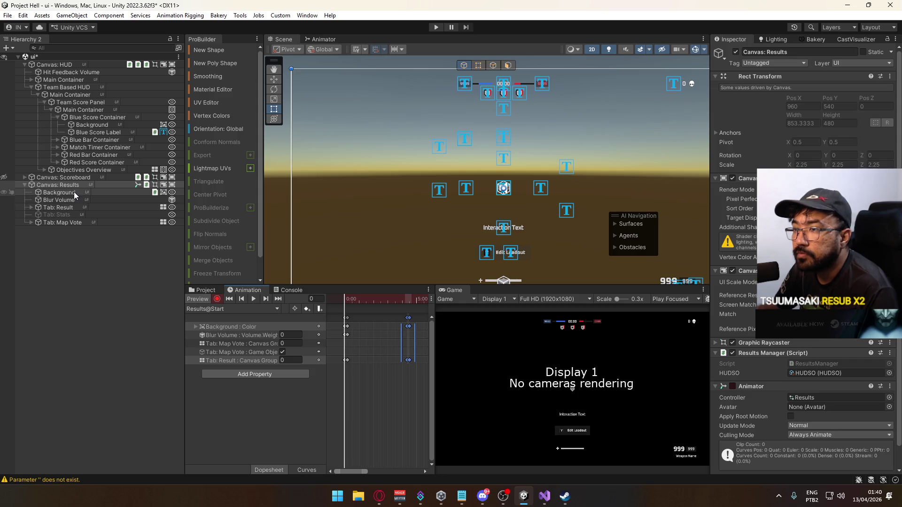
click(74, 192)
shift+click(68, 208)
click(735, 52)
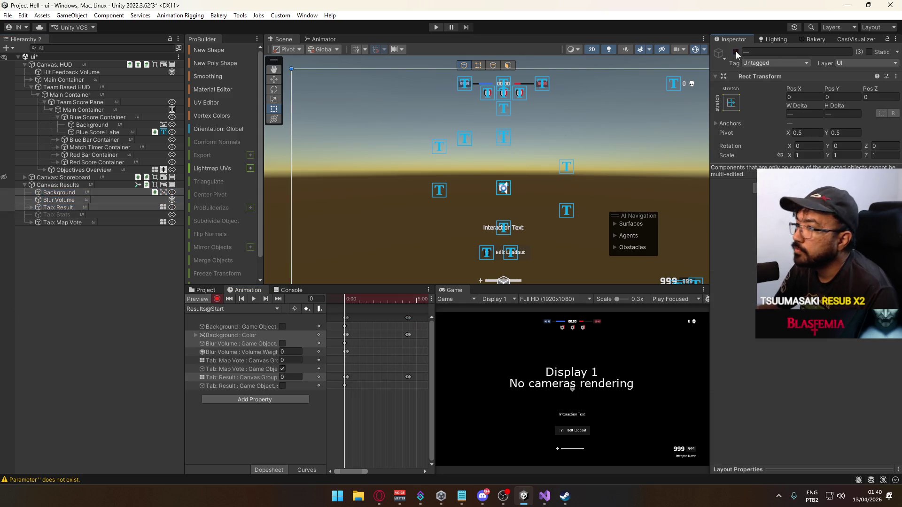
click(735, 52)
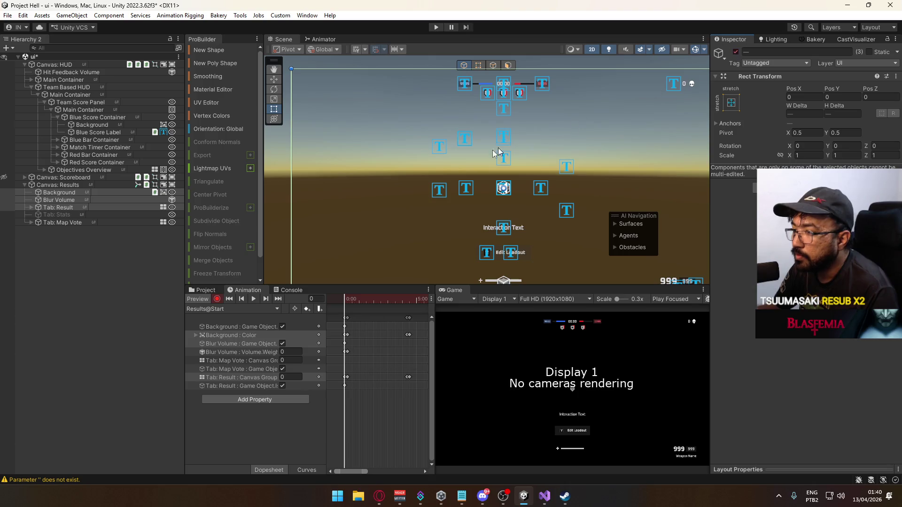
click(209, 299)
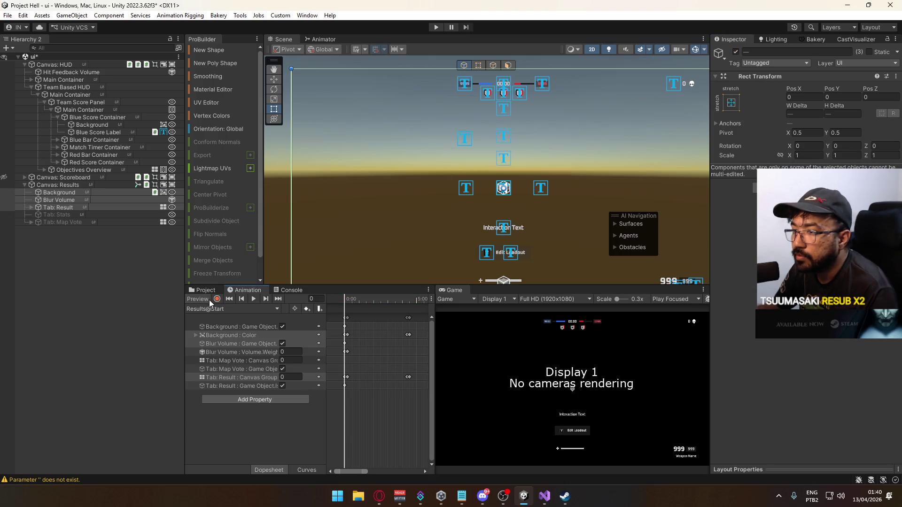
Preview the DRAW result screen and expand the Background : Color channel tracks.
click(70, 193)
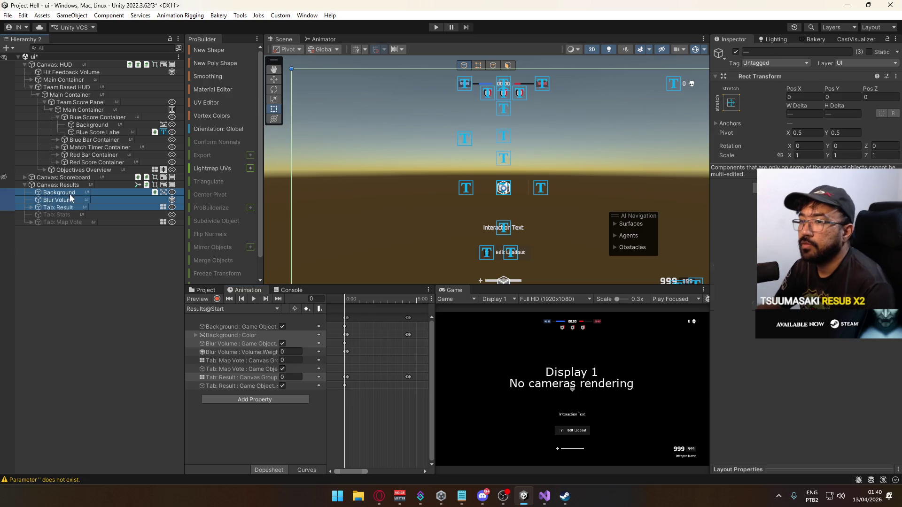
shift+click(71, 206)
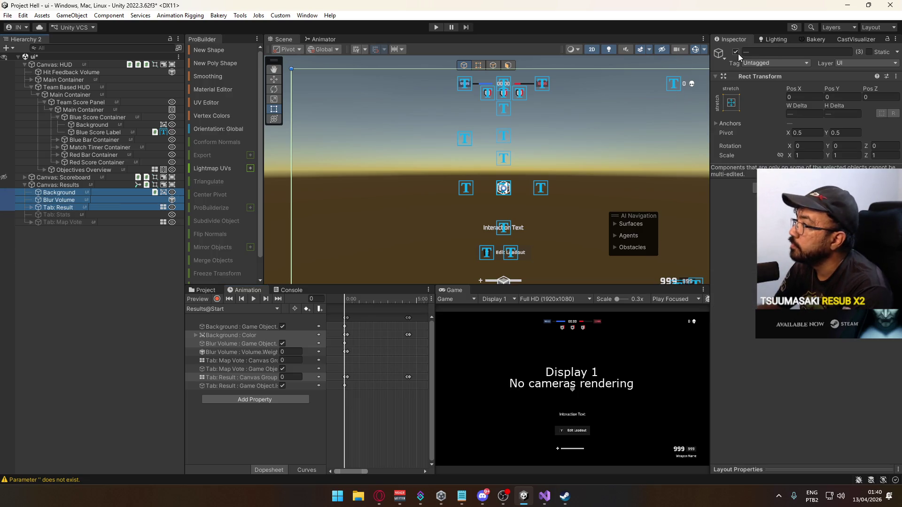
mouse_move(346, 294)
mouse_down()
mouse_move(390, 292)
mouse_move(341, 300)
mouse_up()
click(253, 343)
click(225, 336)
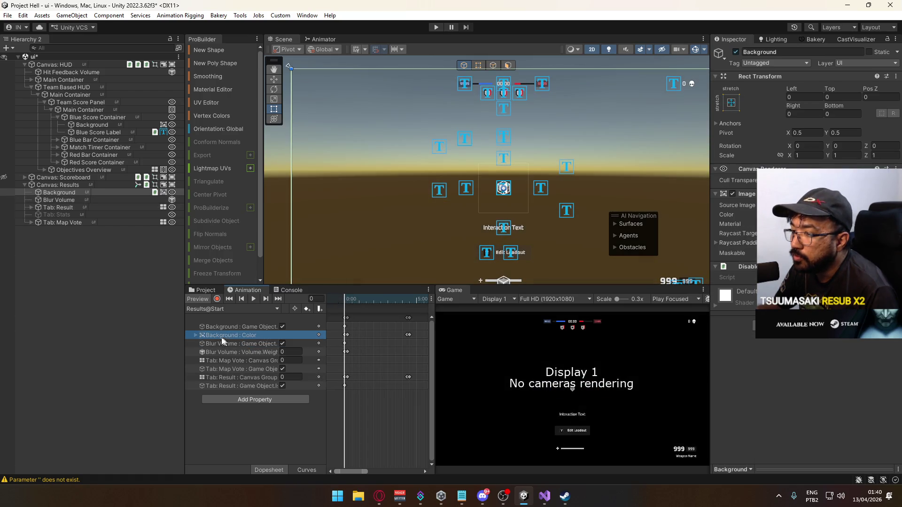
click(196, 336)
mouse_move(344, 303)
mouse_down()
mouse_move(354, 295)
mouse_move(347, 297)
mouse_up()
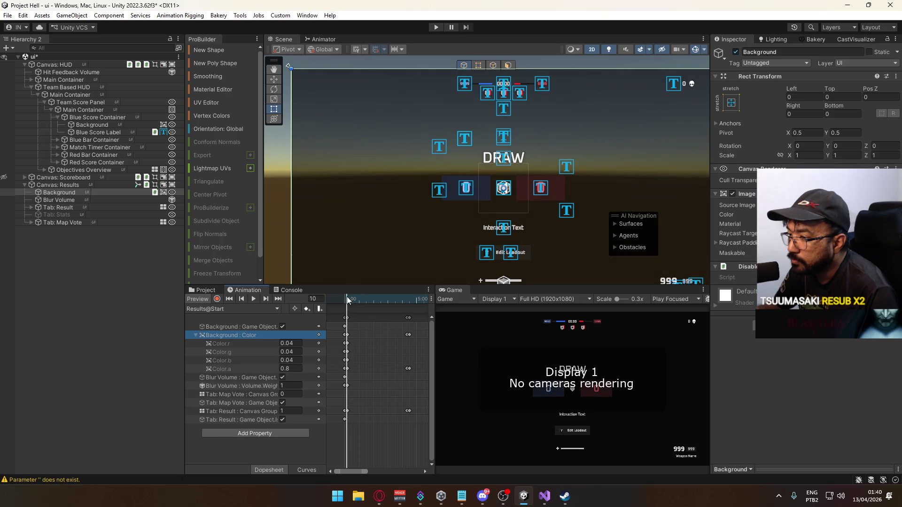
Set Background's Color.a end keyframe at frame 260 to 0.8, then scrub back to frame 135.
click(239, 370)
scroll(349, 376, down, 4)
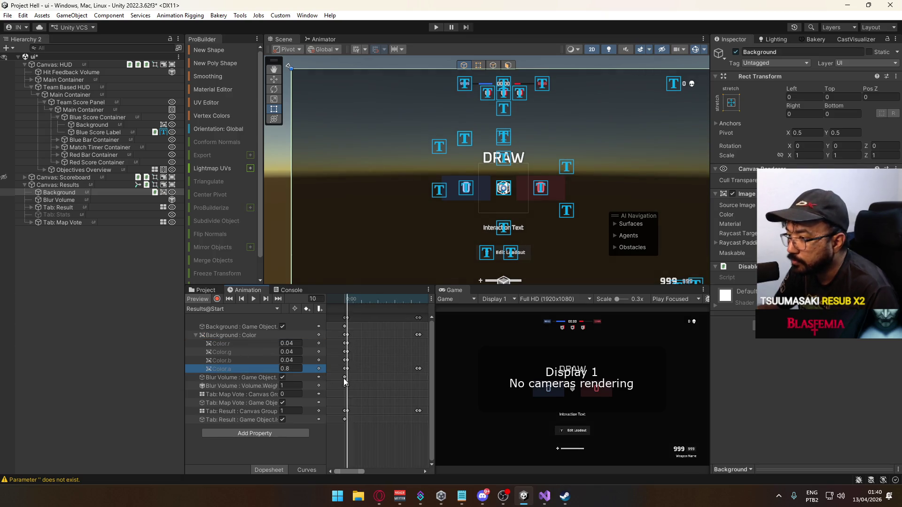
click(348, 368)
drag(345, 469, 363, 471)
click(374, 299)
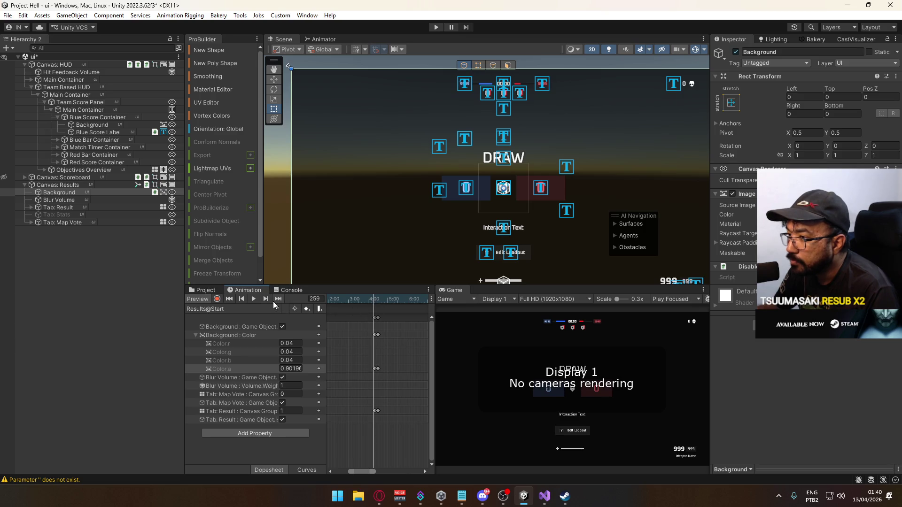
click(377, 301)
mouse_move(376, 302)
mouse_down()
mouse_move(334, 302)
mouse_move(387, 298)
mouse_move(326, 306)
mouse_up()
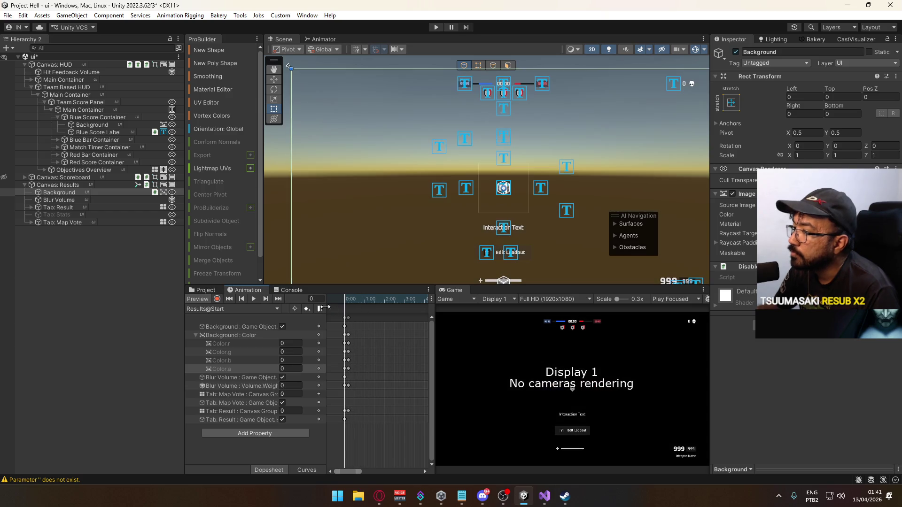
Turn off the animation preview and inspect Canvas: Results' Animator with the Results controller.
click(201, 300)
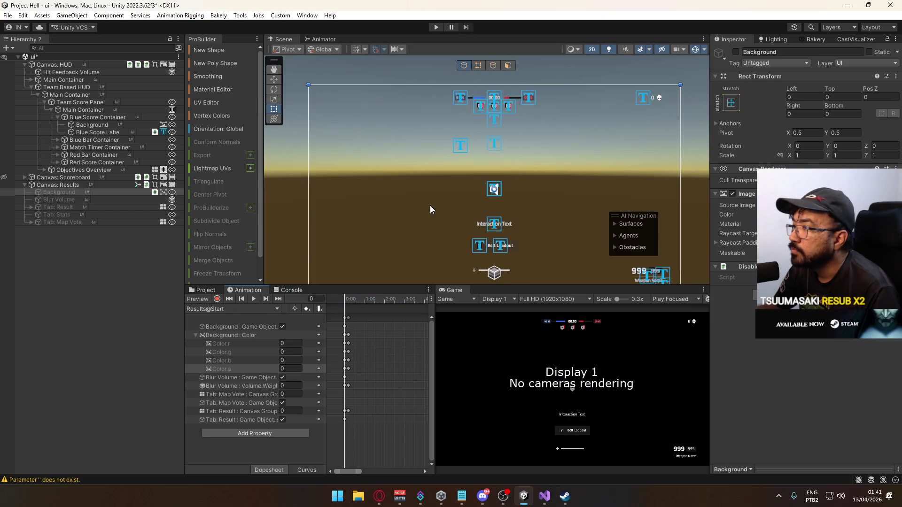
scroll(430, 210, down, 1)
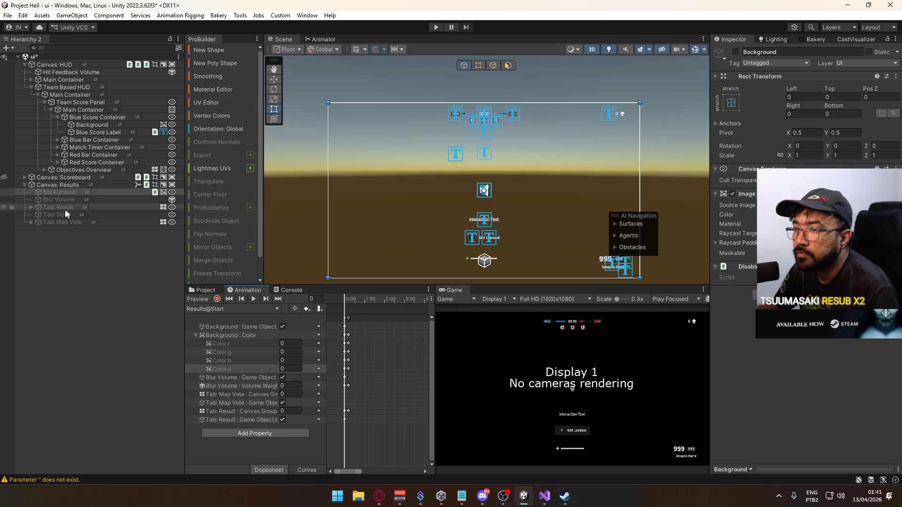
click(60, 186)
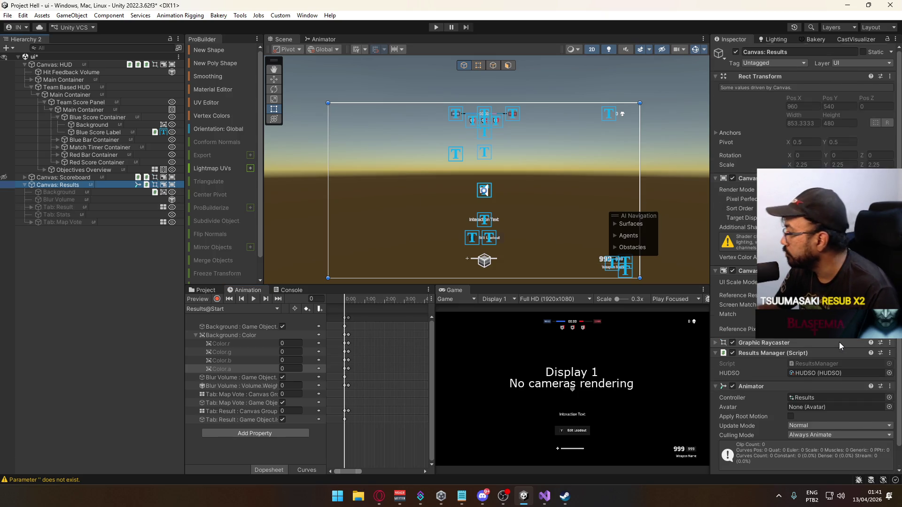
scroll(840, 346, down, 1)
Declare '[SerializeField] TMP_Text _resultLabel;' in ResultsManager.cs, then switch to Opera.
double_click(808, 342)
text(_Te )
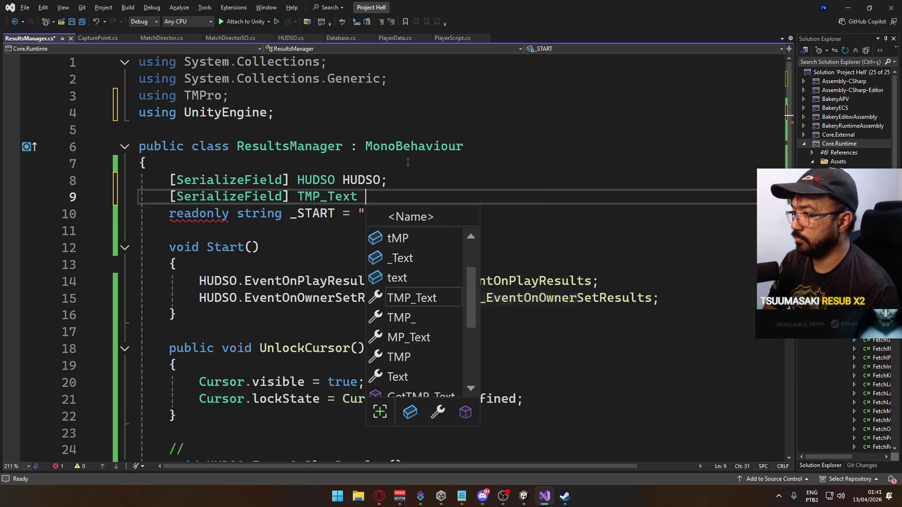
text(R)
key(BackSpace)
text(_resultLab)
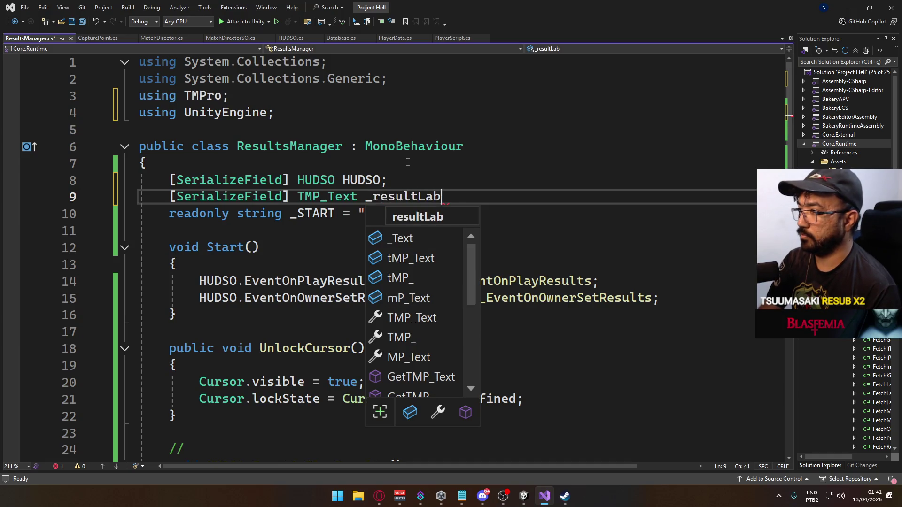
text(el;)
click(378, 494)
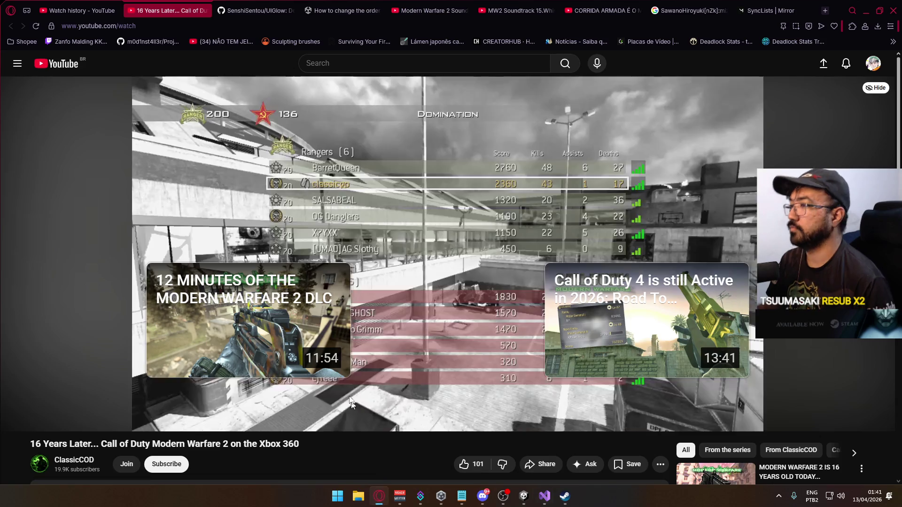
Close the 42 Going Loud soundtrack tab in Opera and return to Visual Studio.
click(77, 11)
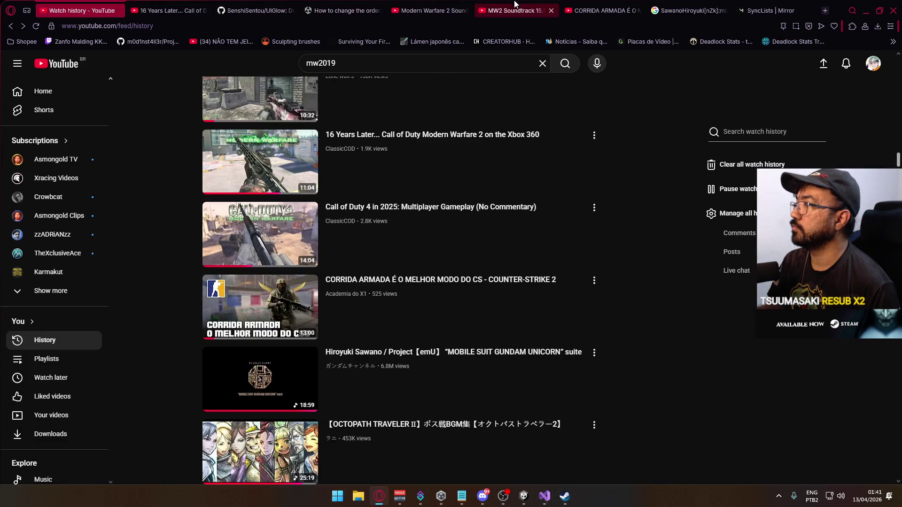
click(428, 11)
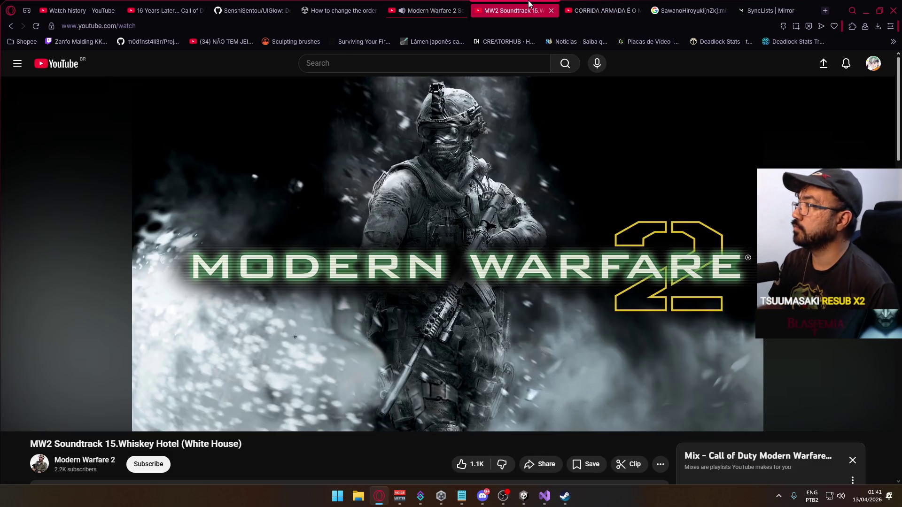
click(513, 7)
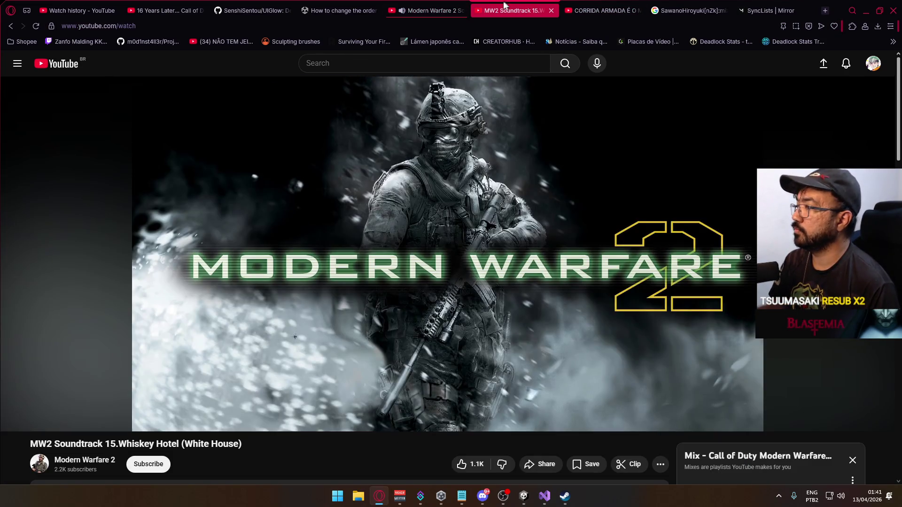
click(462, 10)
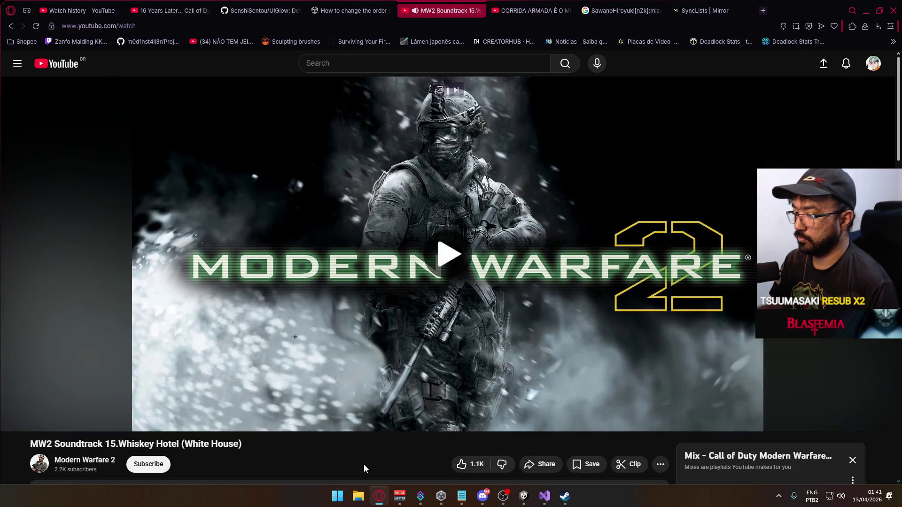
click(380, 499)
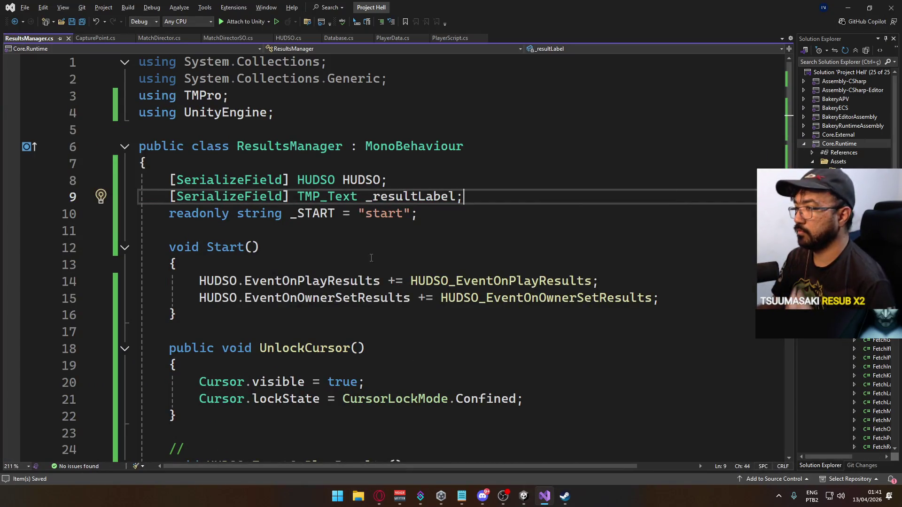
Begin an 'if ownerTeam' check inside the owner-set-results handler.
scroll(385, 267, down, 4)
click(361, 380)
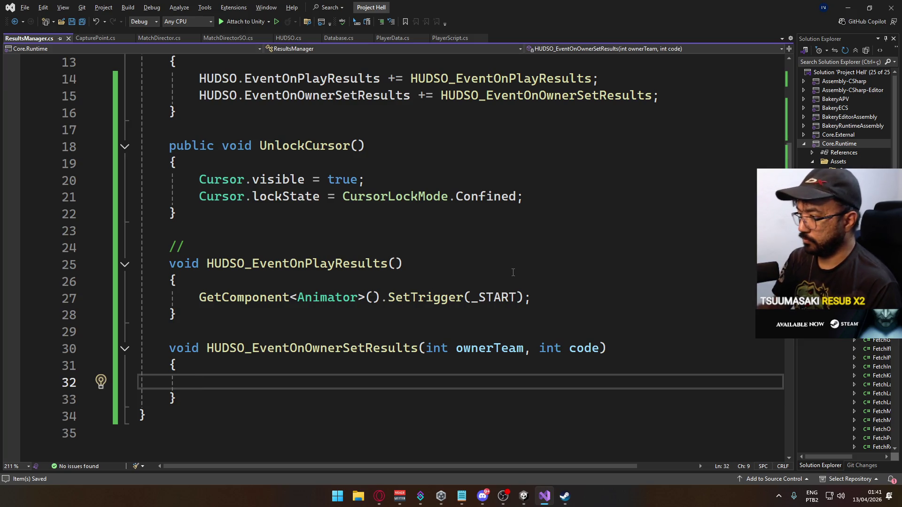
text(if )
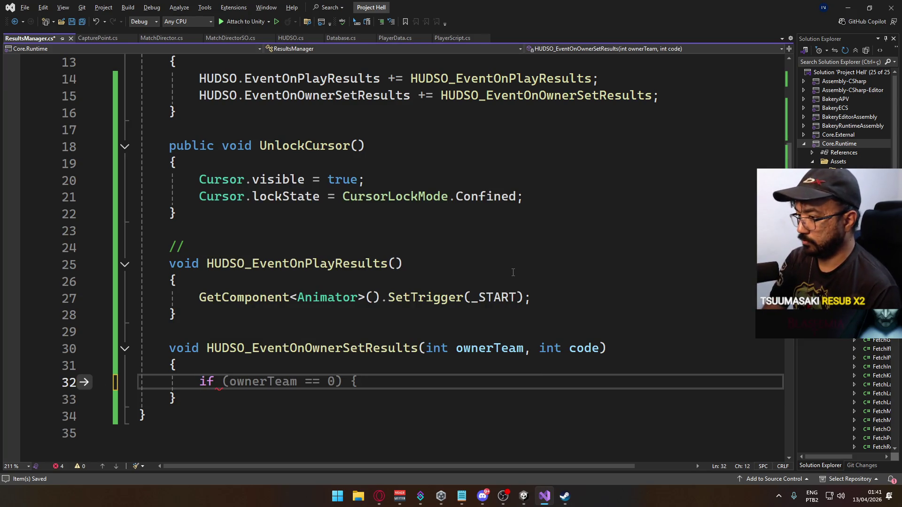
text(ow)
key(Tab)
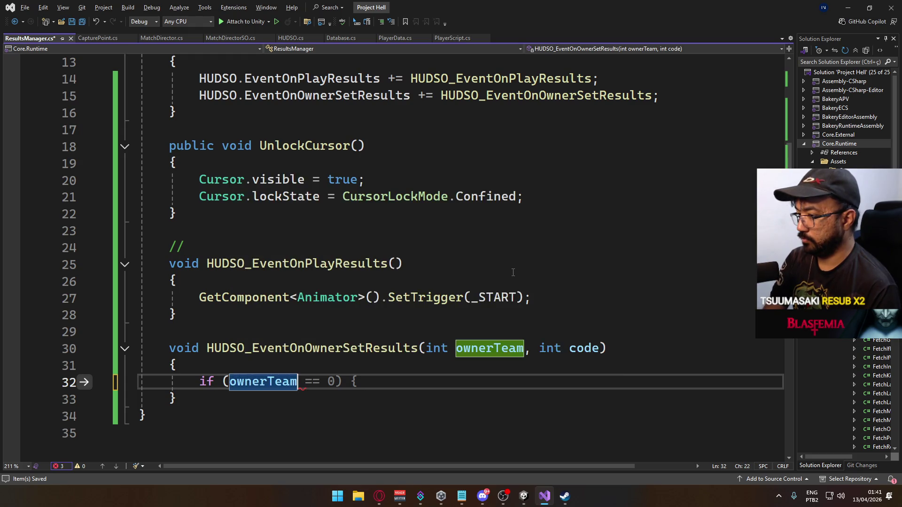
Add 'readonly string _DRAW = "Draw";' below the _START declaration.
scroll(465, 258, up, 4)
click(444, 217)
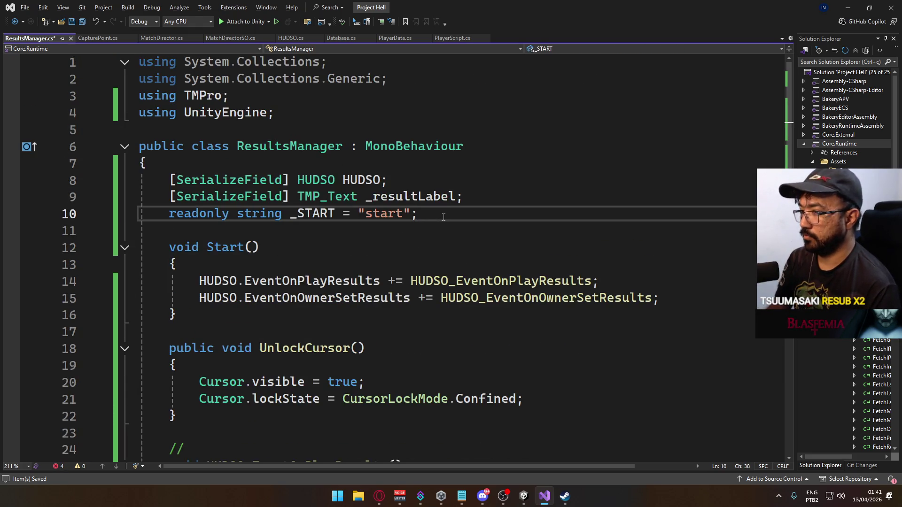
key(Home)
key(Return)
key(Down)
key(Return)
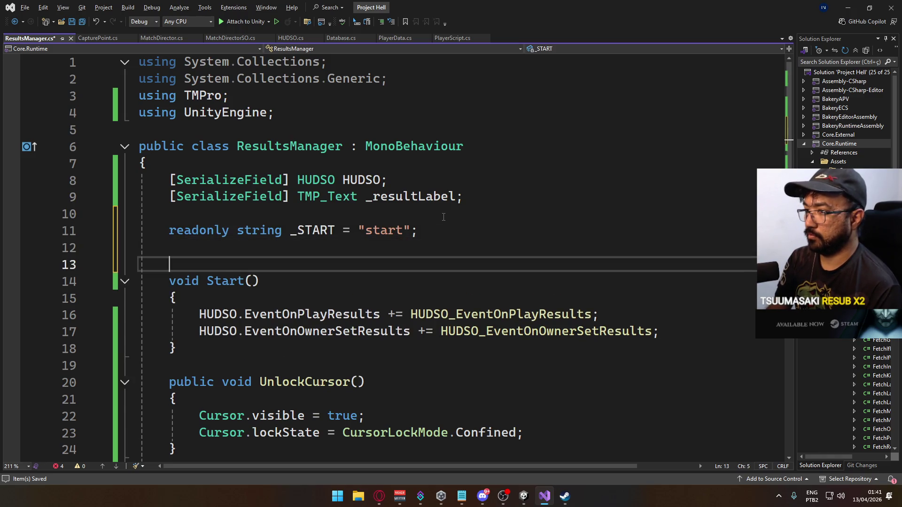
text(re)
key(Tab)
text(string )
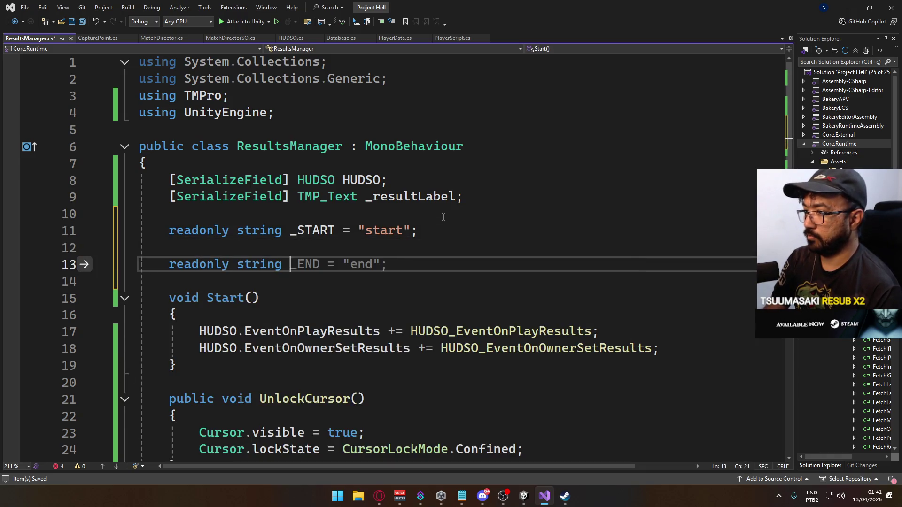
text(_DRAW = ")
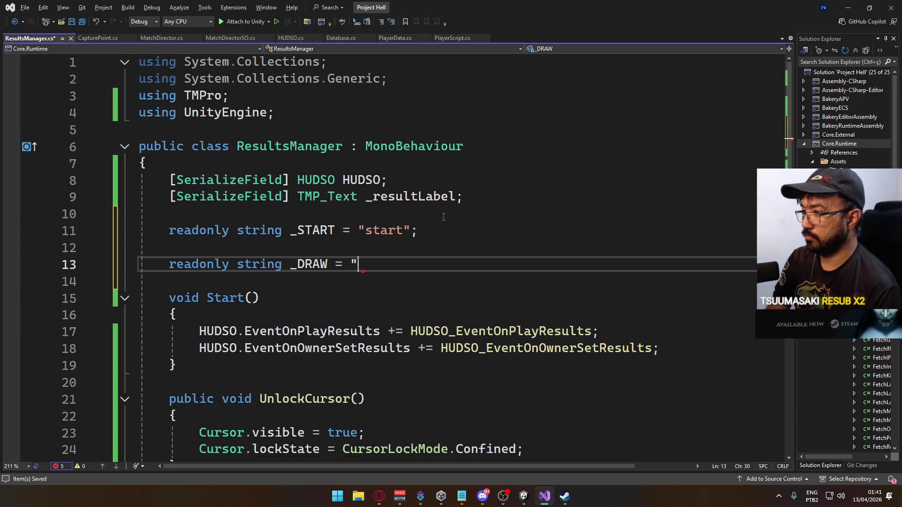
text(Draw";)
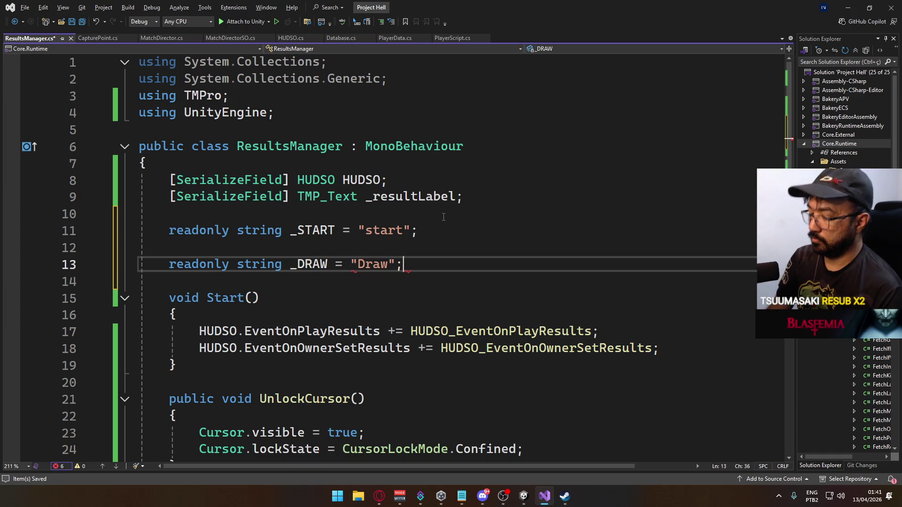
Duplicate the _DRAW line twice and rename the copies _VICTORY and _DEFEAT.
key(shift+Home)
key(ctrl+c)
key(End)
key(Return)
key(Return)
key(ctrl+v)
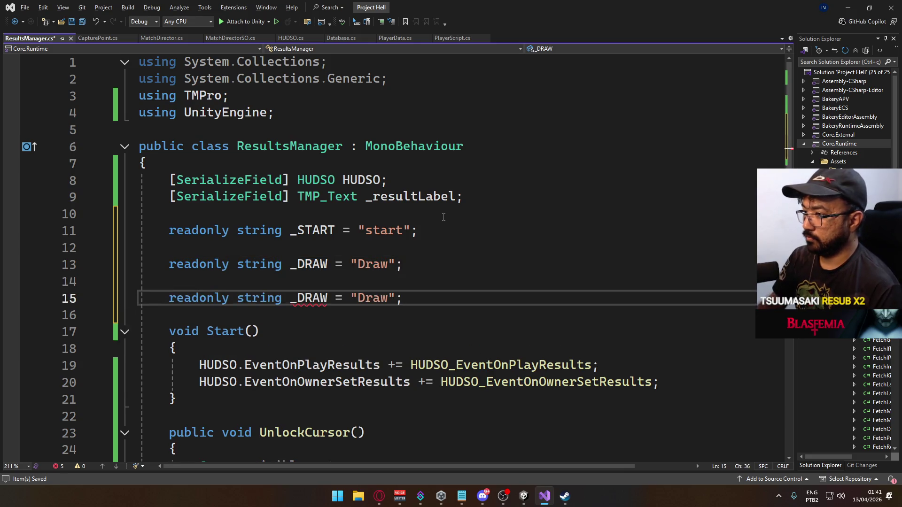
key(Up)
key(ctrl+v)
click(299, 289)
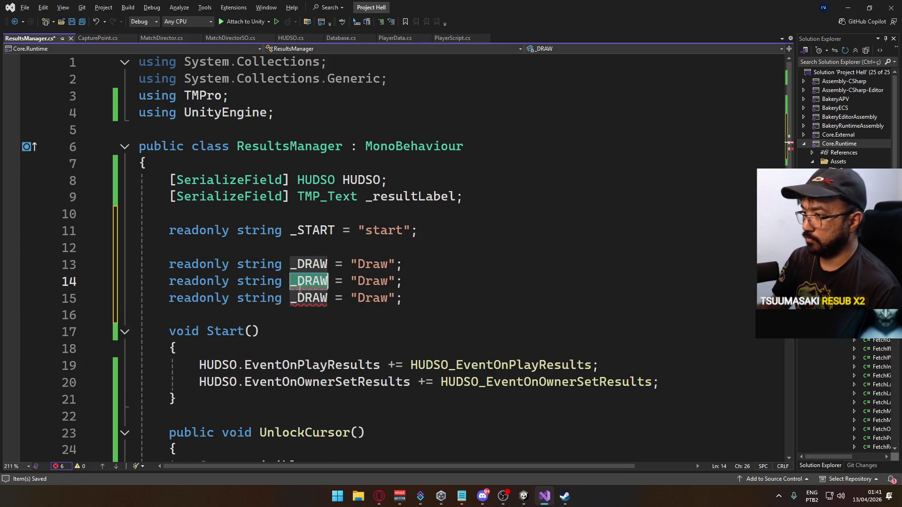
key(BackSpace)
key(BackSpace)
key(BackSpace)
text(VIC)
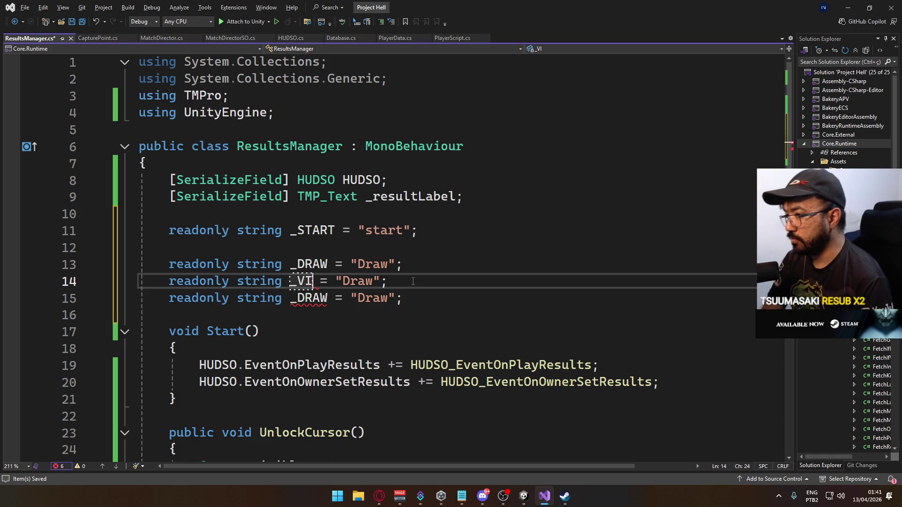
text(TORY)
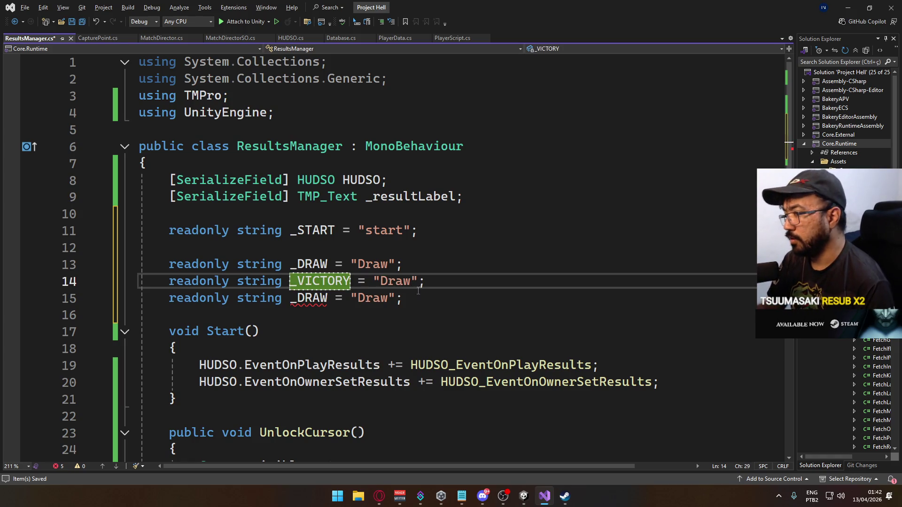
click(328, 299)
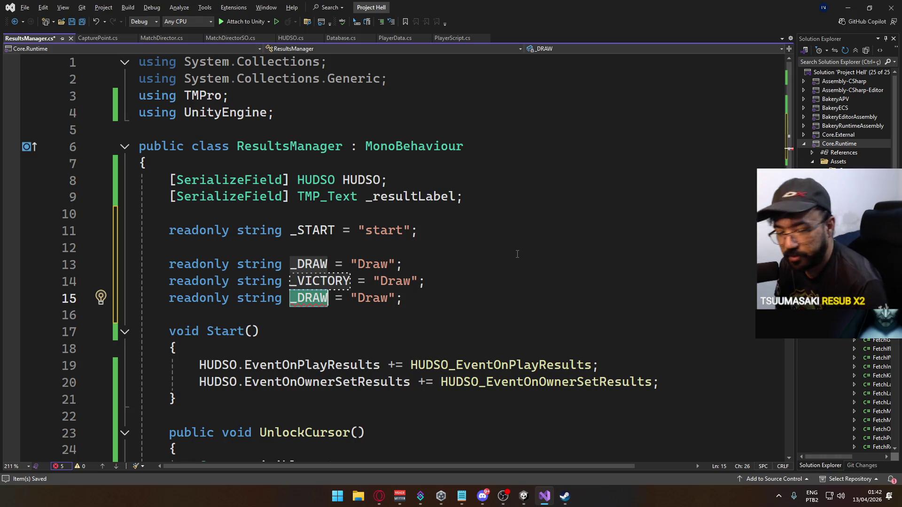
key(BackSpace)
key(BackSpace)
key(BackSpace)
text(DEFEAT)
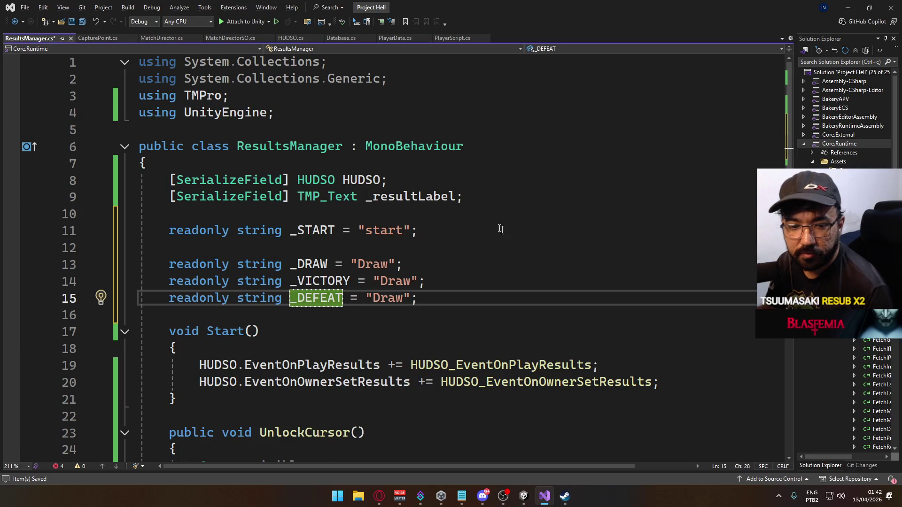
Change the _VICTORY and _DEFEAT values to "Victory" and "Defeat".
click(437, 258)
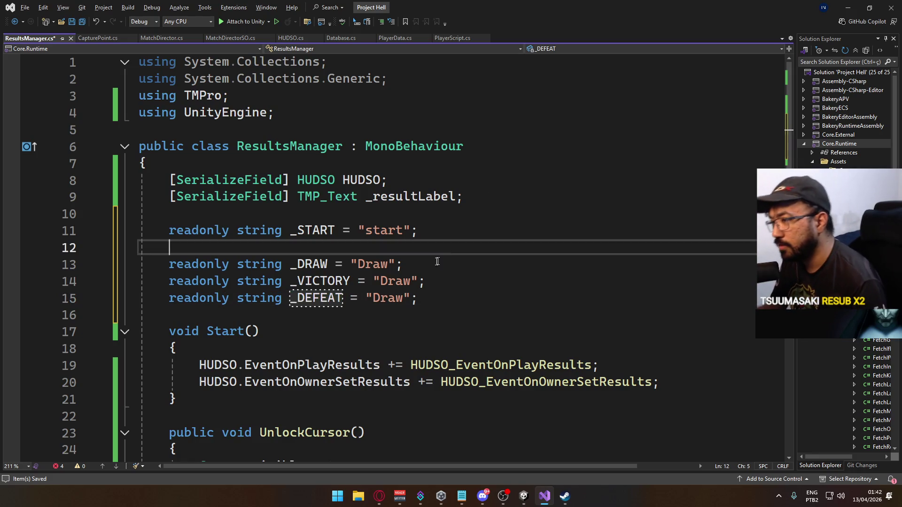
double_click(395, 281)
text(Victory)
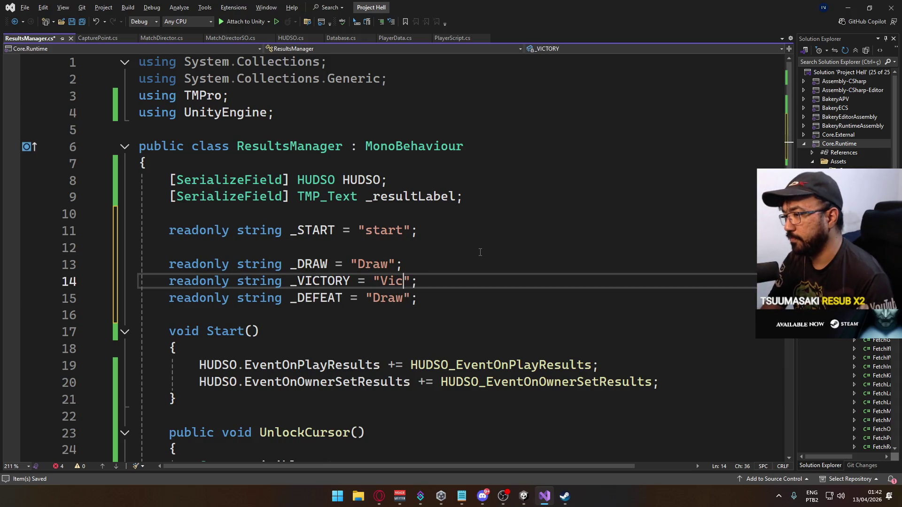
double_click(389, 298)
text(Defeat)
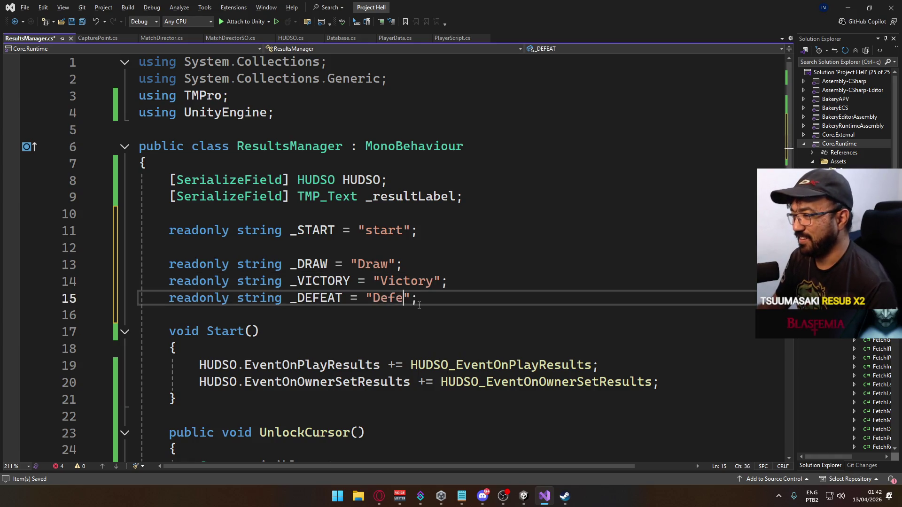
key(Up)
key(Up)
key(Up)
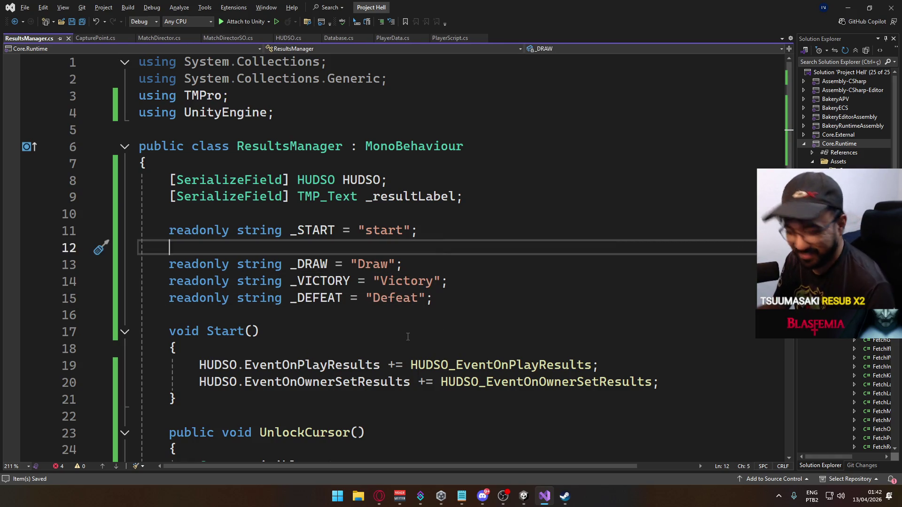
scroll(411, 333, down, 9)
text(if (ownerTeam ==)
scroll(337, 321, up, 2)
click(338, 318)
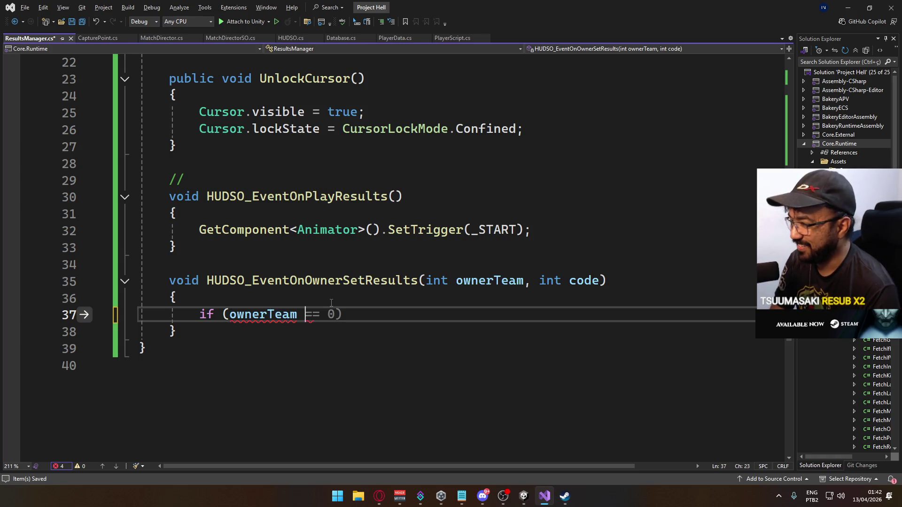
Add 'if (code == 0)' block setting _resultLabel.text = _DRAW and returning.
key(BackSpace)
key(BackSpace)
key(BackSpace)
key(BackSpace)
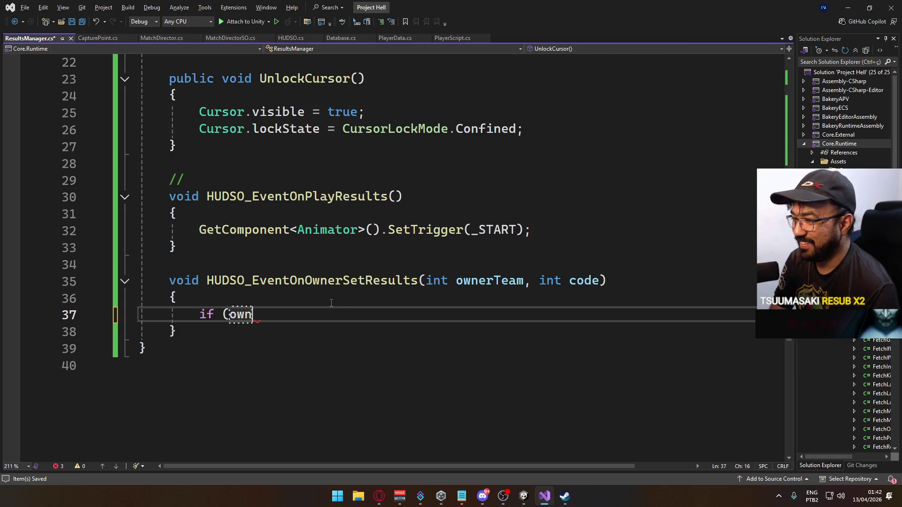
text(code =)
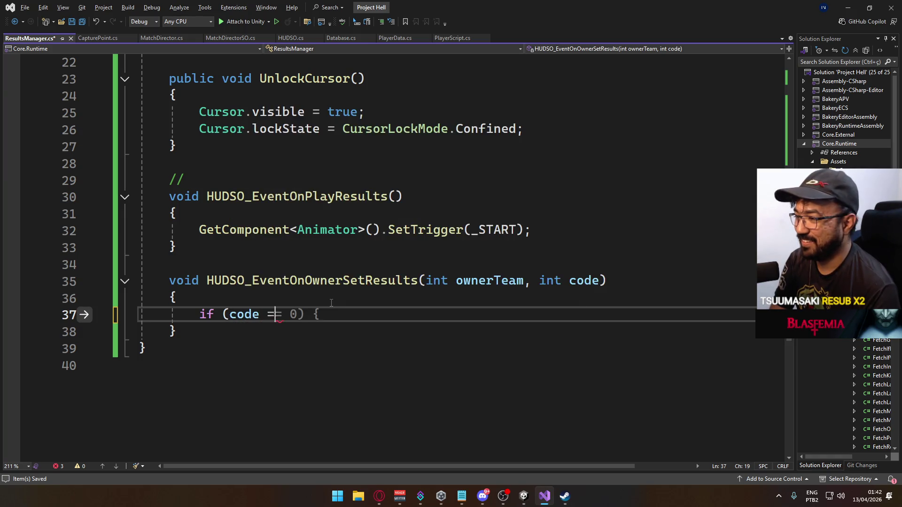
text(= 0))
key(Return)
text({)
key(Return)
text(_re)
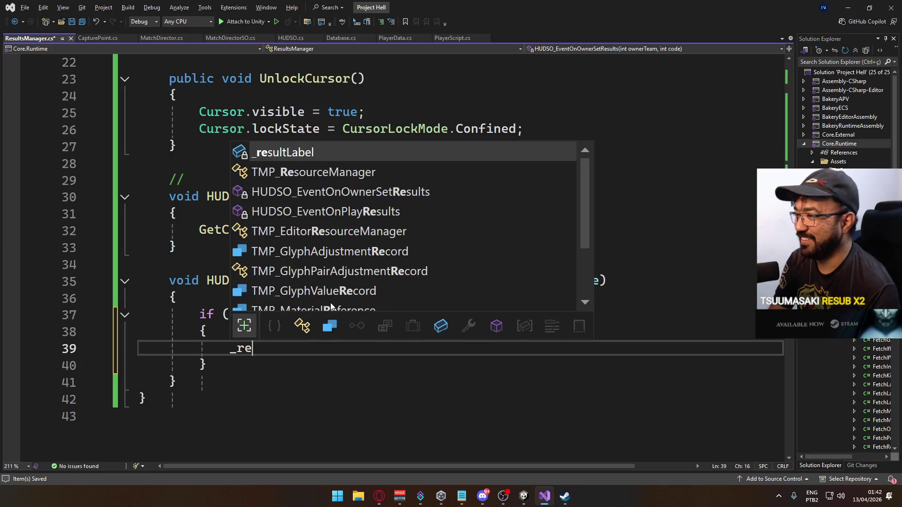
text(sultLabel.text =)
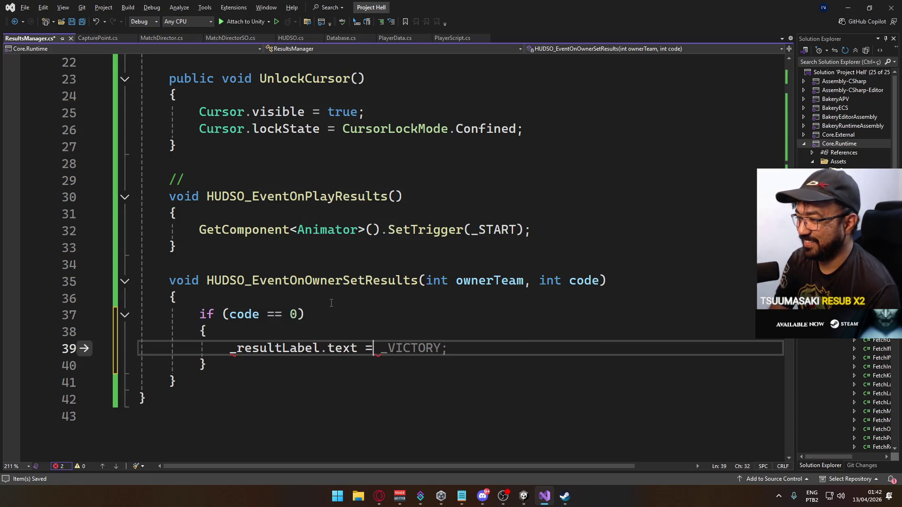
text( _DRAW;)
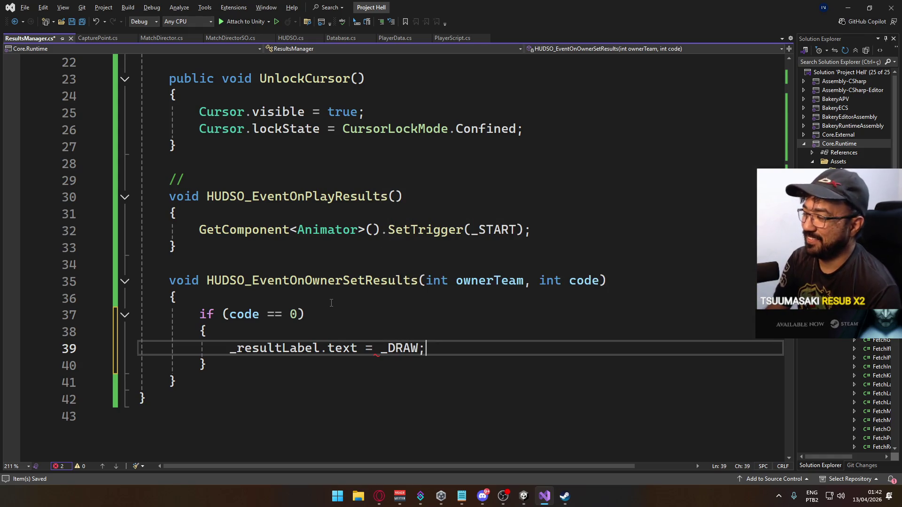
key(Return)
text(return;)
key(Down)
key(Return)
key(Return)
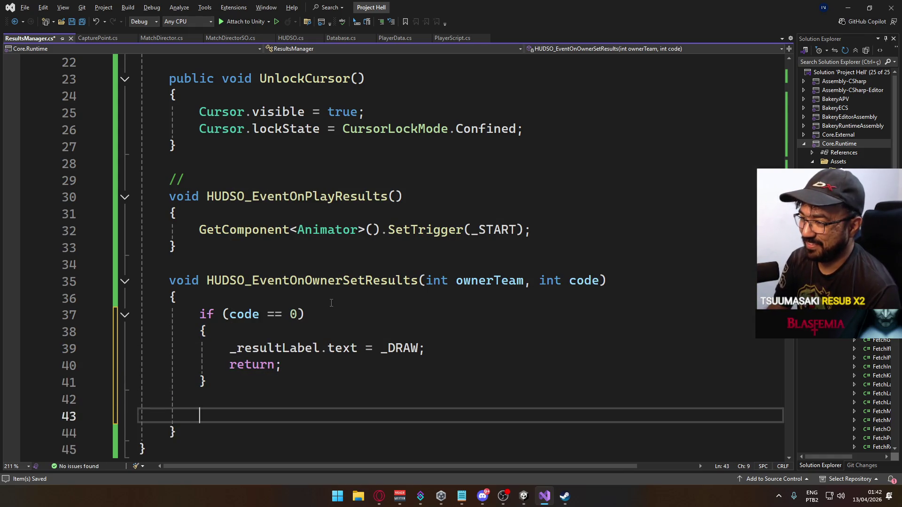
Add 'if (ownerTeam == code)' setting _resultLabel.text = _VICTORY.
text(if (ow)
key(Tab)
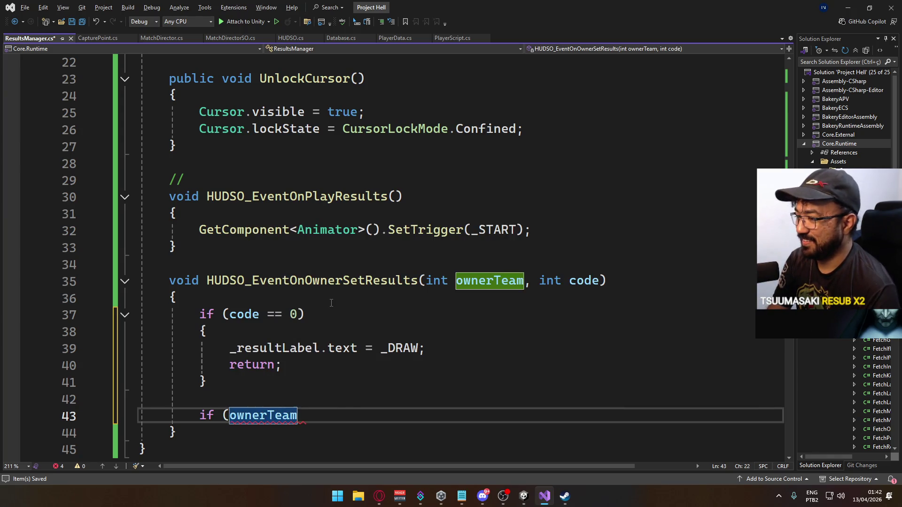
text(== code))
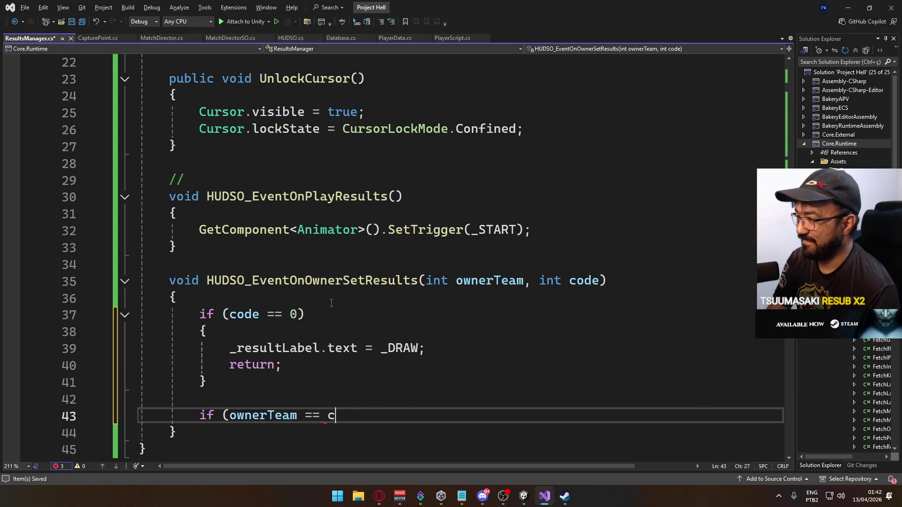
key(Return)
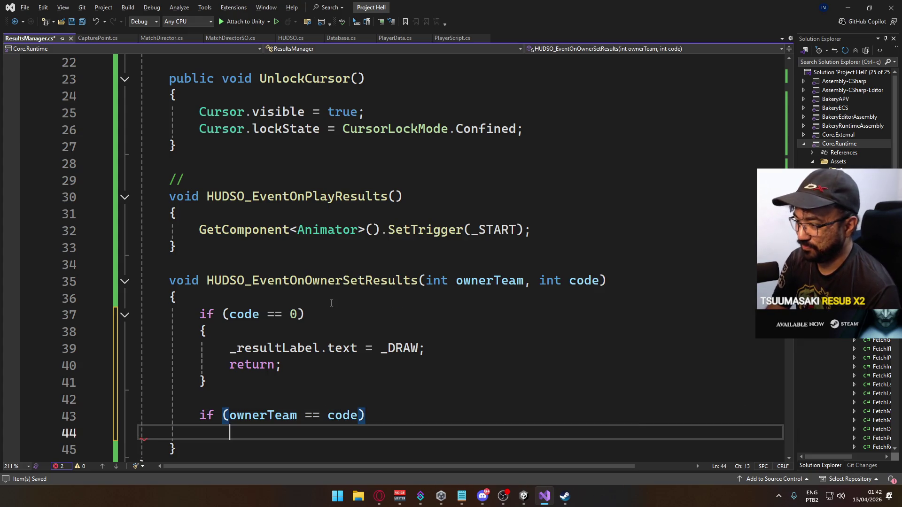
text(_res)
key(Tab)
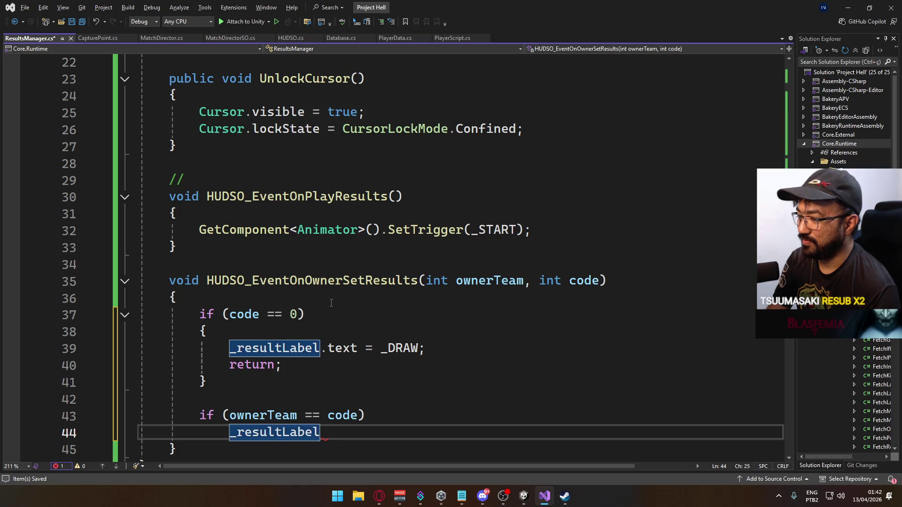
key(BackSpace)
key(BackSpace)
text(.text)
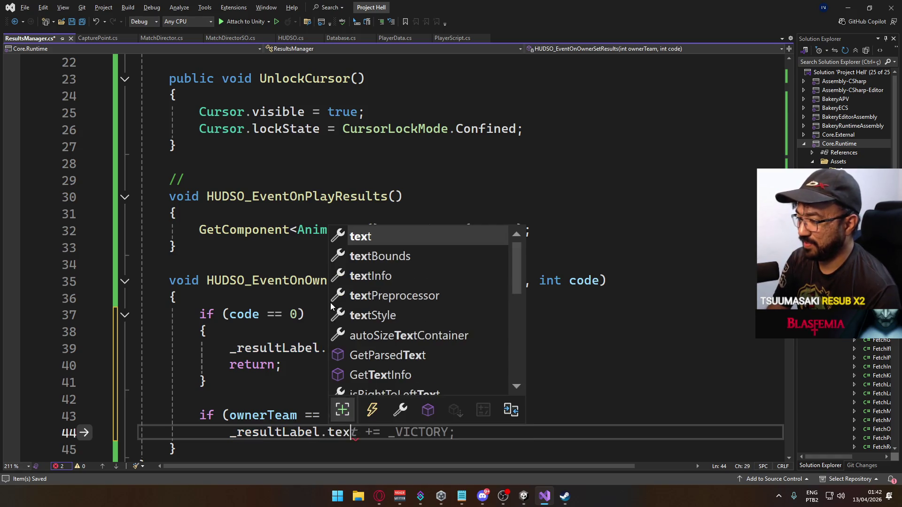
key(Tab)
text(= _VICTORY;)
key(Tab)
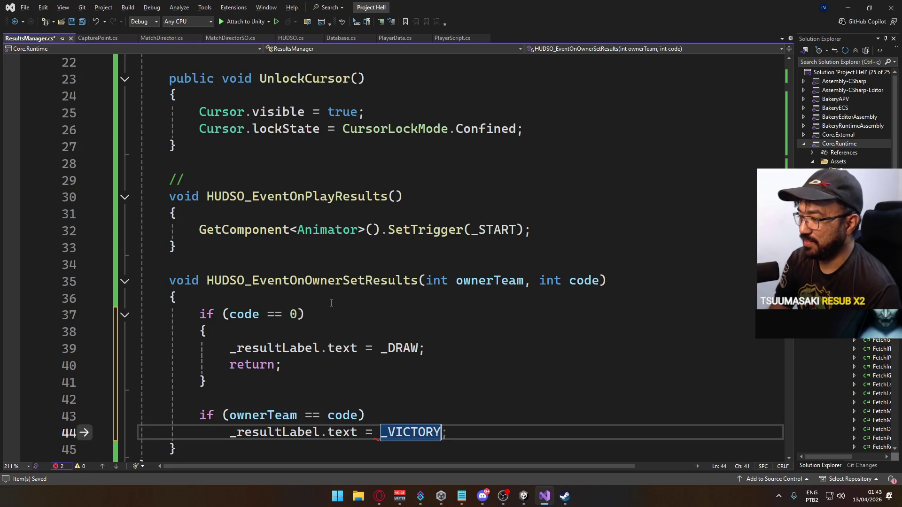
text(;)
Add an else branch setting _resultLabel.text = _DEFEAT.
key(Return)
text(else)
key(Return)
text(_)
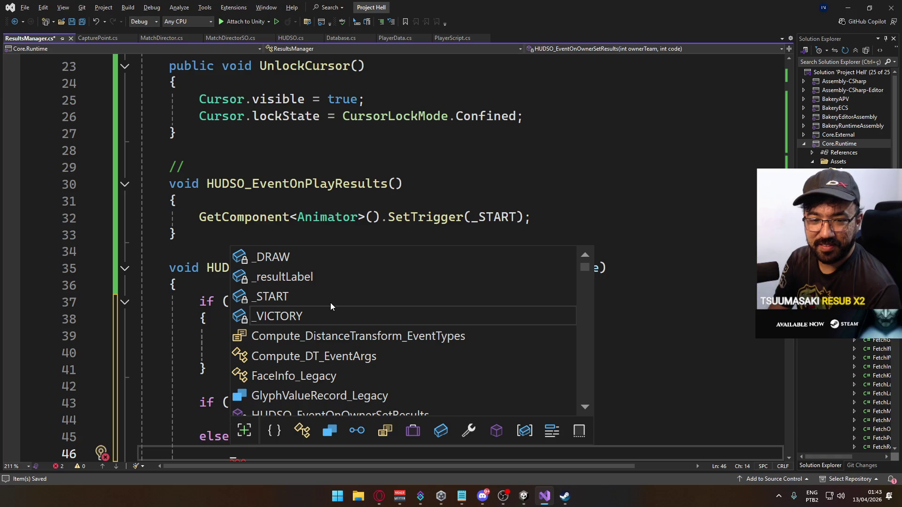
text(res)
key(Tab)
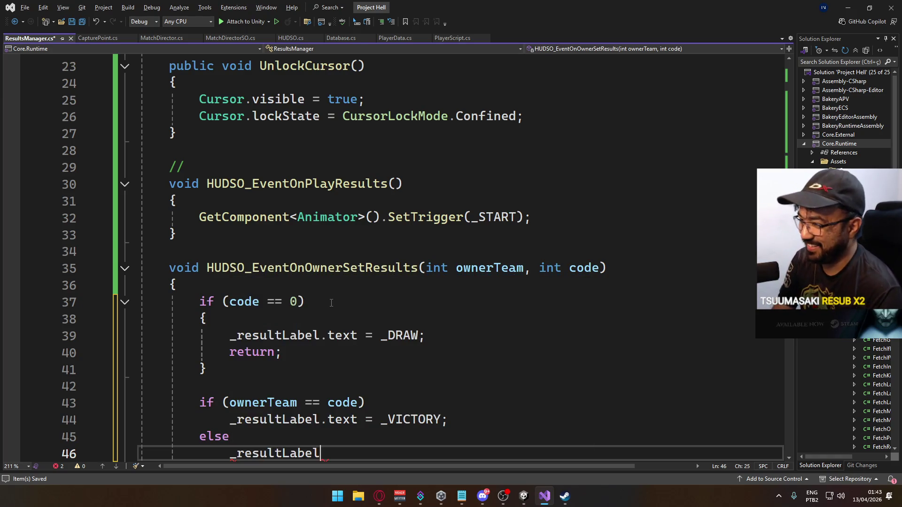
text(.text = )
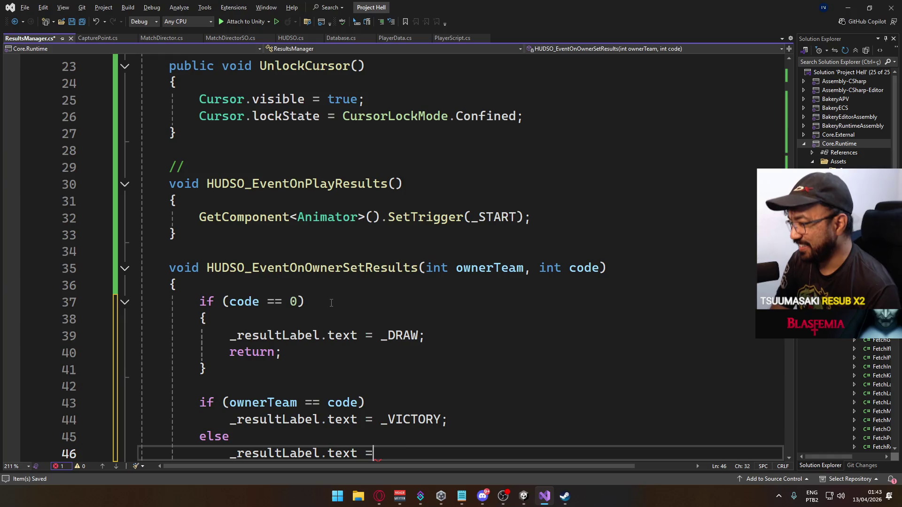
text(_)
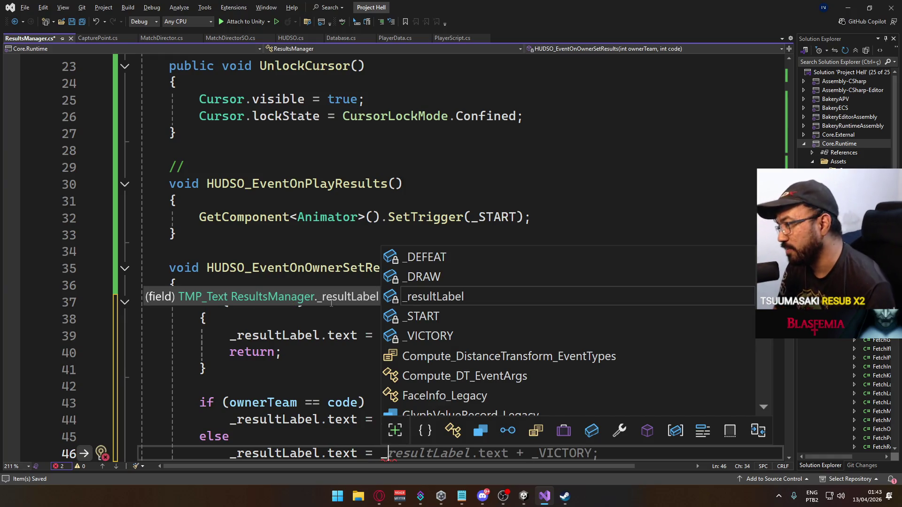
text(DE)
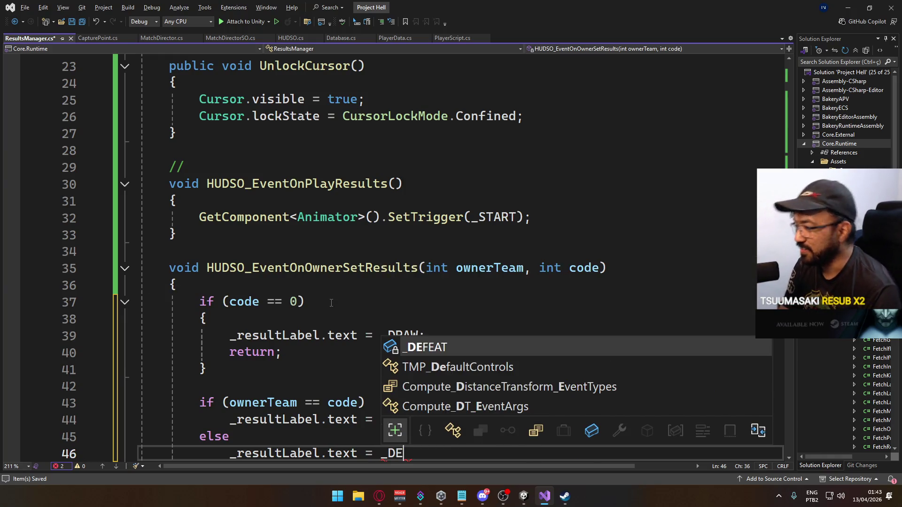
key(Tab)
key(ctrl+k)
key(ctrl+c)
key(ctrl+k)
key(ctrl+u)
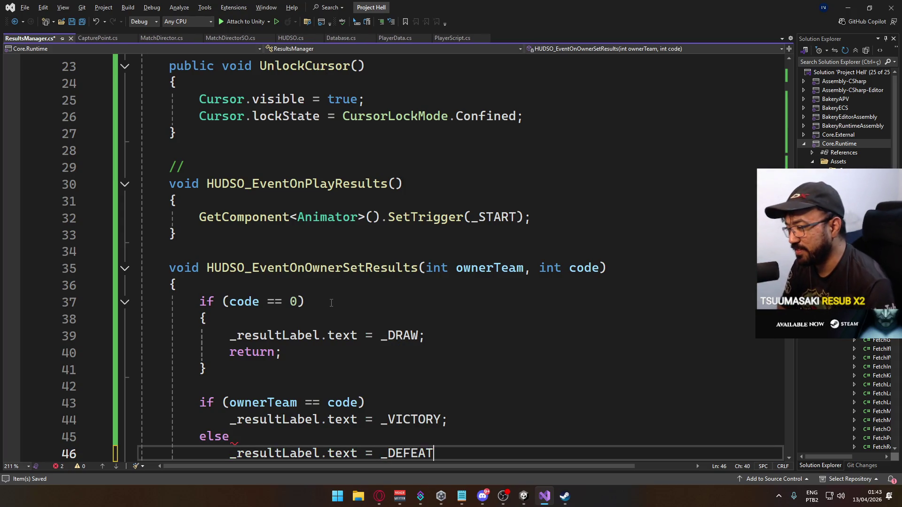
text(;)
Save ResultsManager.cs and scroll back over the string constants.
key(ctrl+s)
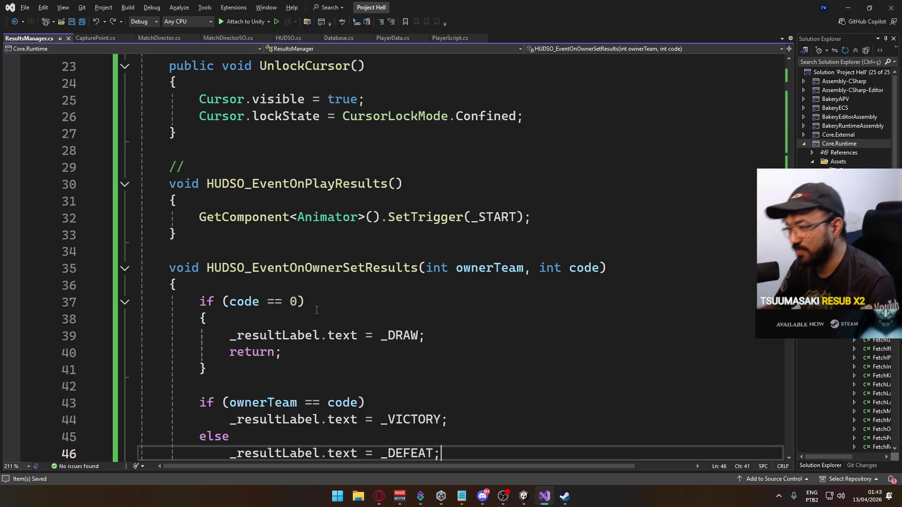
scroll(381, 365, down, 2)
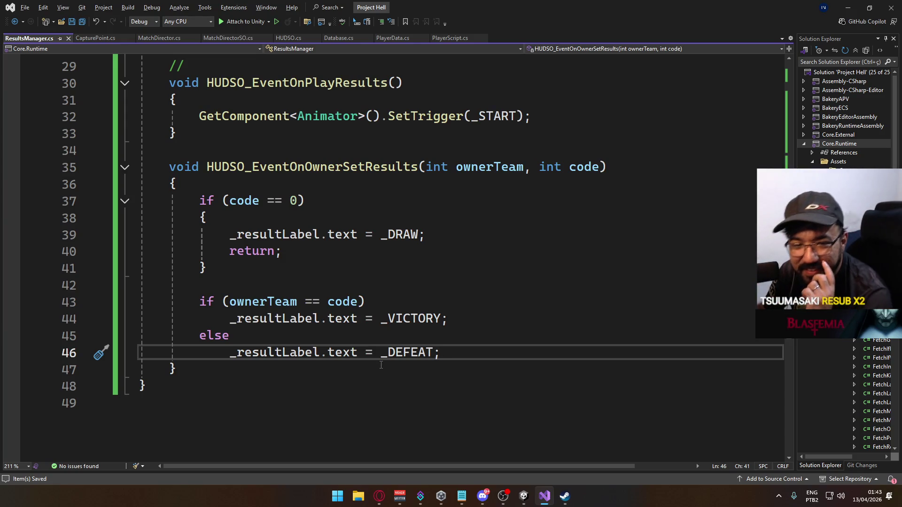
scroll(432, 362, up, 9)
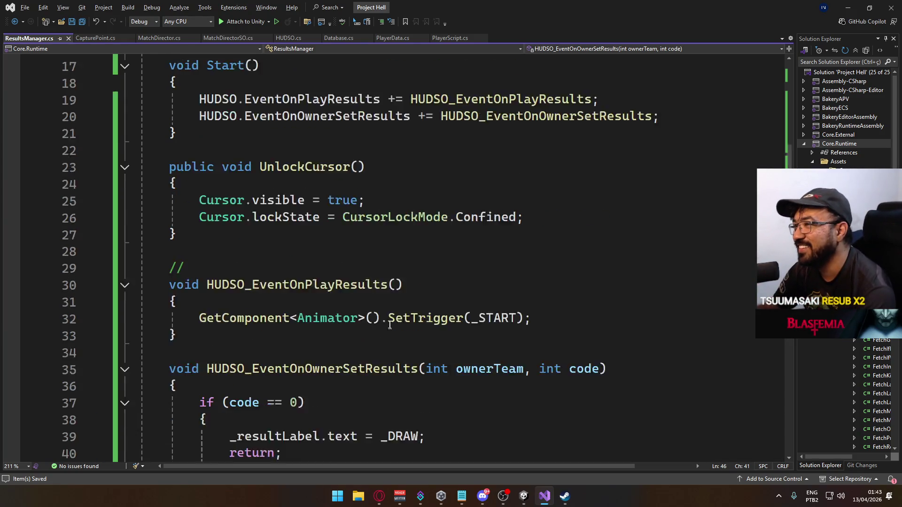
scroll(355, 312, down, 2)
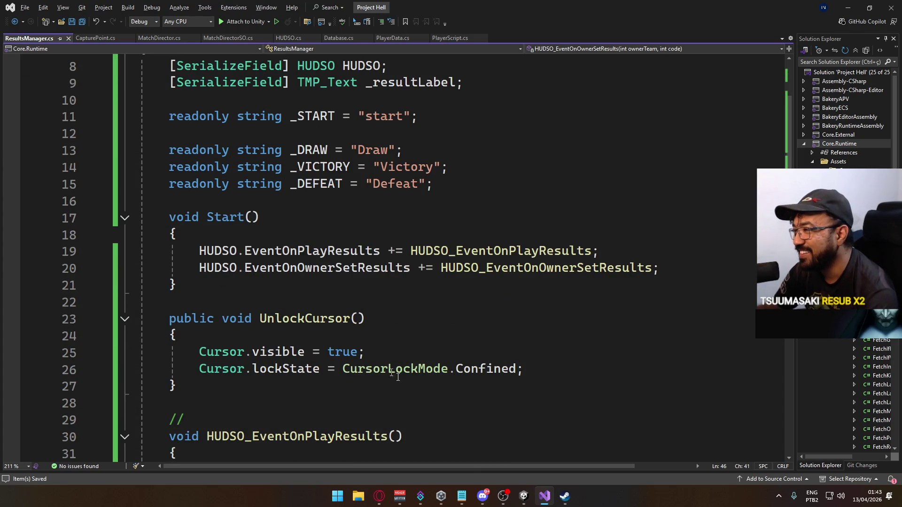
mouse_move(517, 496)
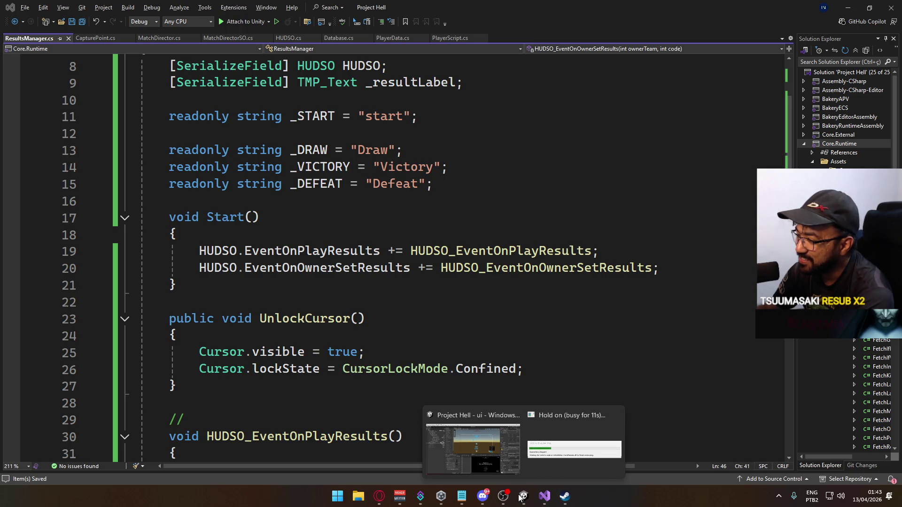
Open the title scene from Scenes, saving the ui scene, and enter Play mode.
click(487, 415)
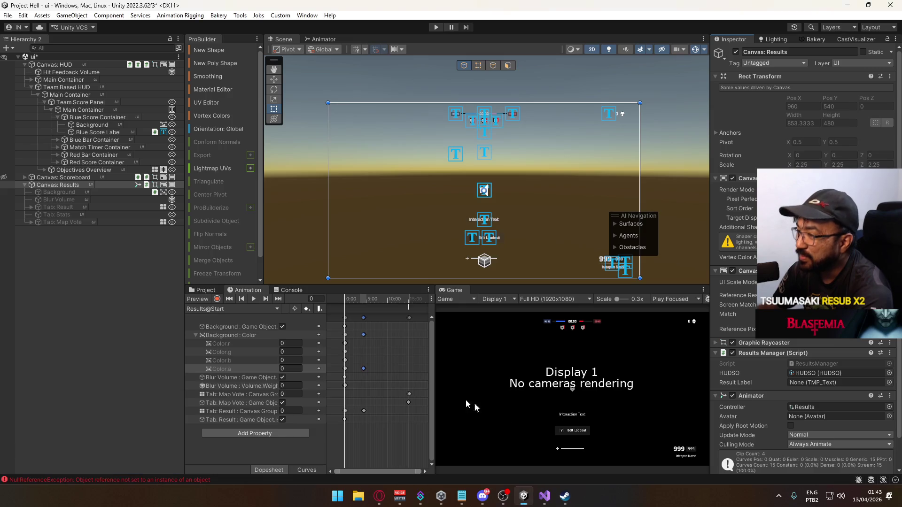
scroll(357, 364, up, 5)
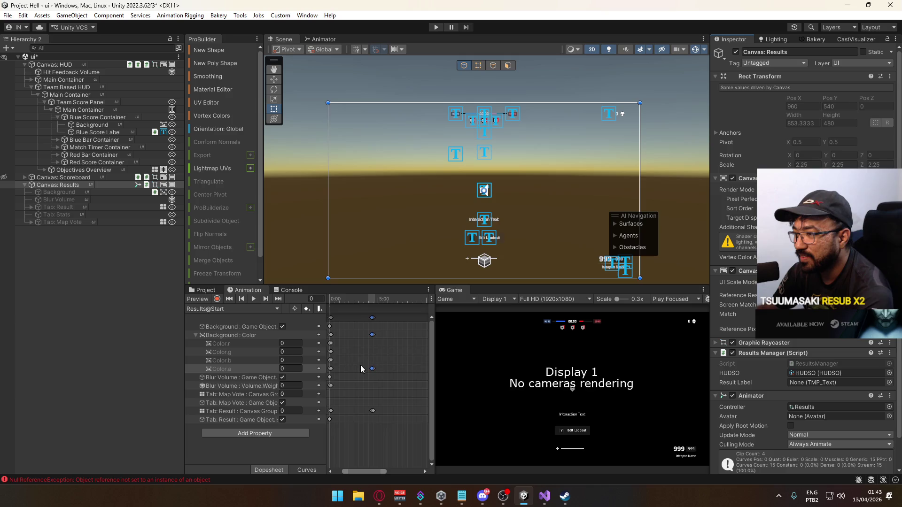
click(201, 290)
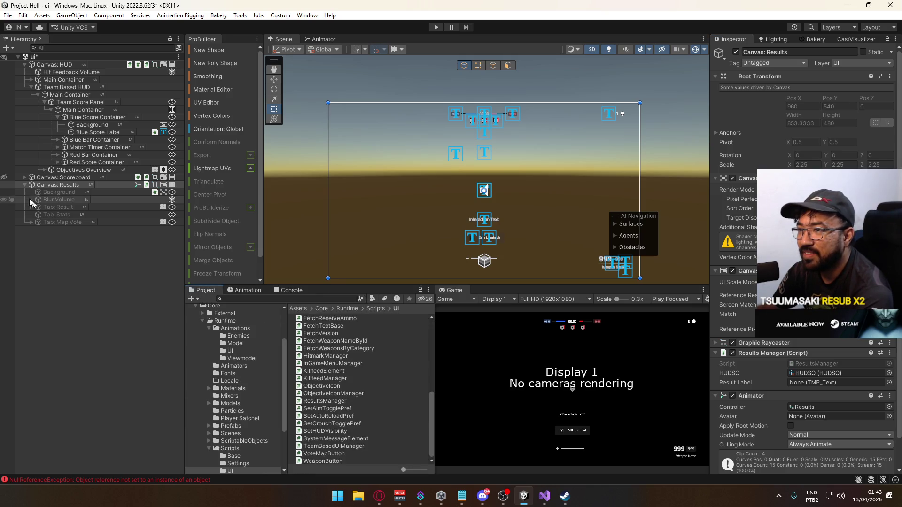
click(23, 185)
click(249, 433)
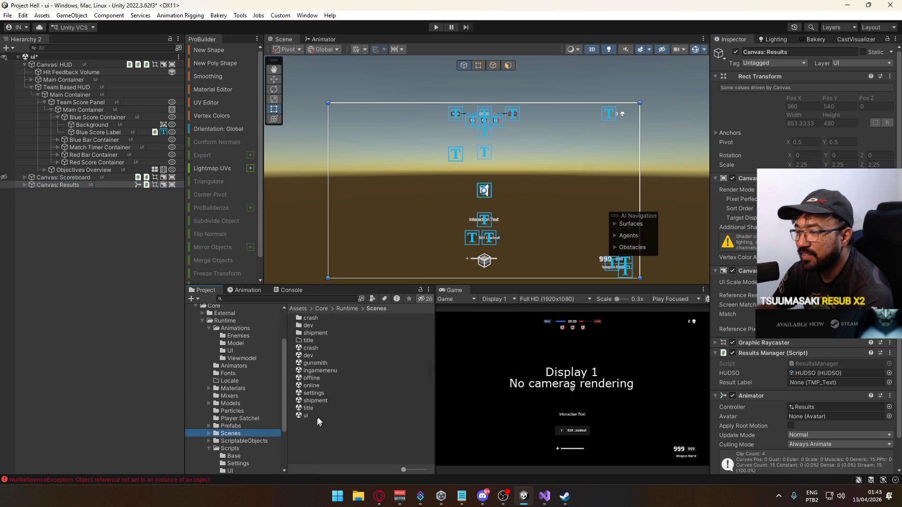
double_click(325, 407)
click(449, 271)
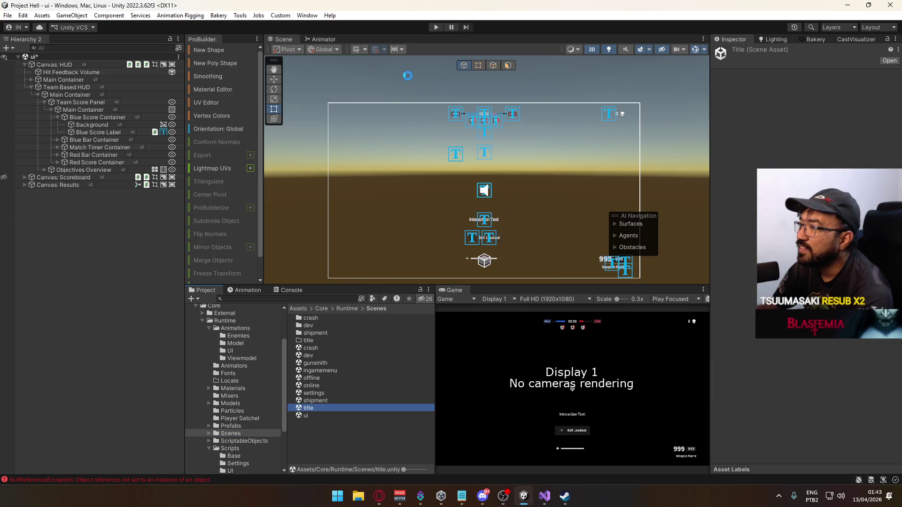
click(435, 27)
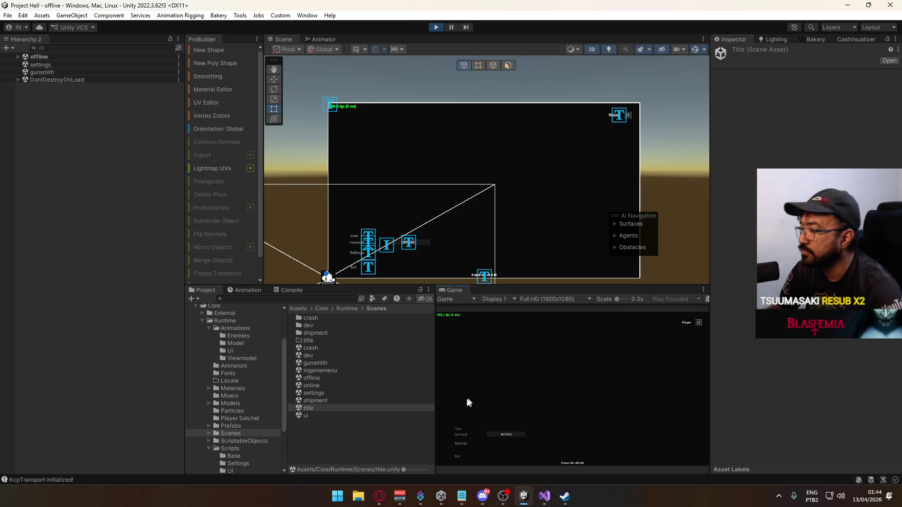
Host and create a match on the crash map, then test pausing with Escape.
click(461, 429)
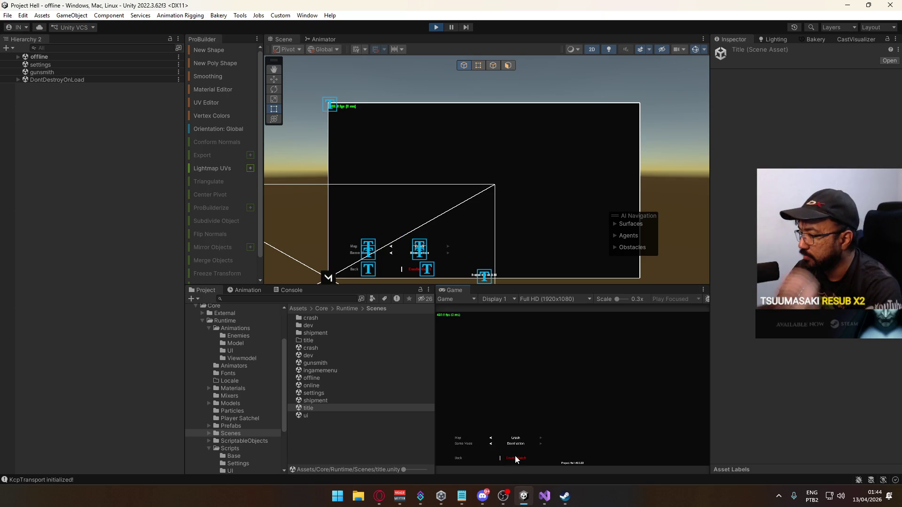
click(515, 456)
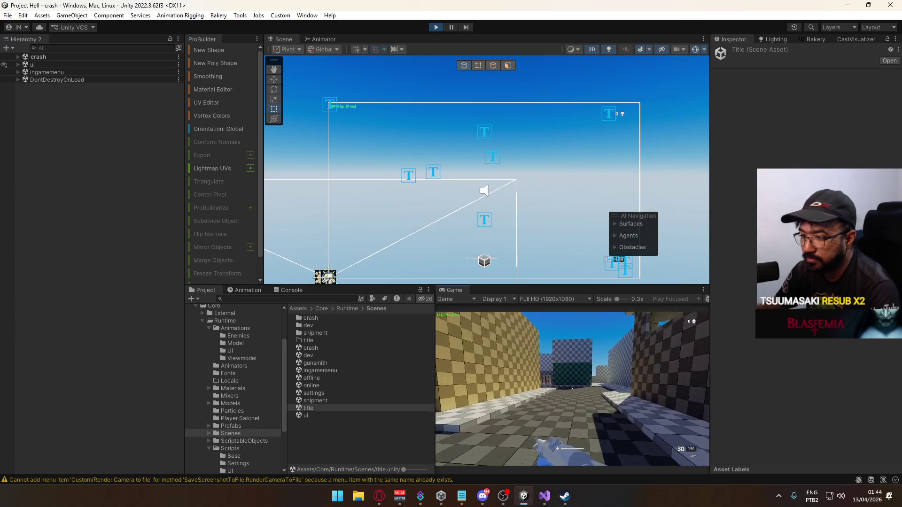
key(super)
key(super)
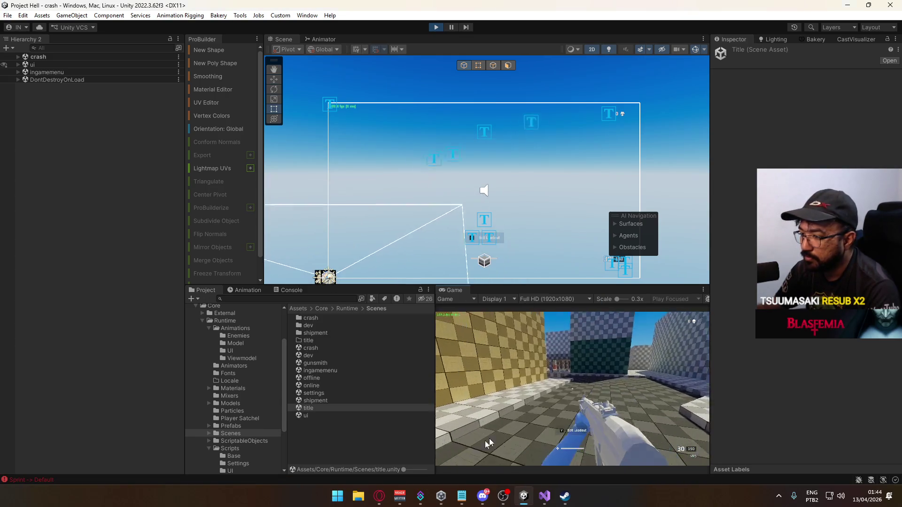
key(Escape)
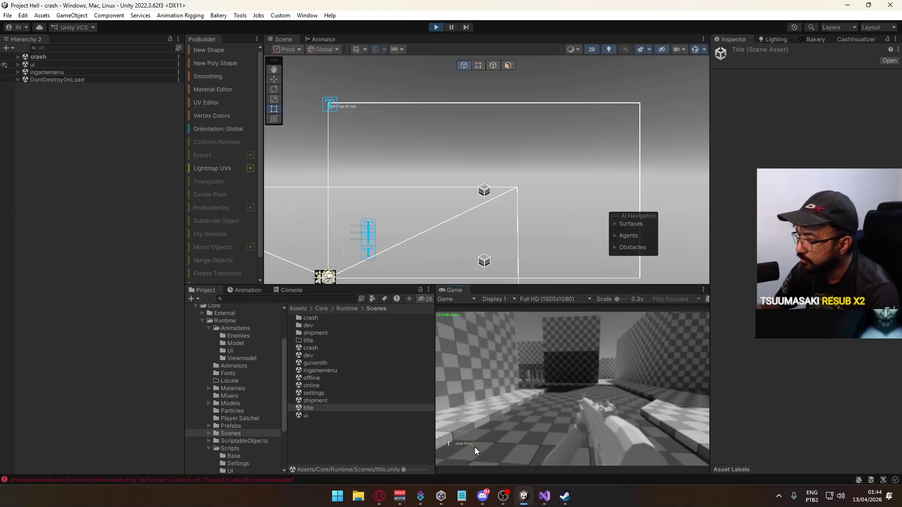
key(Escape)
click(588, 365)
key(Escape)
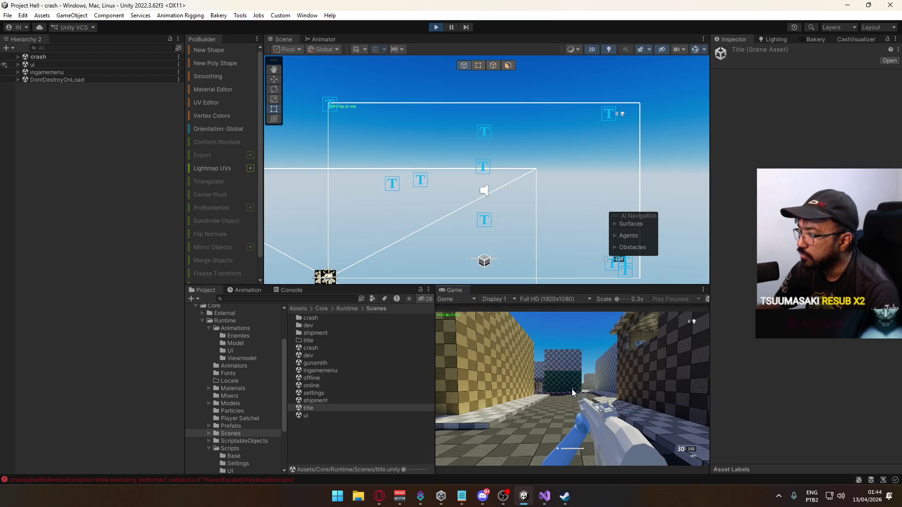
key(super)
click(16, 74)
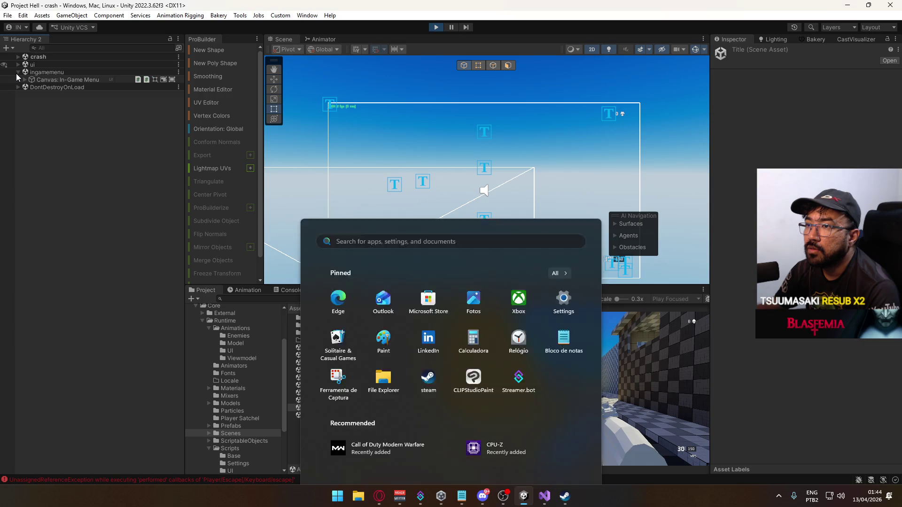
Set the Color Adjustments saturation of Canvas: Results' Blur Volume to 0.
click(18, 66)
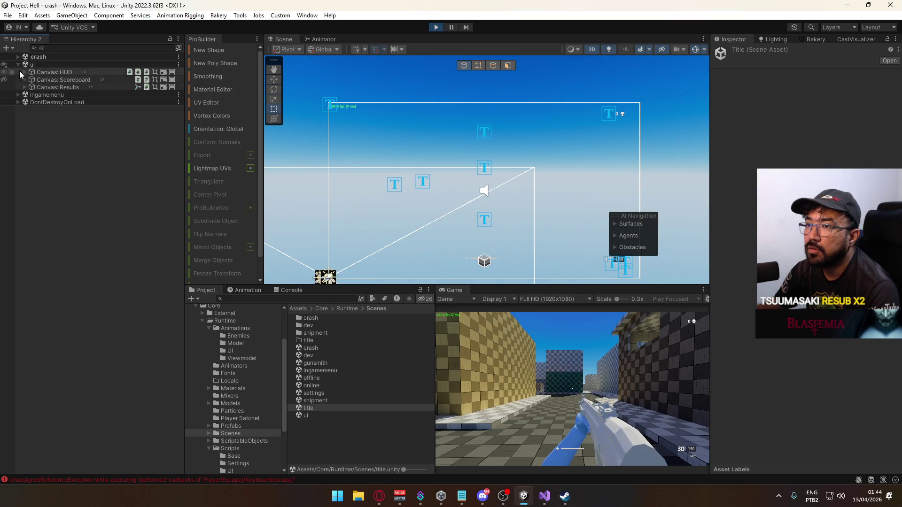
click(25, 88)
click(48, 101)
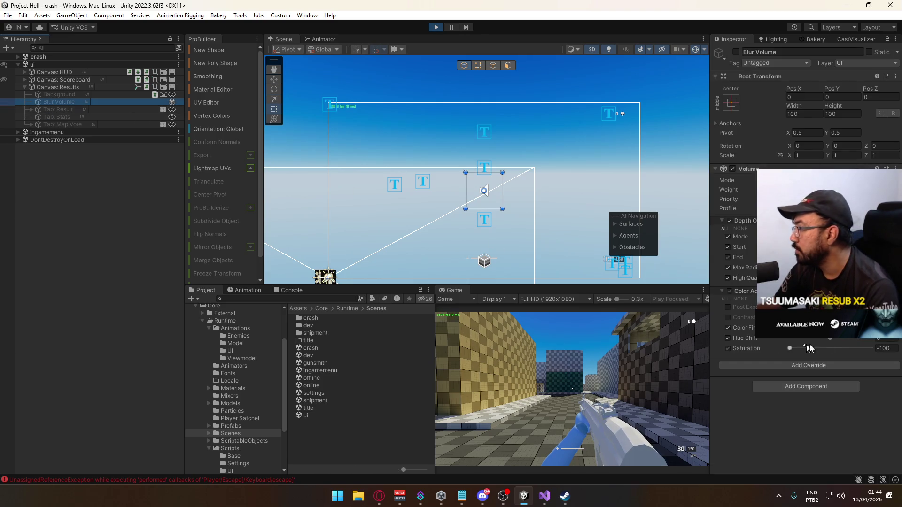
click(887, 348)
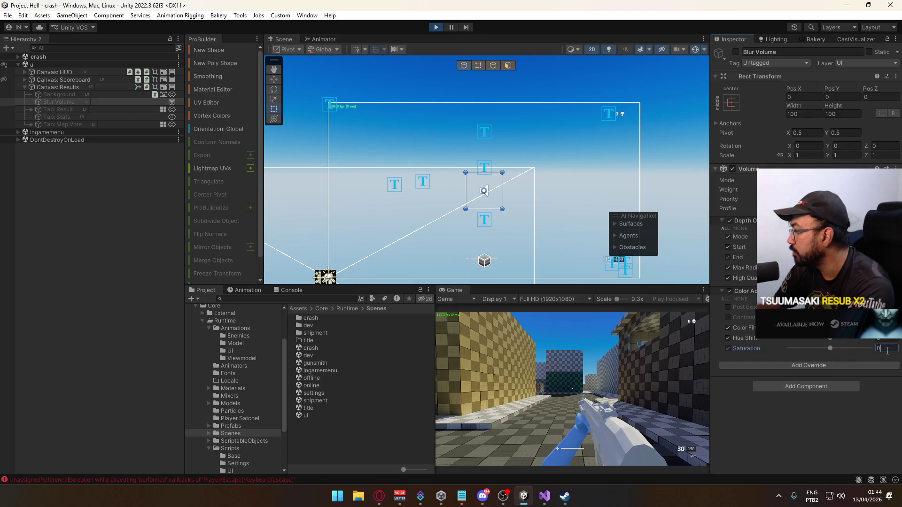
text(0)
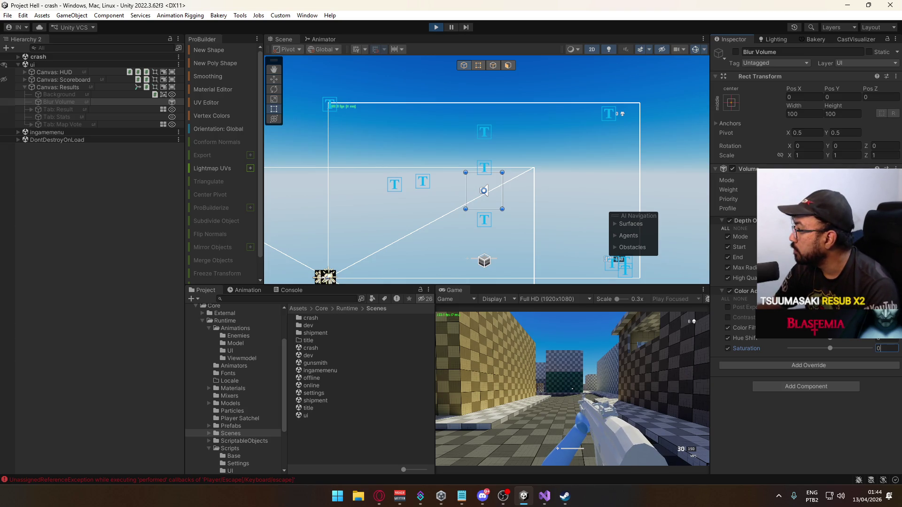
Rename the copied Menu Blur Profile 1 asset to 'Results Blur Profile' and exit Play mode.
click(827, 209)
click(334, 341)
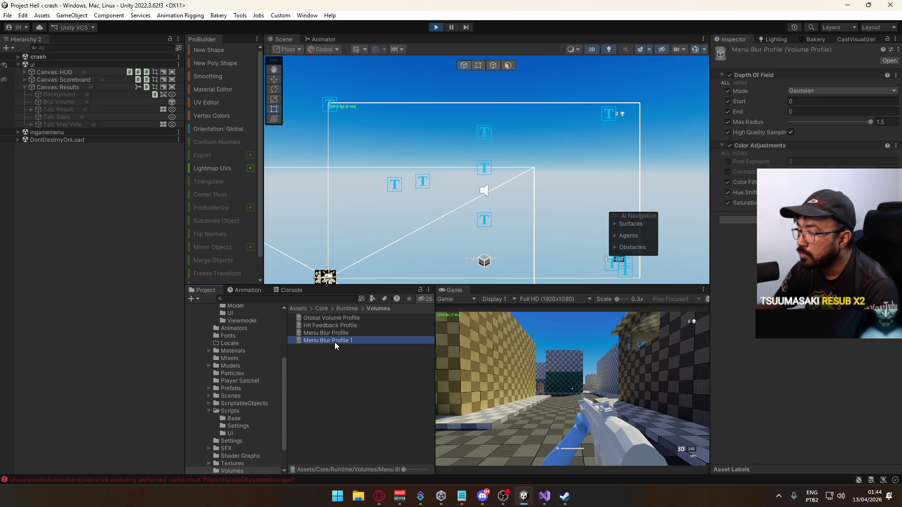
key(F2)
text(Results Blur Pro)
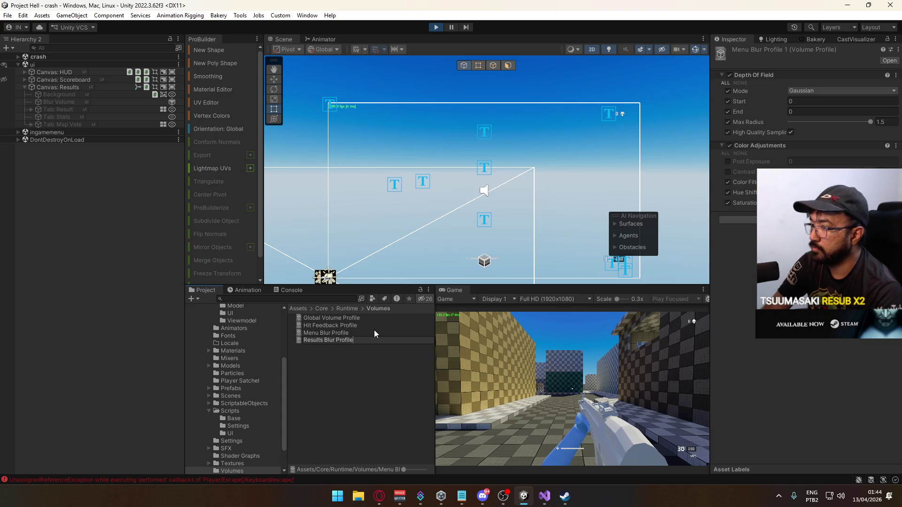
text(file)
key(Return)
key(ctrl+p)
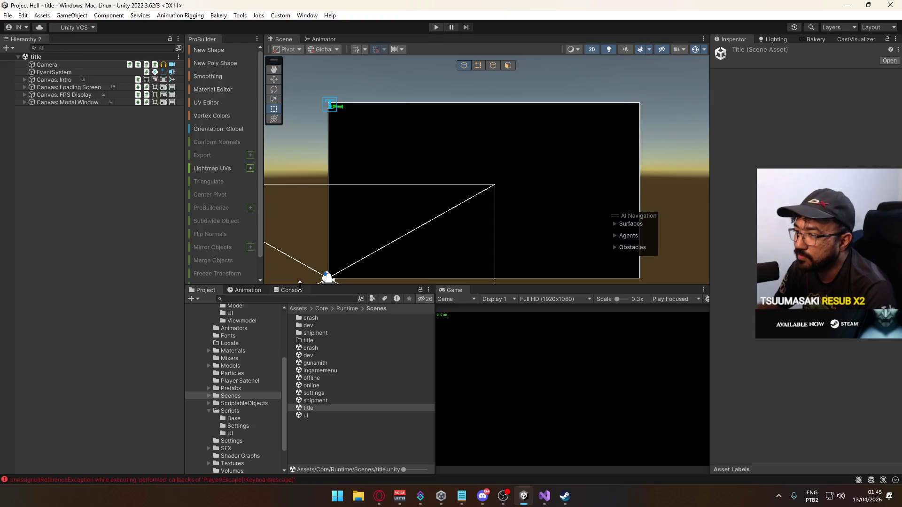
Read the UnassignedReferenceException for _teamObjectivesContainer in a widened Console.
click(292, 289)
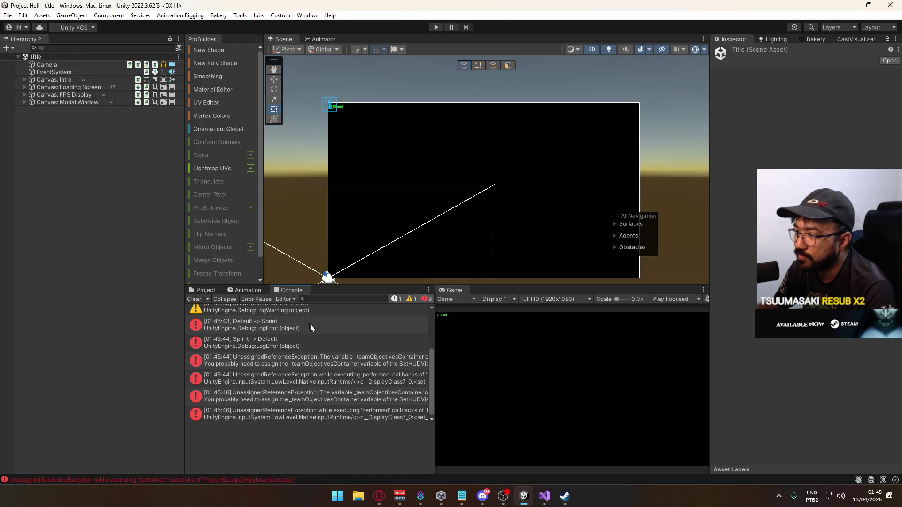
drag(435, 369, 555, 376)
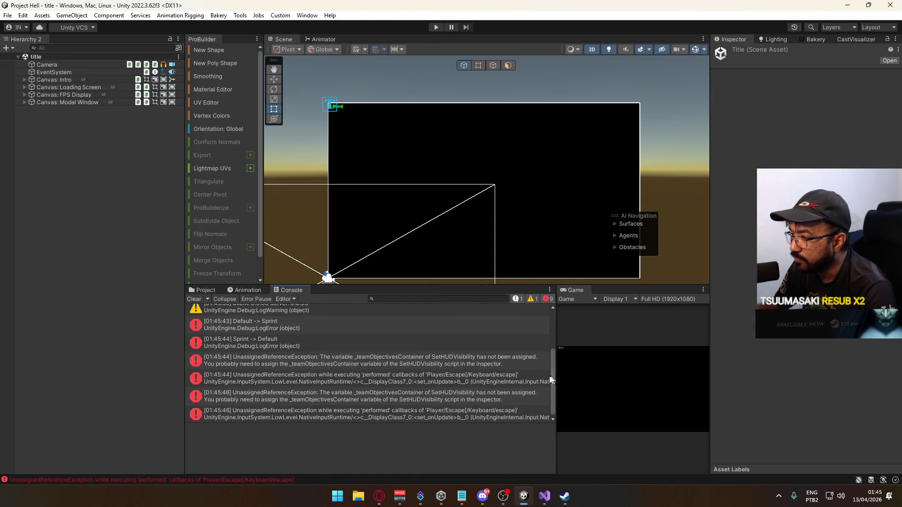
click(425, 365)
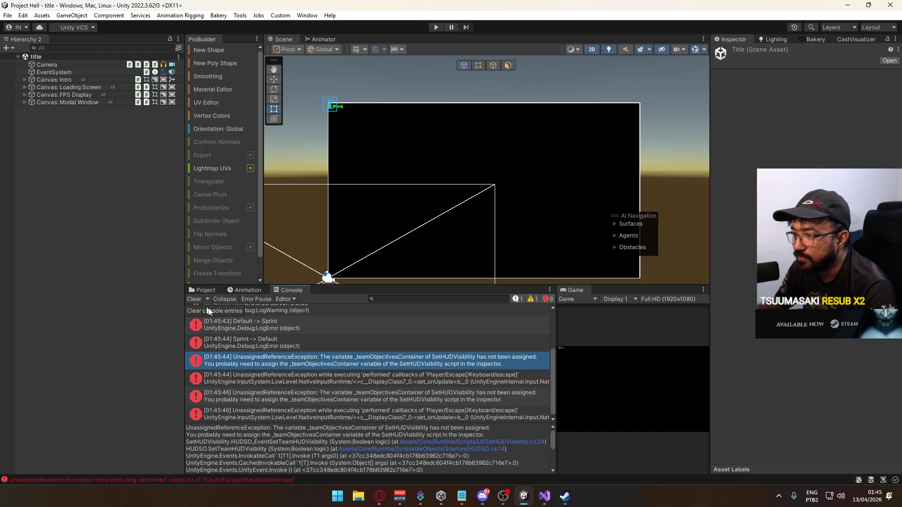
Reopen the ui scene from the Project window and select Canvas: HUD.
click(202, 291)
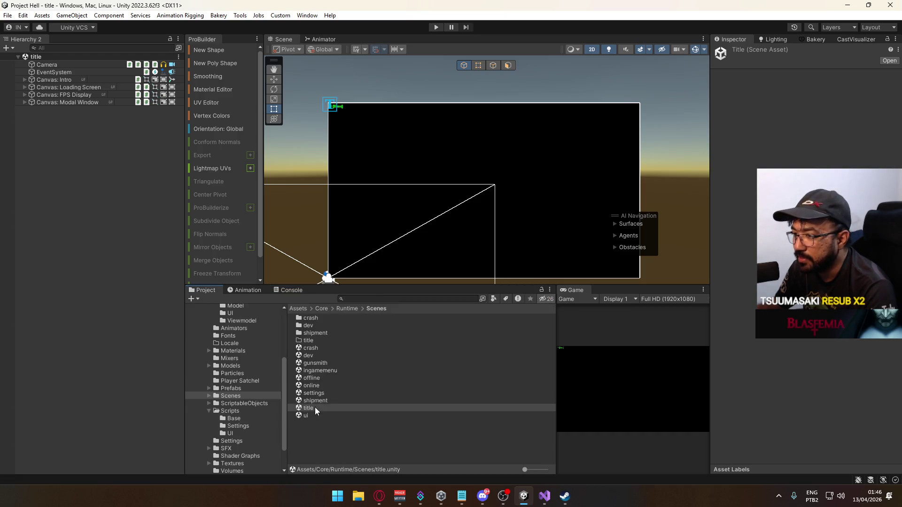
double_click(315, 413)
click(91, 65)
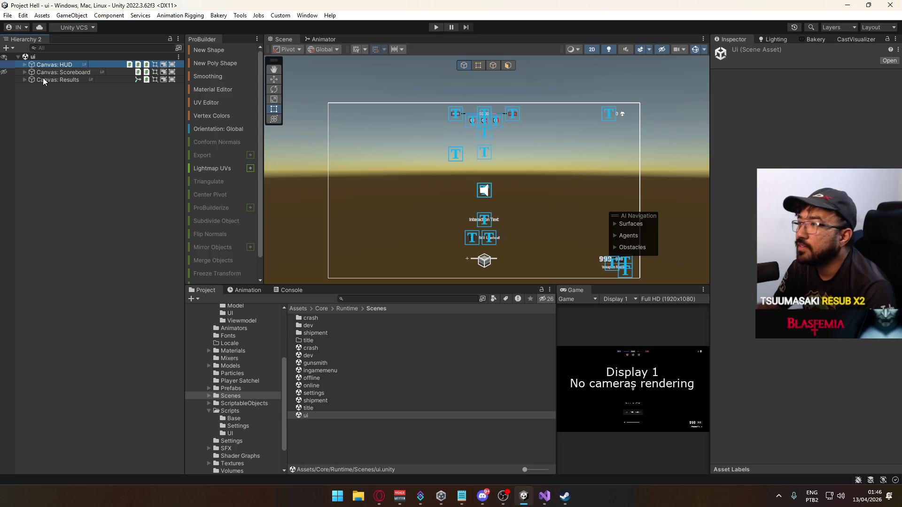
Expand the Scoreboard and HUD canvases and inspect Hit Feedback Volume's volume and vignette effects.
click(25, 72)
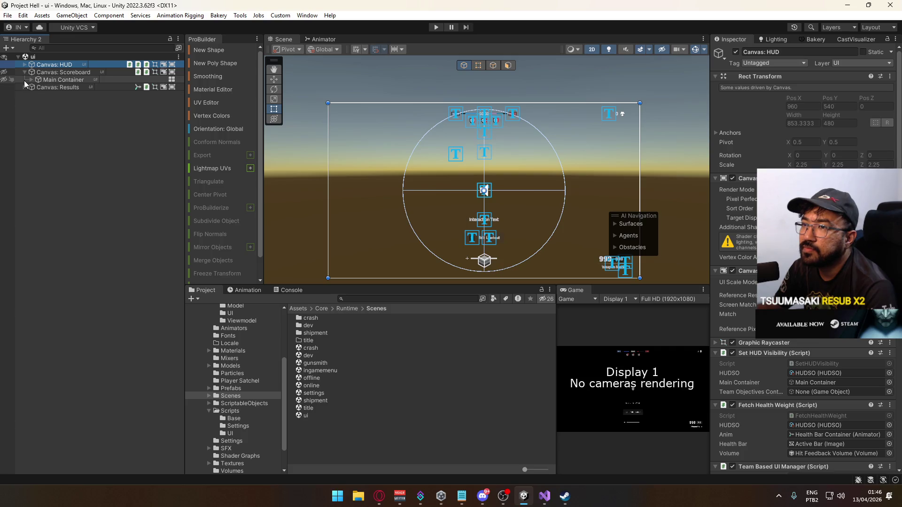
click(26, 66)
click(61, 80)
click(57, 88)
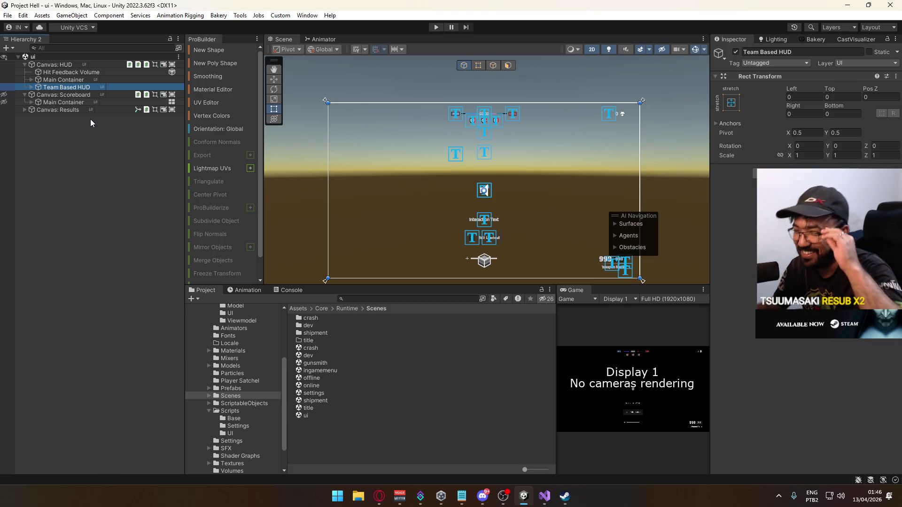
click(82, 71)
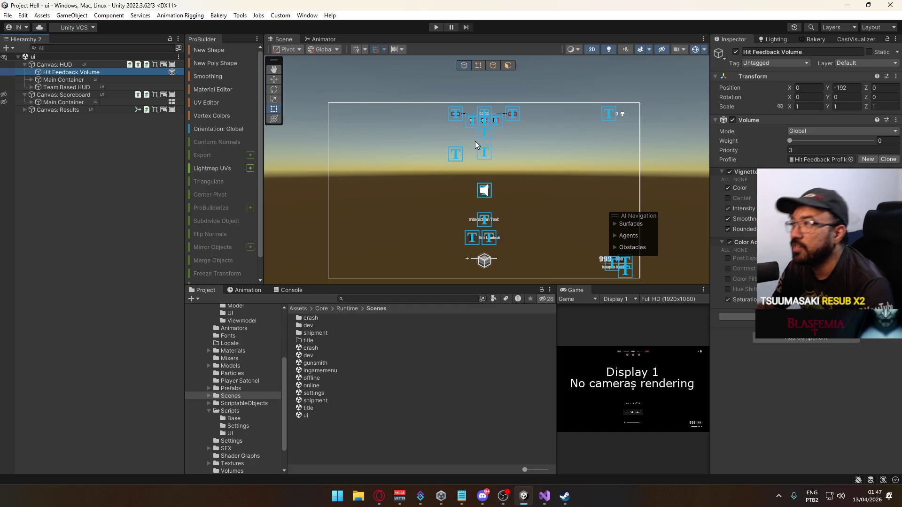
scroll(475, 141, up, 5)
scroll(405, 202, up, 5)
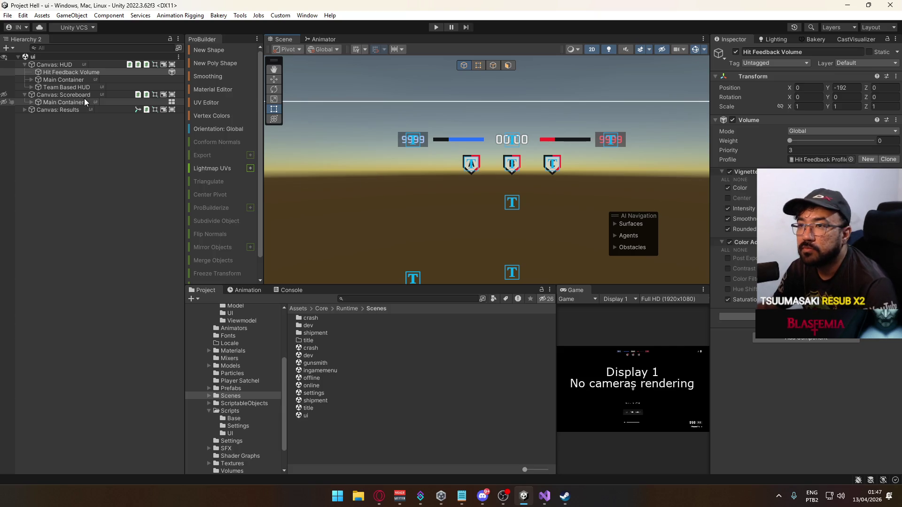
Drag Team Based HUD's Main Container into Canvas: HUD's Set HUD Visibility Team Objectives Container field.
click(80, 87)
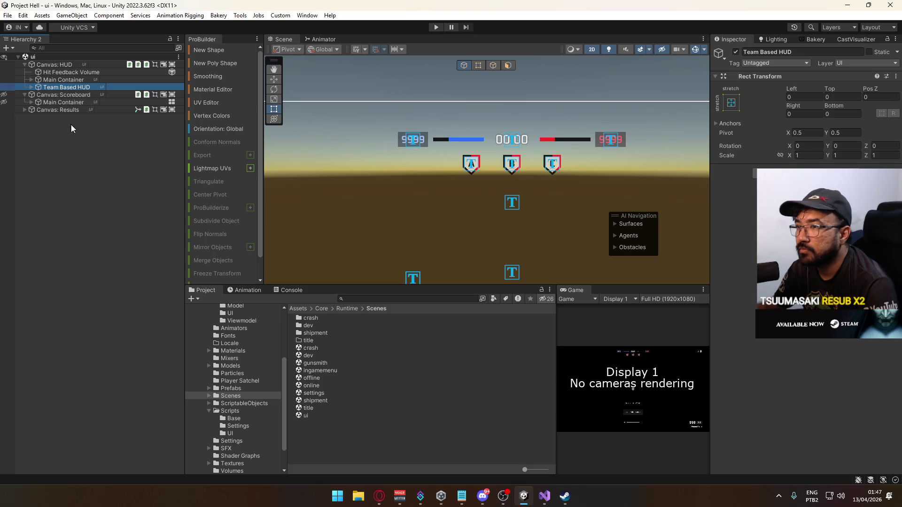
click(68, 65)
scroll(799, 259, down, 3)
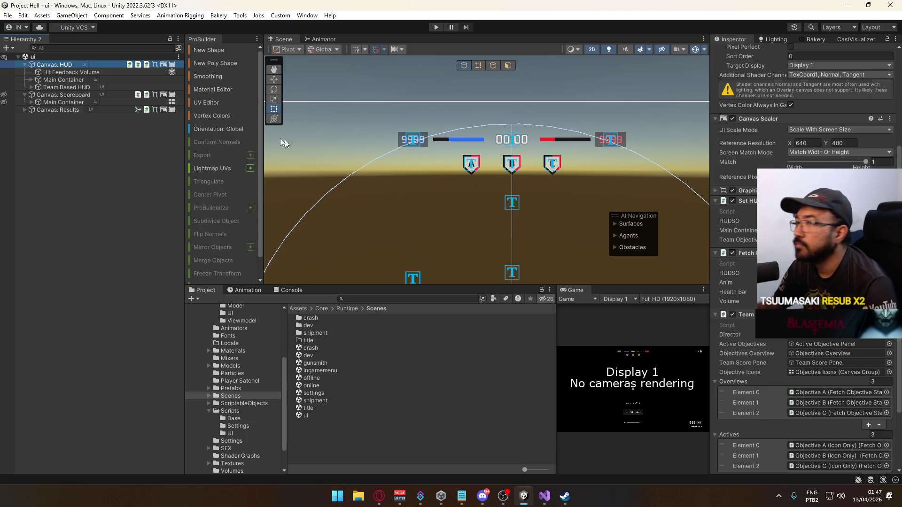
mouse_move(54, 64)
mouse_down()
mouse_move(52, 88)
mouse_move(84, 43)
mouse_move(52, 88)
mouse_up()
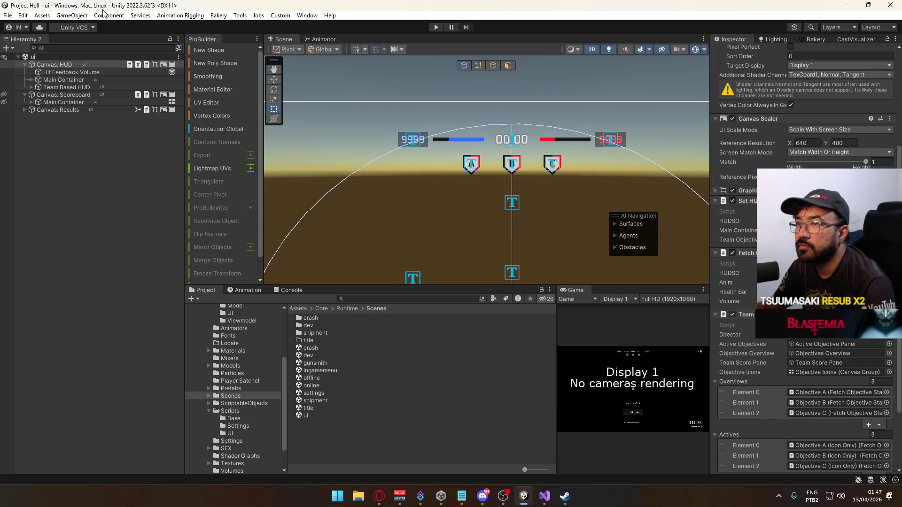
click(43, 89)
click(31, 87)
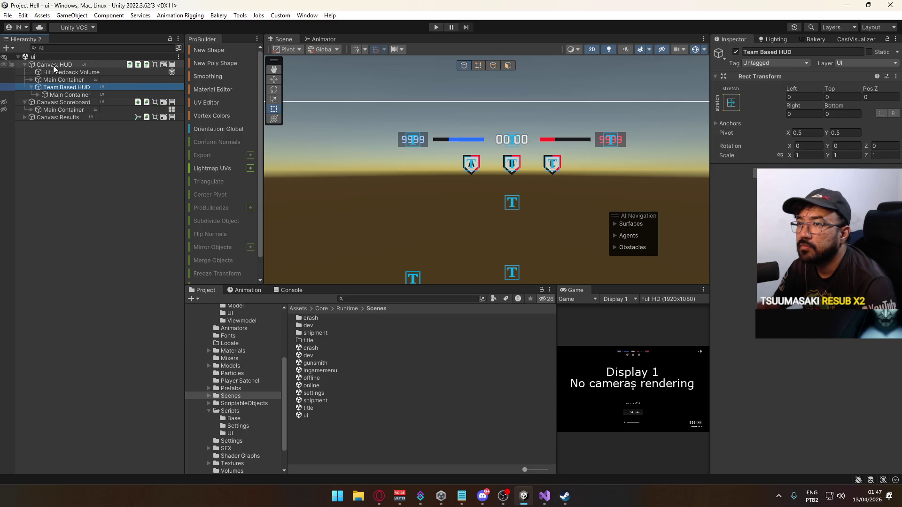
click(54, 65)
drag(822, 328, 827, 391)
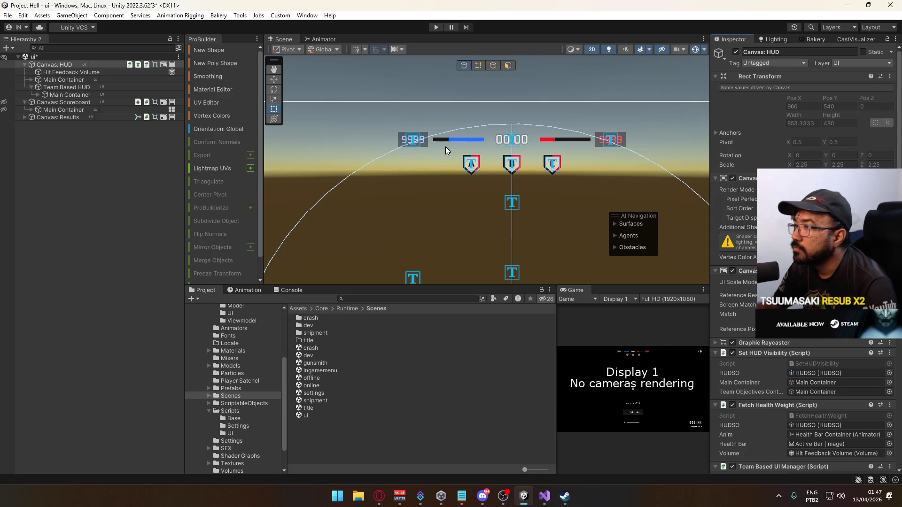
scroll(480, 178, up, 4)
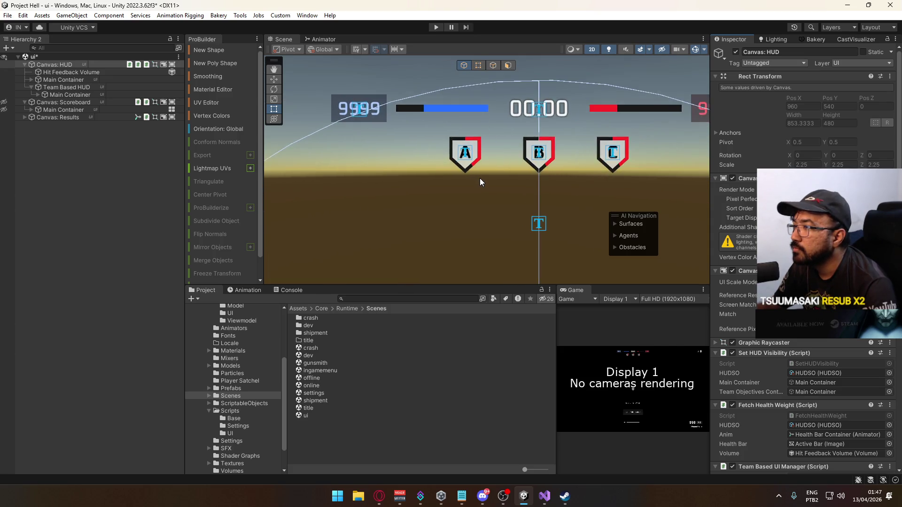
scroll(481, 178, up, 1)
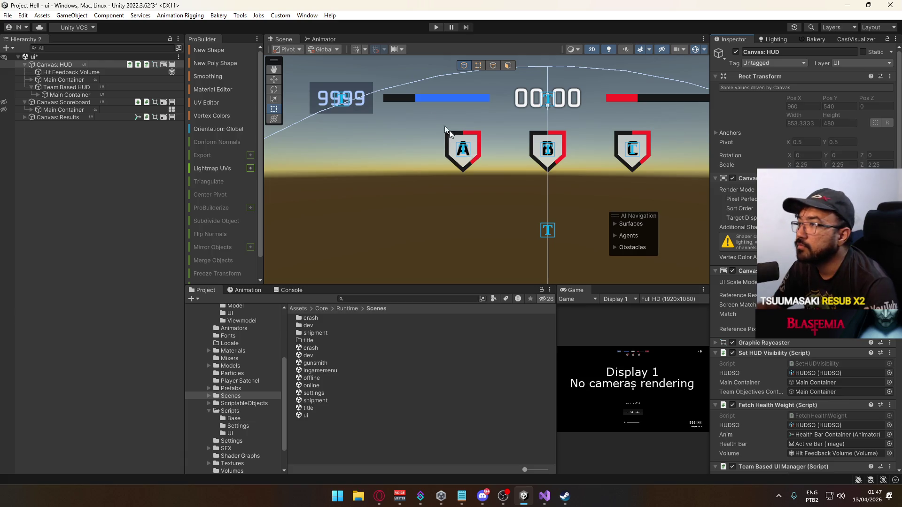
click(339, 98)
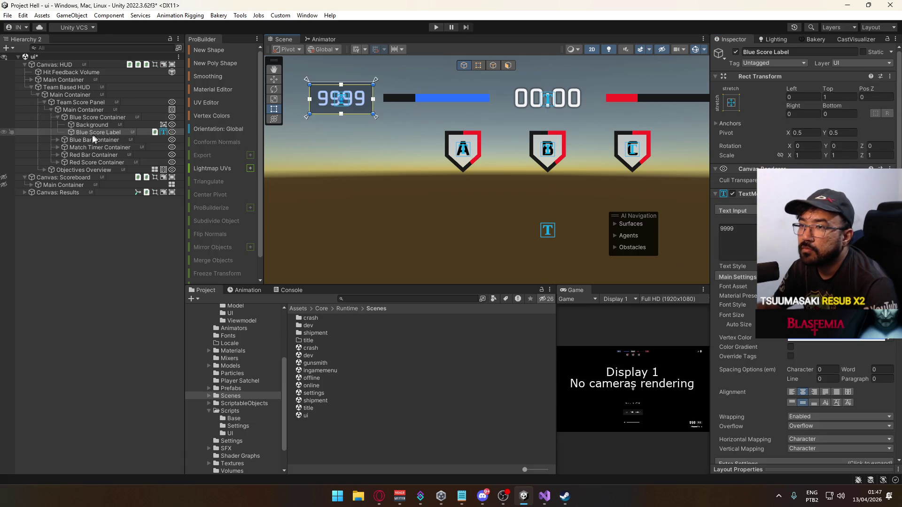
Duplicate the Blue Bar Container's Background, place the copy above it, and name it 'Shadow'.
click(57, 140)
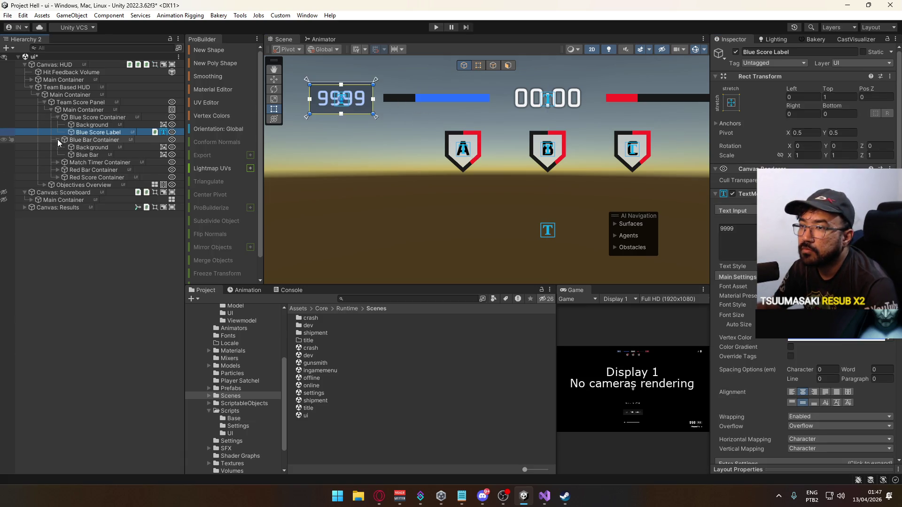
click(86, 148)
key(ctrl+d)
drag(94, 154, 97, 145)
key(F2)
text(Shadow)
key(Return)
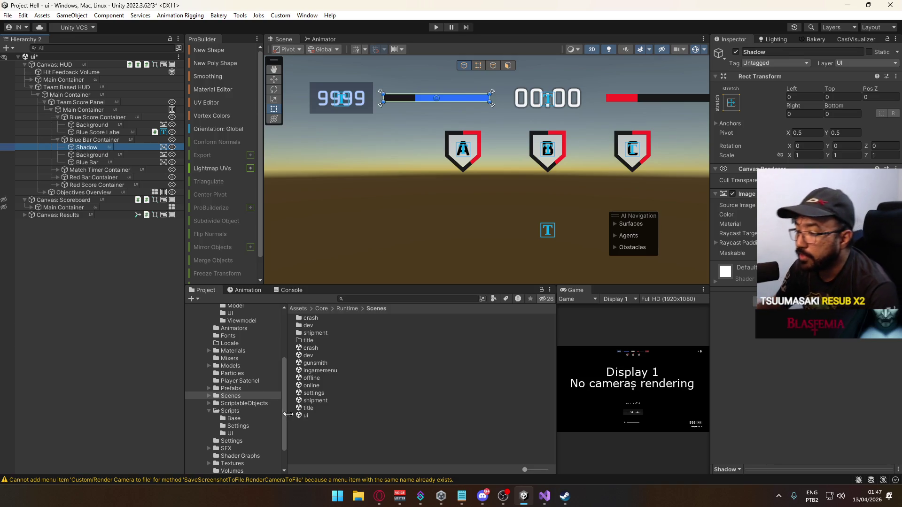
Read the duplicate 'Custom/Render Camera to file' menu-item warnings and clear the console.
click(318, 478)
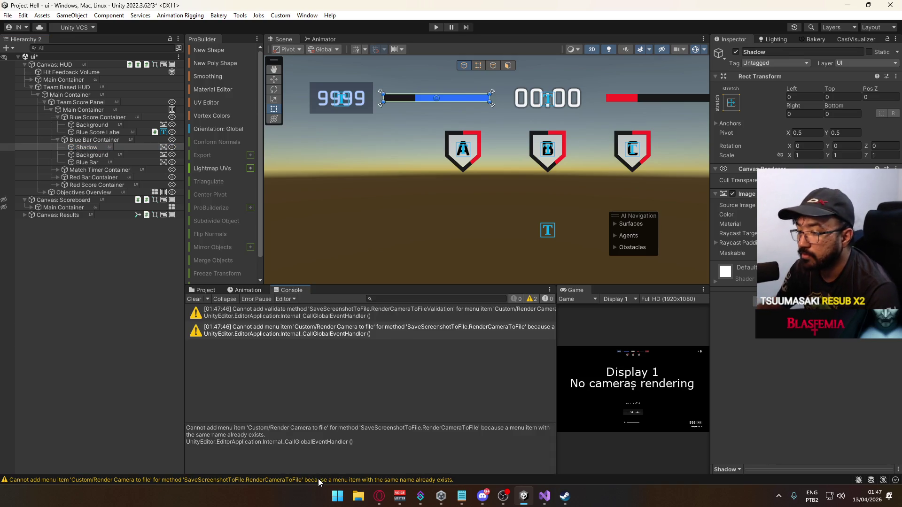
click(318, 319)
click(315, 328)
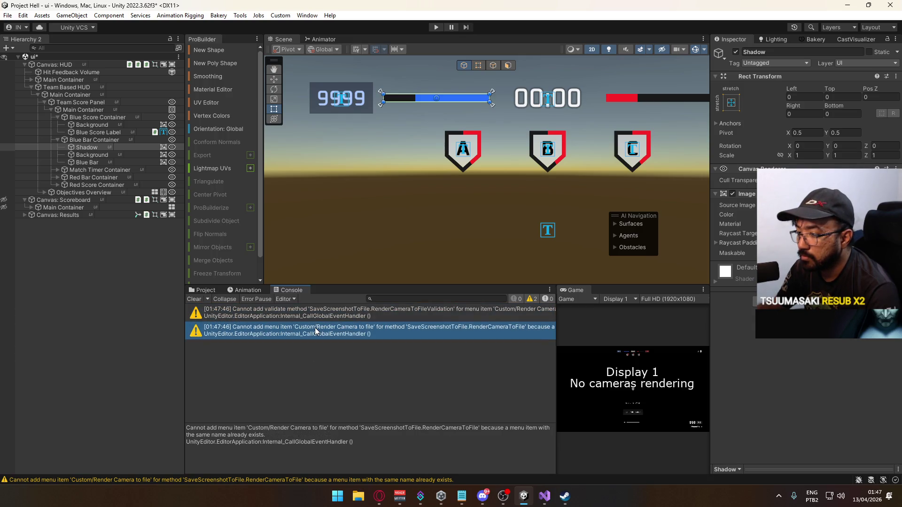
click(322, 315)
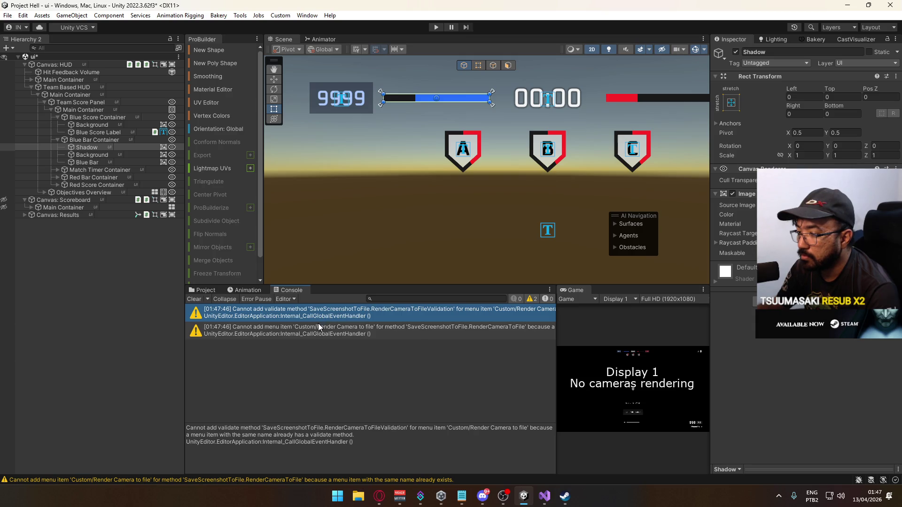
click(318, 324)
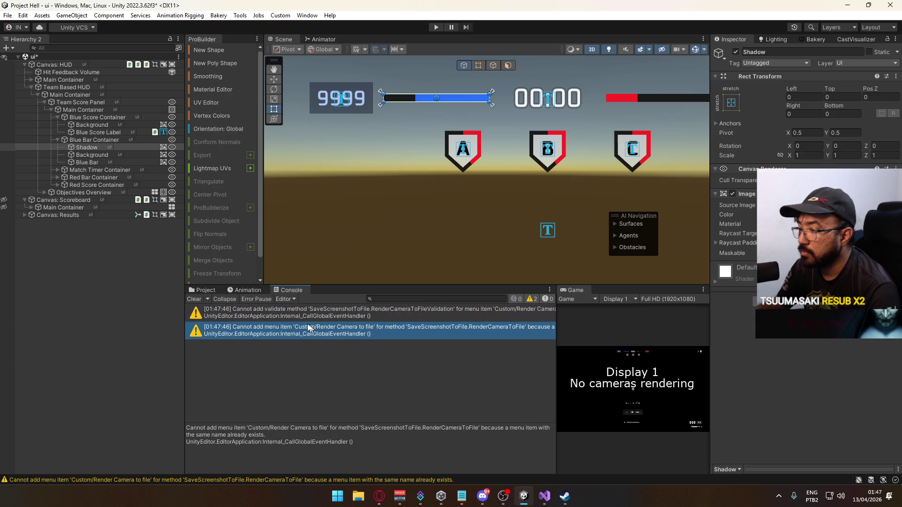
click(194, 300)
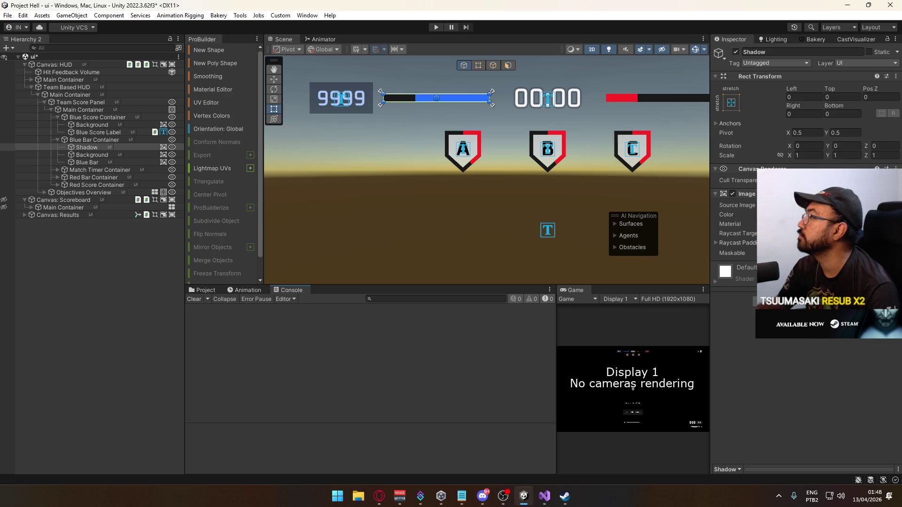
Assign the Square Blur sprite as the Shadow's Source Image.
click(892, 205)
text(b)
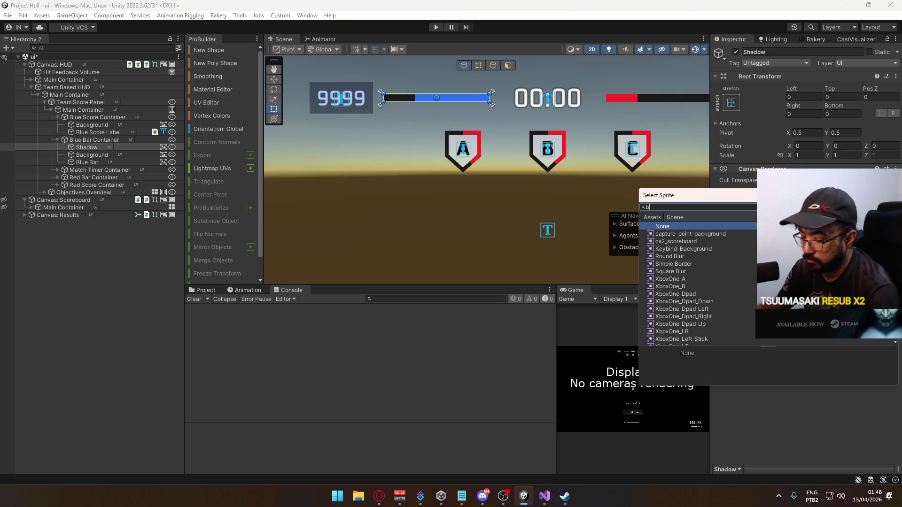
text(lu)
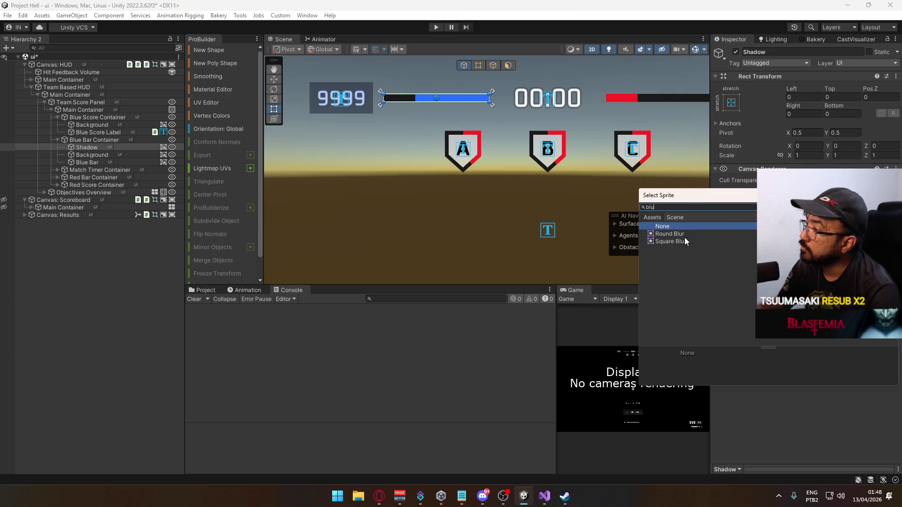
double_click(685, 240)
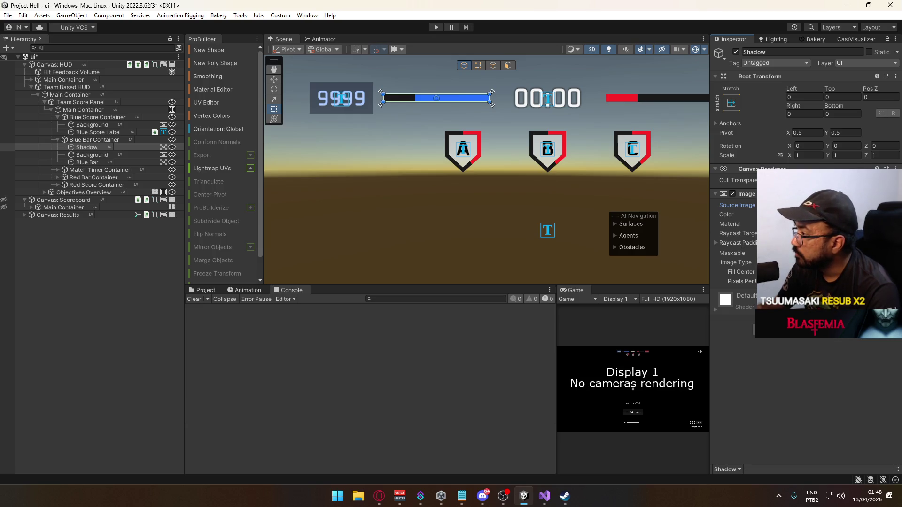
drag(518, 132, 517, 242)
scroll(517, 241, up, 2)
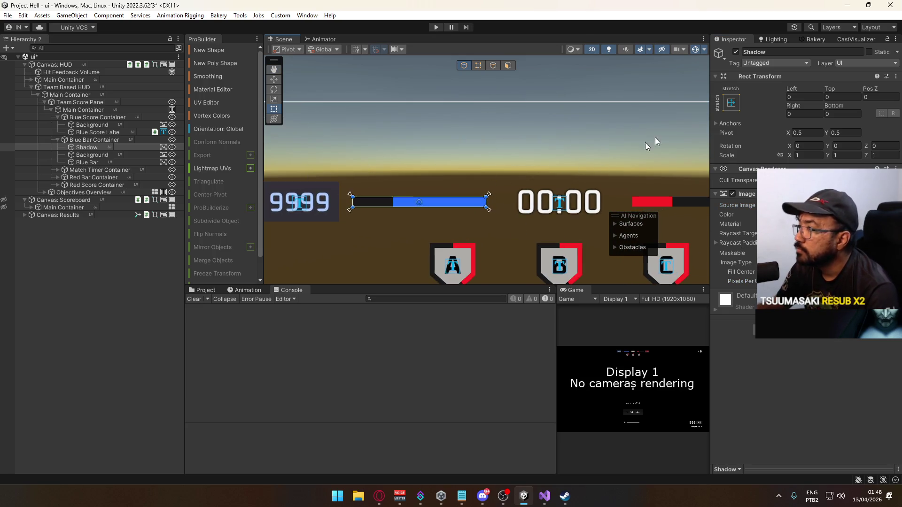
Set the Shadow's Left, Right, Top and Bottom offsets to -2, with the sky hidden.
drag(792, 90, 760, 102)
click(644, 49)
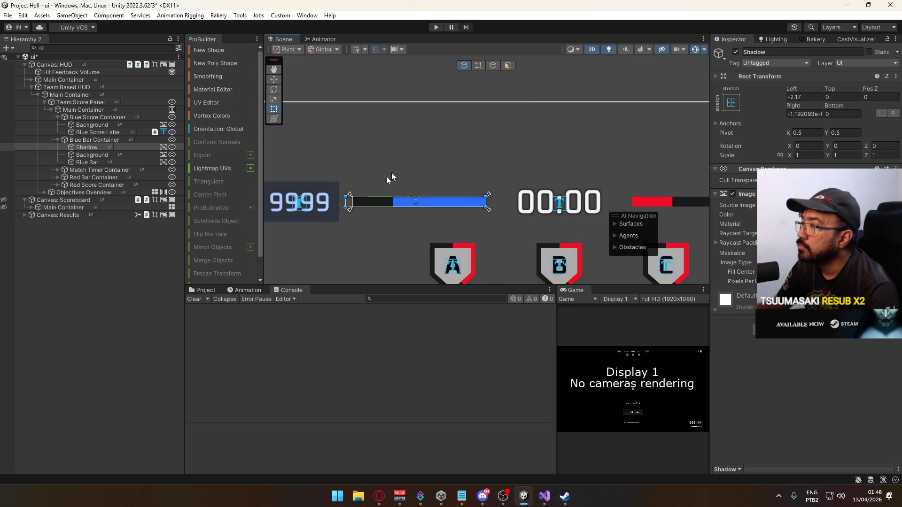
scroll(365, 190, up, 3)
double_click(804, 97)
text(-2)
key(Return)
double_click(803, 114)
text(-2)
key(Tab)
text(-2)
key(Return)
click(843, 97)
text(-2)
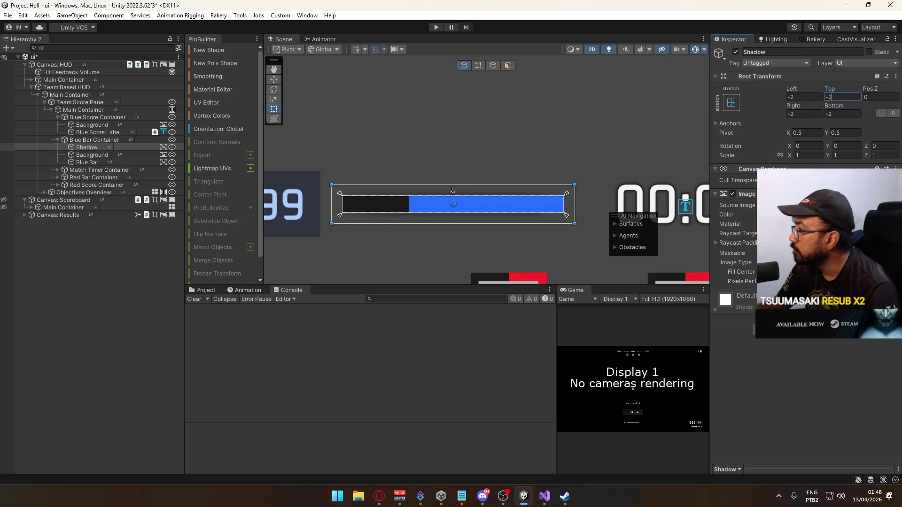
Widen the Shadow by setting its Left and Right offsets to -6.
mouse_move(792, 89)
mouse_down()
mouse_move(679, 88)
mouse_move(755, 91)
mouse_up()
key(BackSpace)
key(BackSpace)
key(BackSpace)
text(6)
key(Return)
click(804, 114)
text(-6)
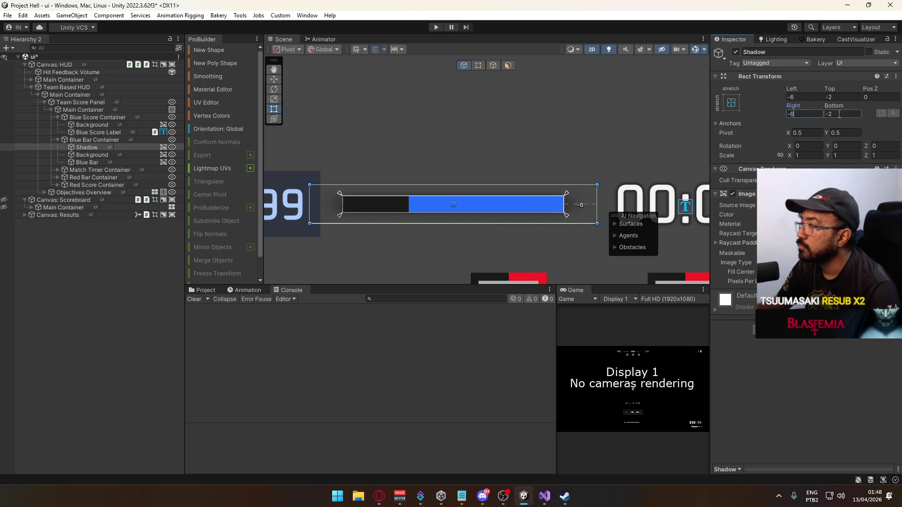
scroll(510, 195, down, 3)
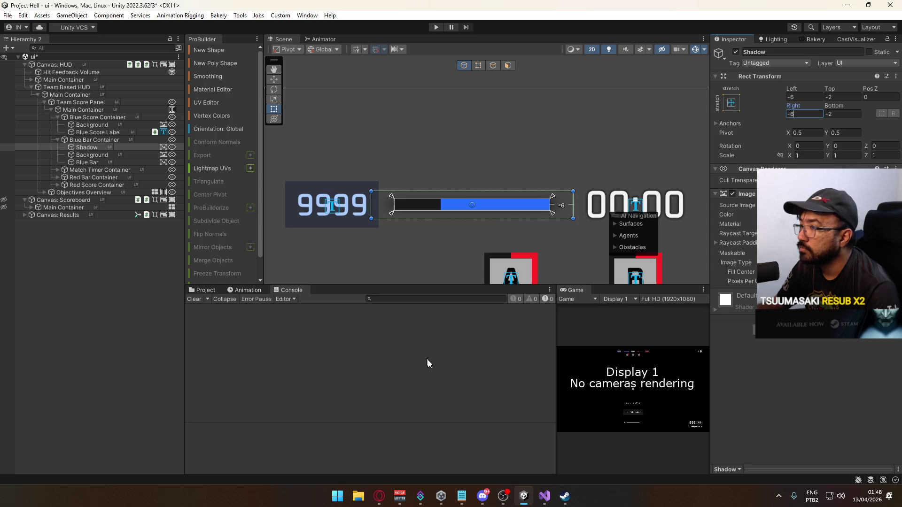
Settle the Shadow's Left and Right offsets at -4.5.
click(80, 264)
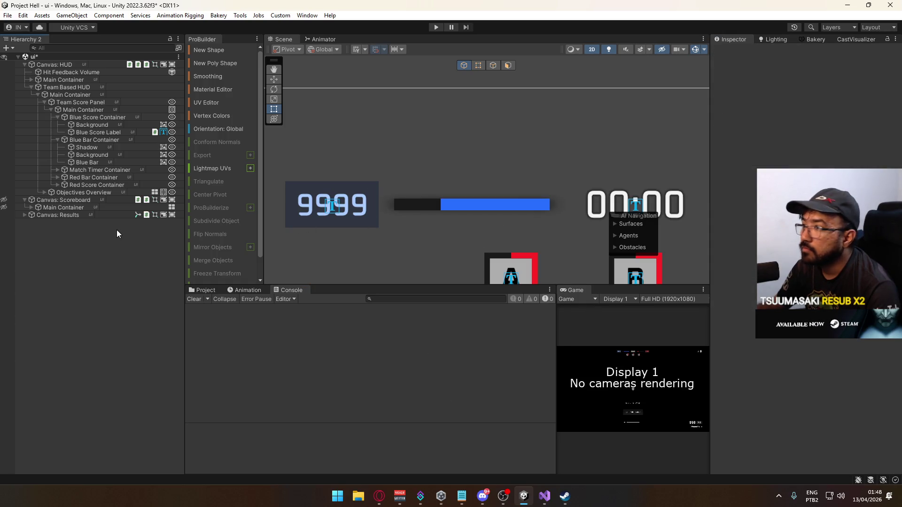
click(85, 147)
drag(796, 89, 808, 81)
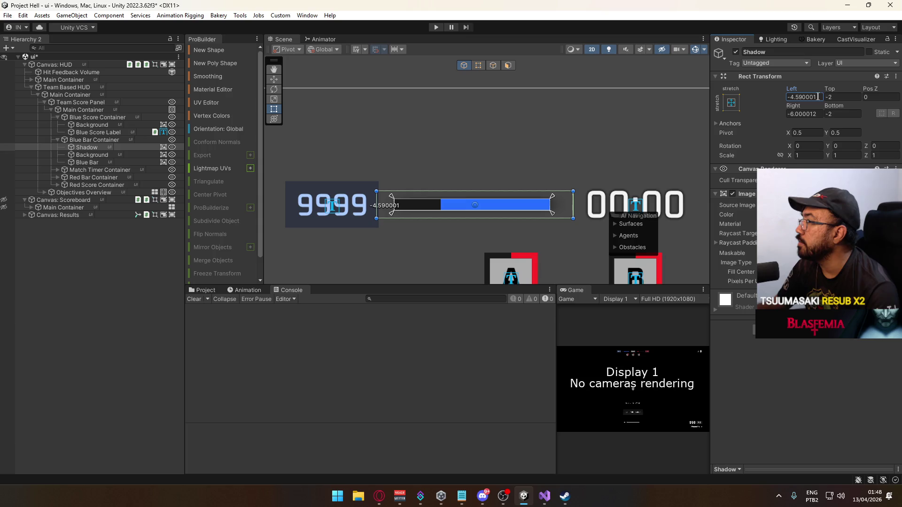
text(-4.5)
click(805, 114)
text(-4.5)
key(Return)
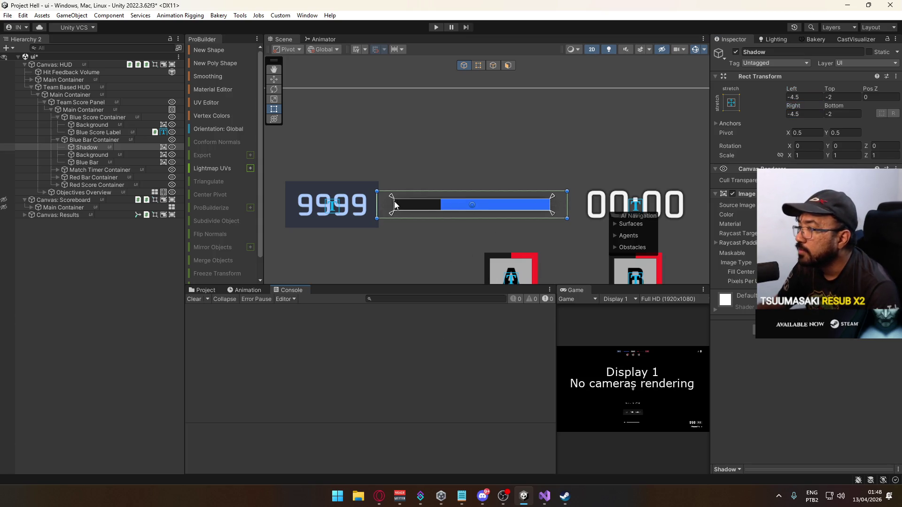
scroll(402, 197, up, 2)
click(827, 215)
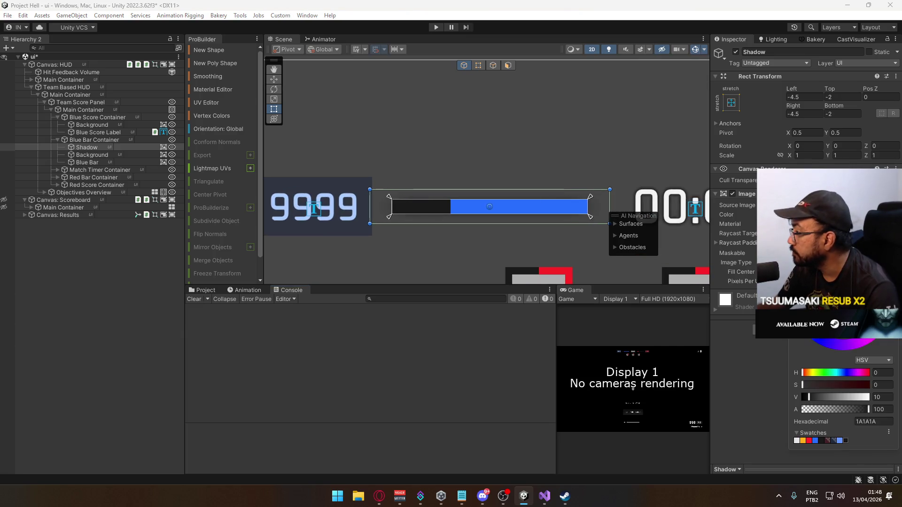
Colour the Shadow image hex 1A1A1A with alpha 80, then deselect to preview.
drag(868, 410, 856, 412)
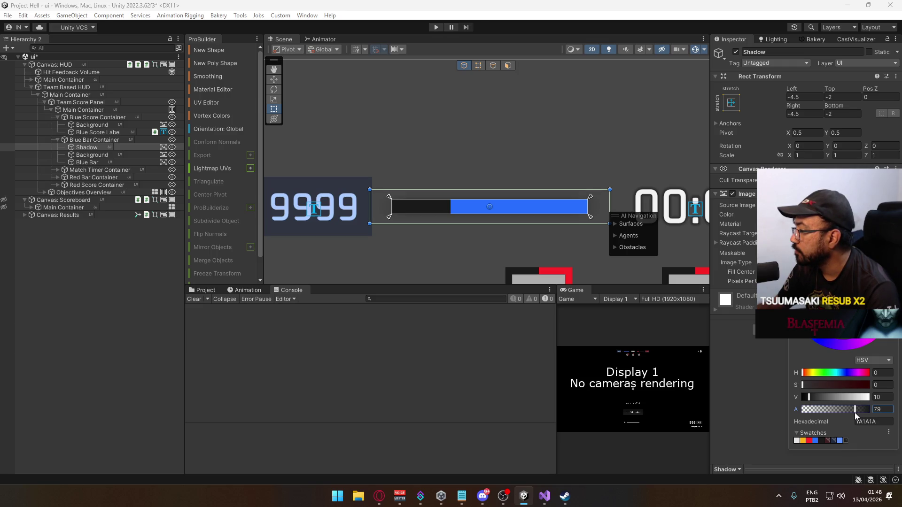
drag(855, 413, 855, 411)
double_click(885, 407)
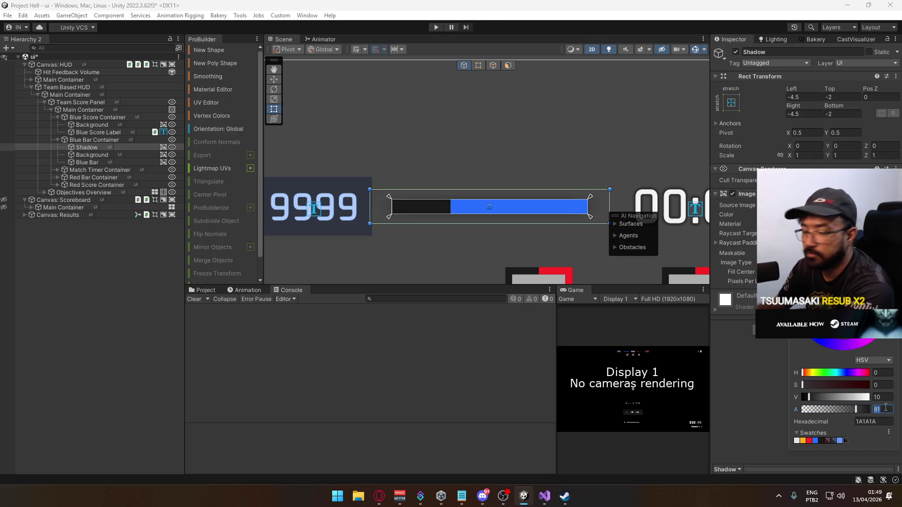
text(80)
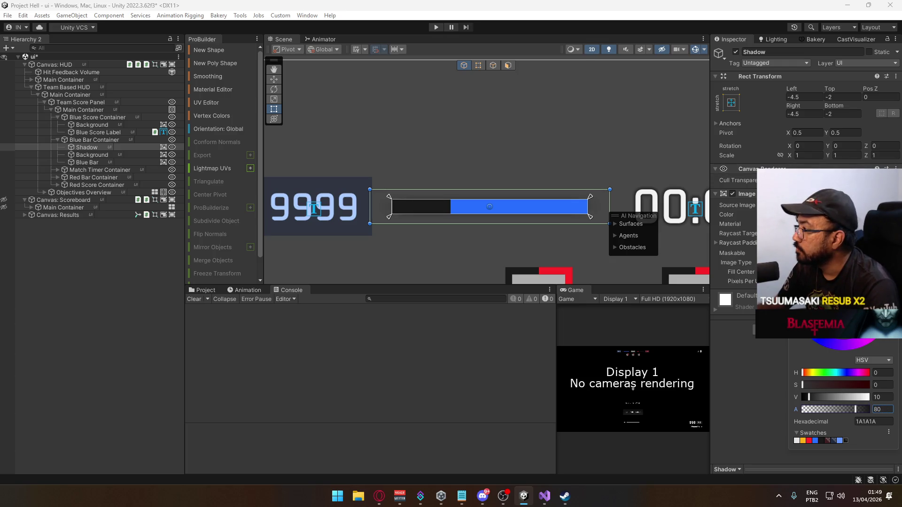
click(572, 232)
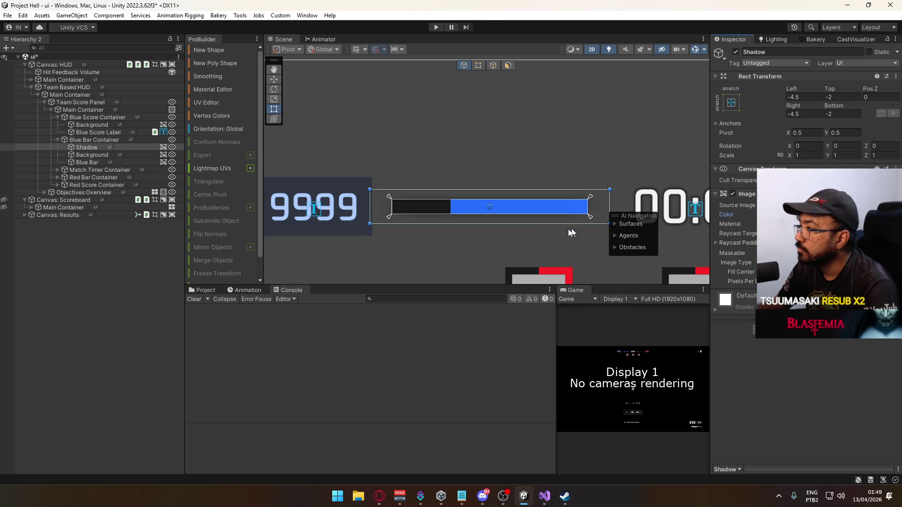
click(86, 301)
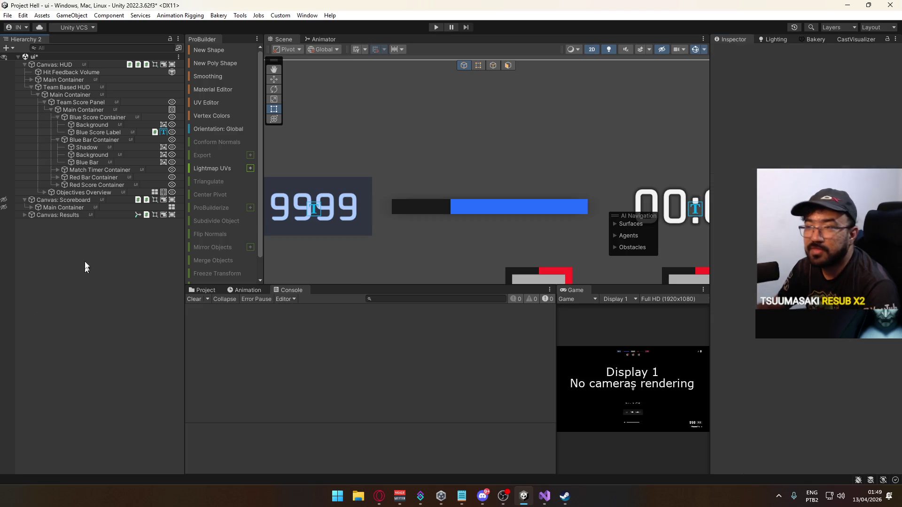
Tune the Shadow's Pixels Per Unit Multiplier to soften its edge.
click(87, 147)
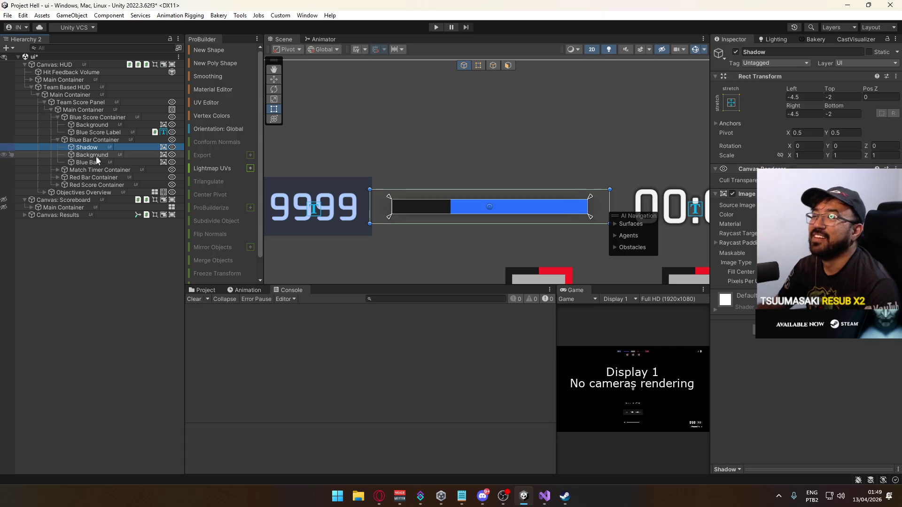
drag(541, 198, 529, 205)
drag(775, 281, 791, 281)
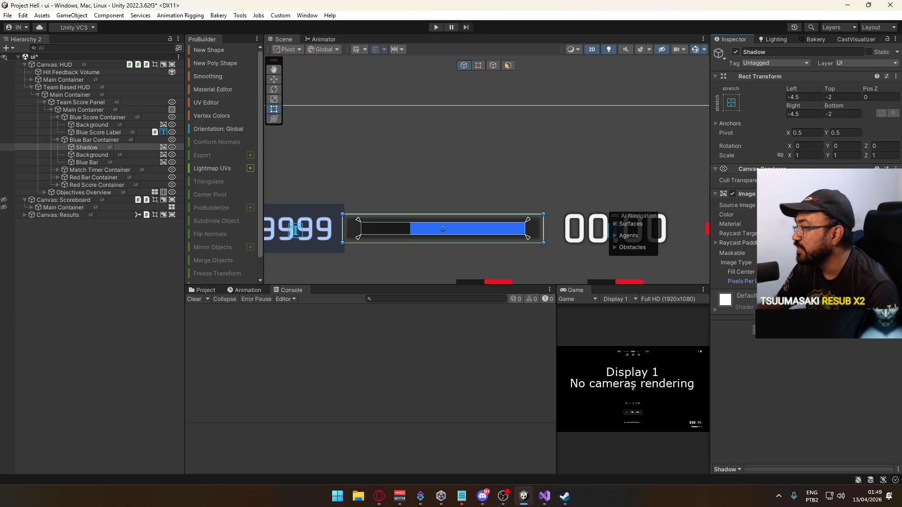
drag(792, 281, 790, 281)
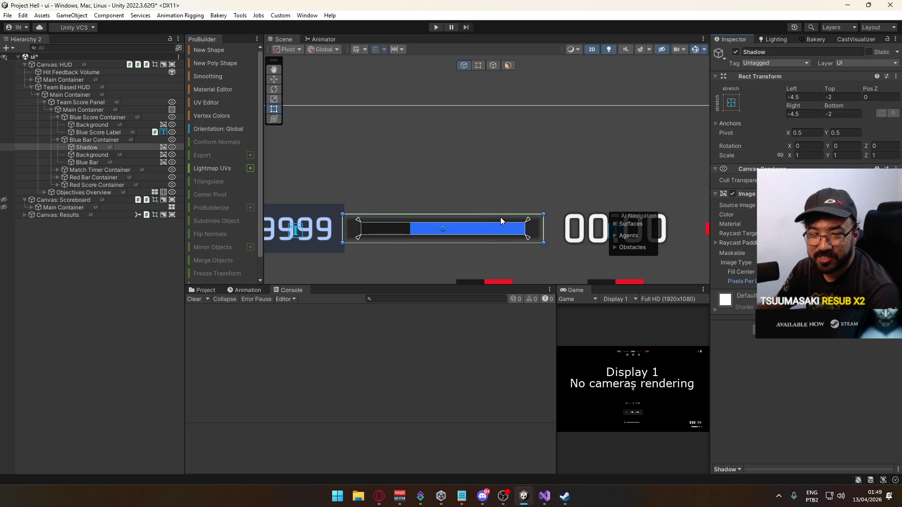
Try -1 for the Shadow's Left, Right, Top and Bottom offsets and preview it.
click(792, 99)
text(-1)
scroll(376, 250, up, 5)
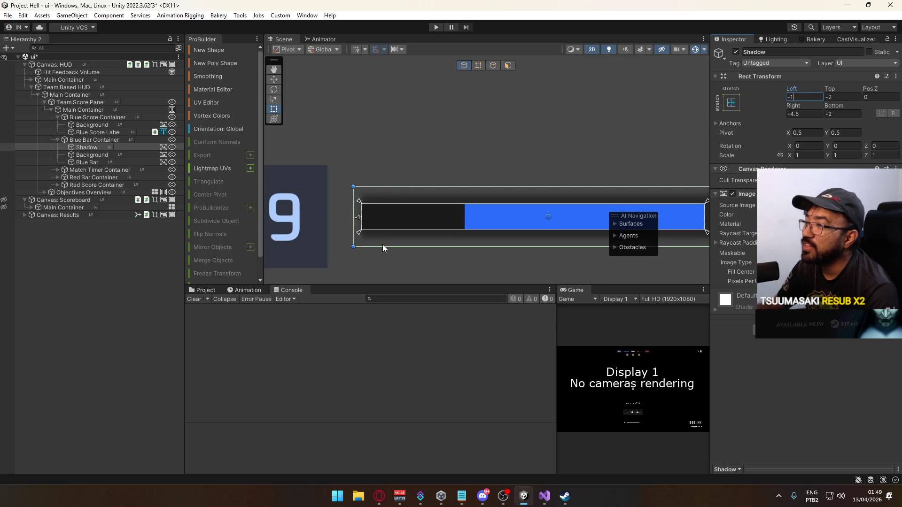
scroll(382, 245, up, 2)
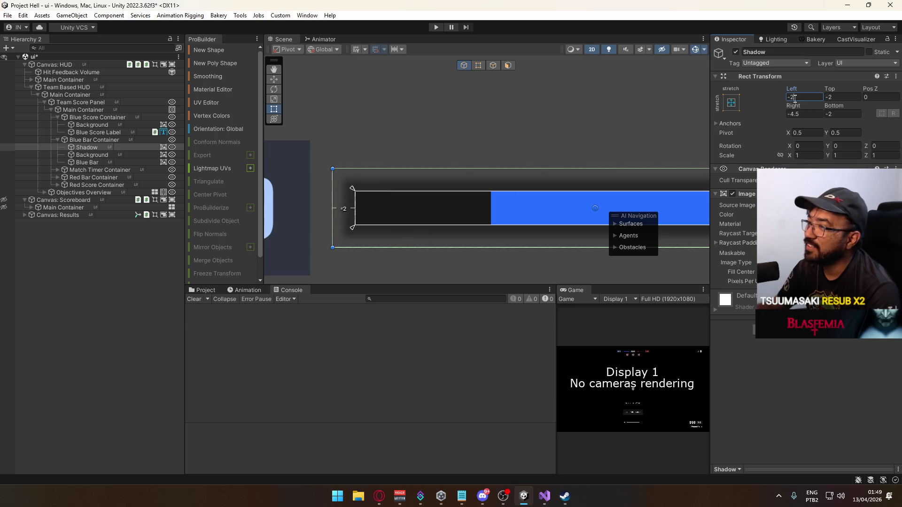
click(805, 113)
text(-1)
click(841, 114)
text(-1)
click(840, 97)
text(-1)
mouse_move(549, 135)
mouse_down()
mouse_move(302, 156)
mouse_move(391, 114)
mouse_up()
click(116, 297)
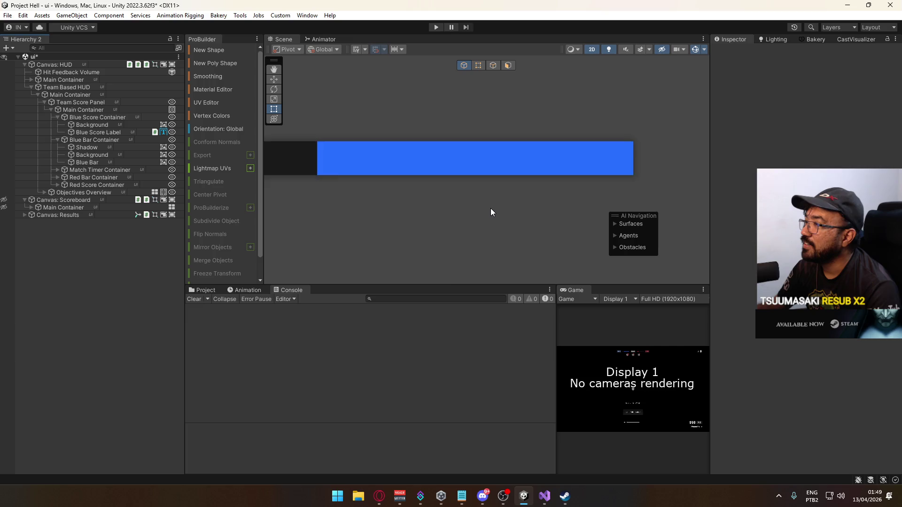
scroll(491, 209, down, 3)
scroll(474, 232, down, 3)
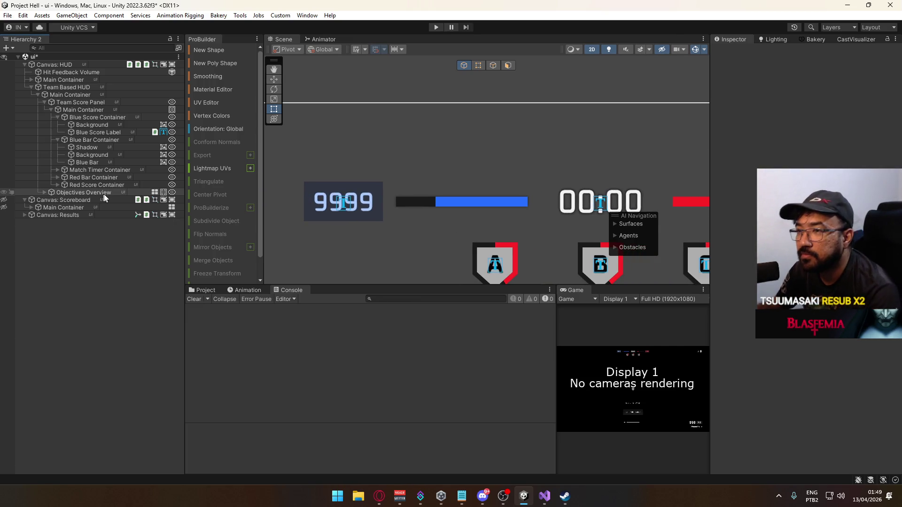
Frame the Shadow and set its Left, Right, Top and Bottom offsets to -2.
click(96, 148)
click(741, 281)
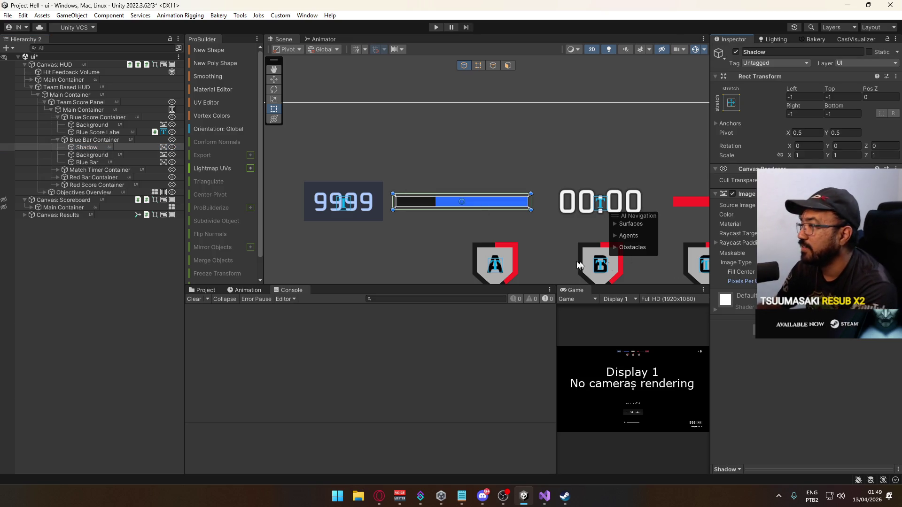
key(f)
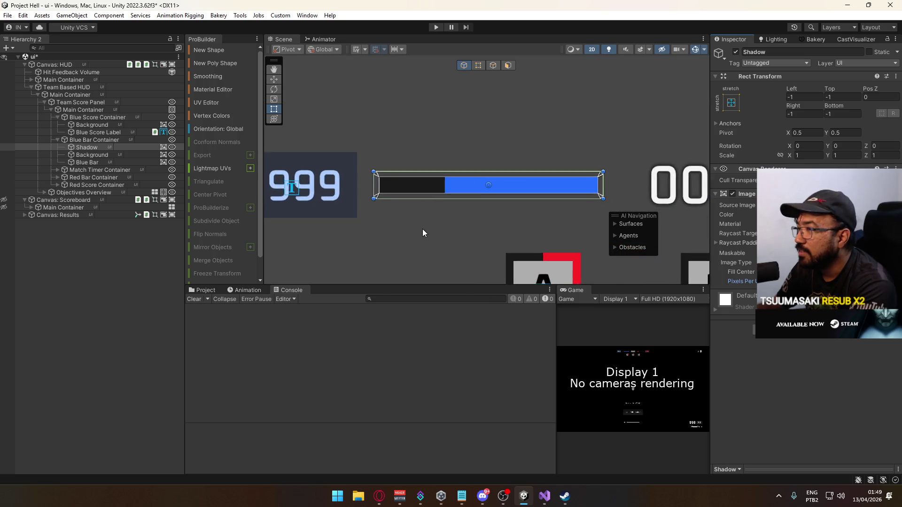
click(794, 98)
text(-2)
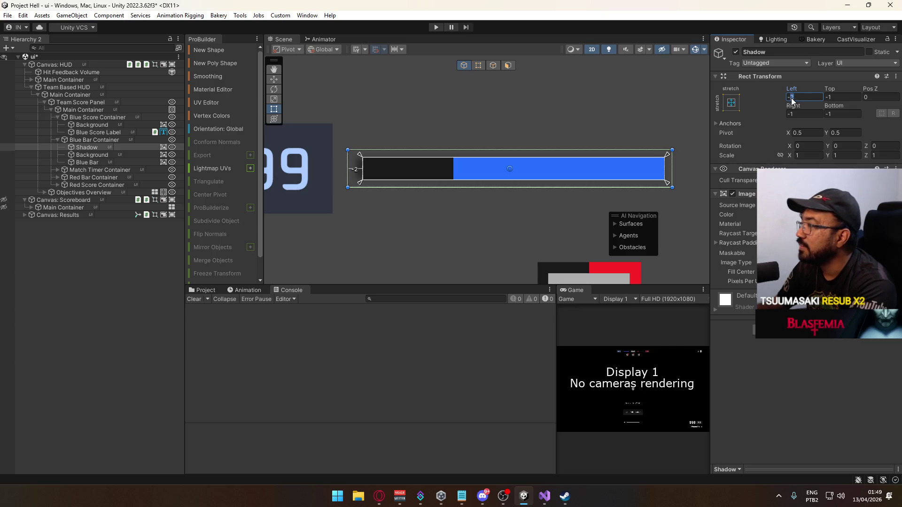
key(Return)
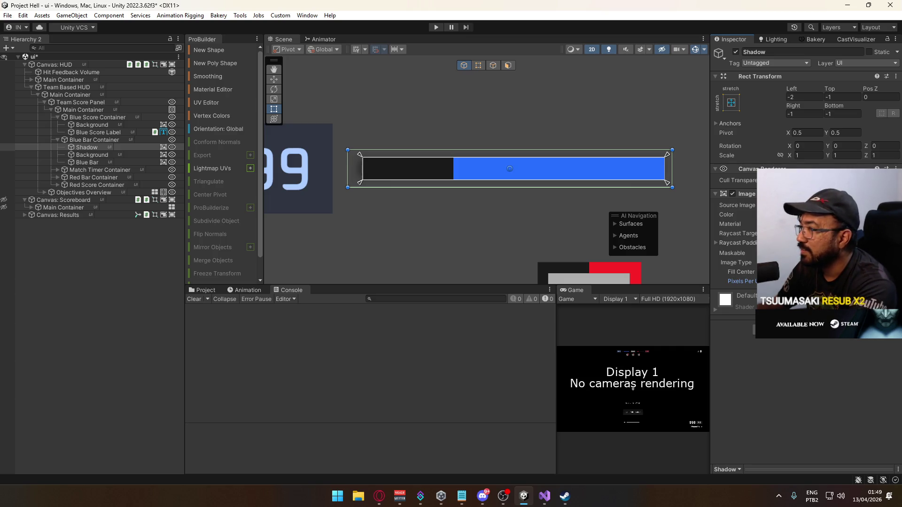
click(799, 97)
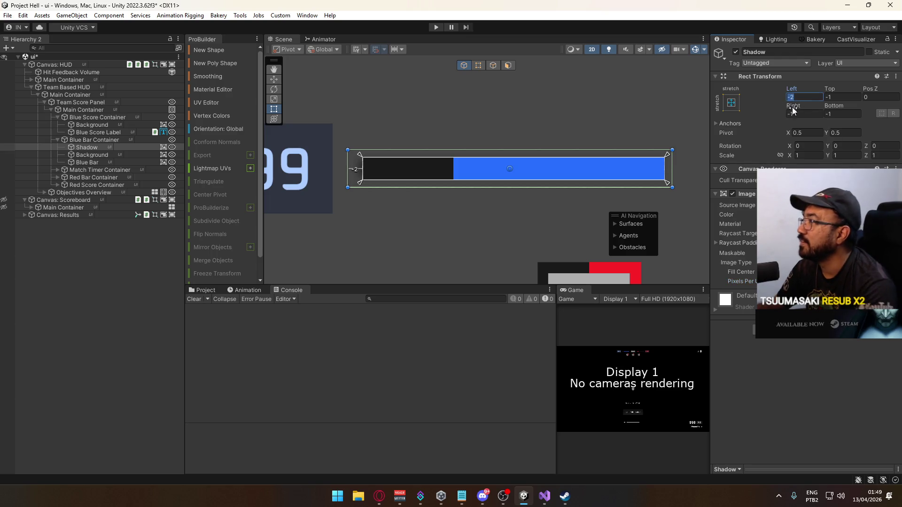
click(803, 124)
click(808, 114)
text(-2)
click(851, 114)
text(-2)
click(850, 98)
text(-2)
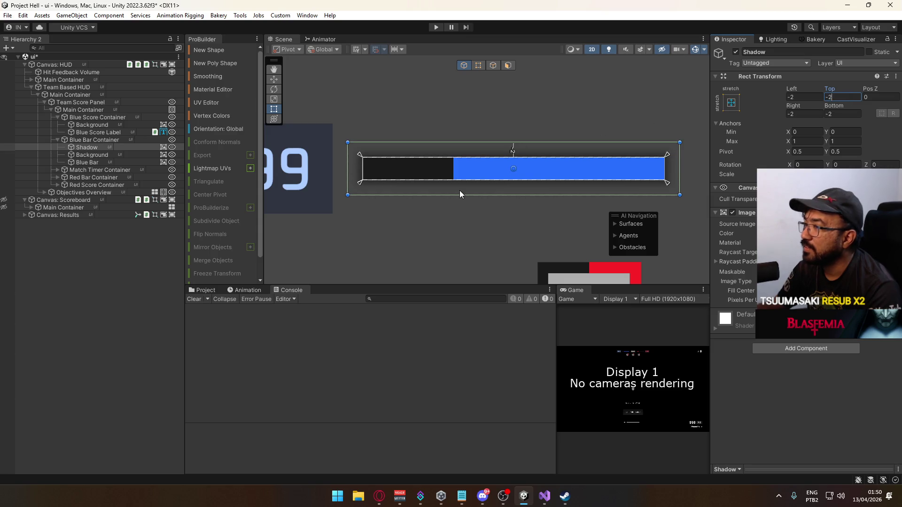
Review the Shadow and cancel a stray edit, keeping the left offset at -2.
scroll(416, 207, down, 5)
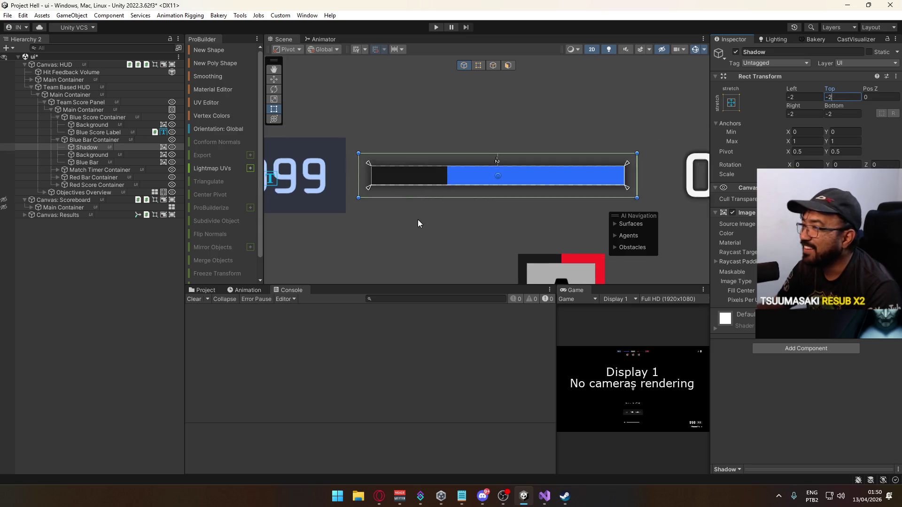
scroll(419, 199, down, 2)
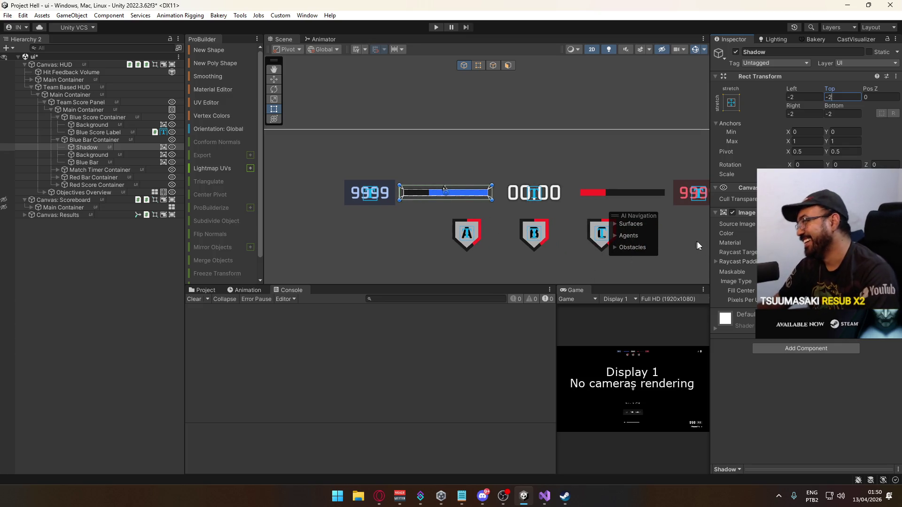
scroll(686, 240, up, 4)
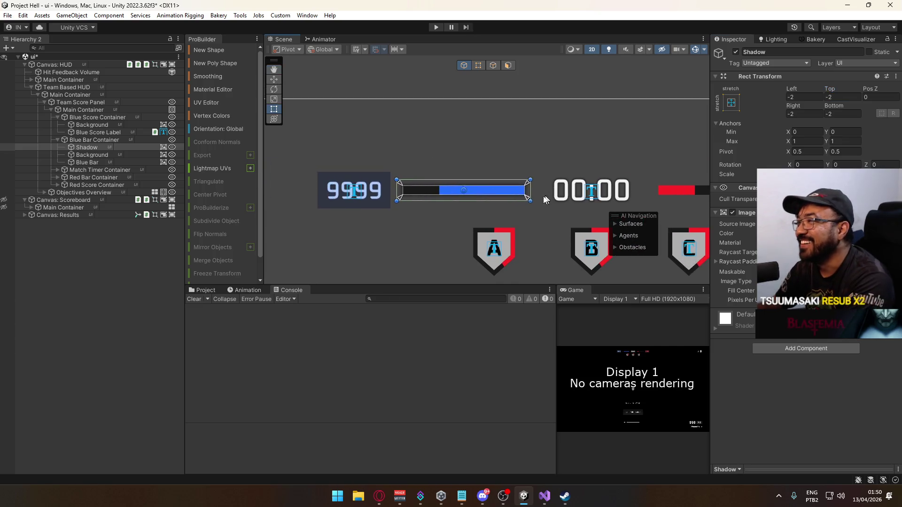
scroll(459, 211, up, 2)
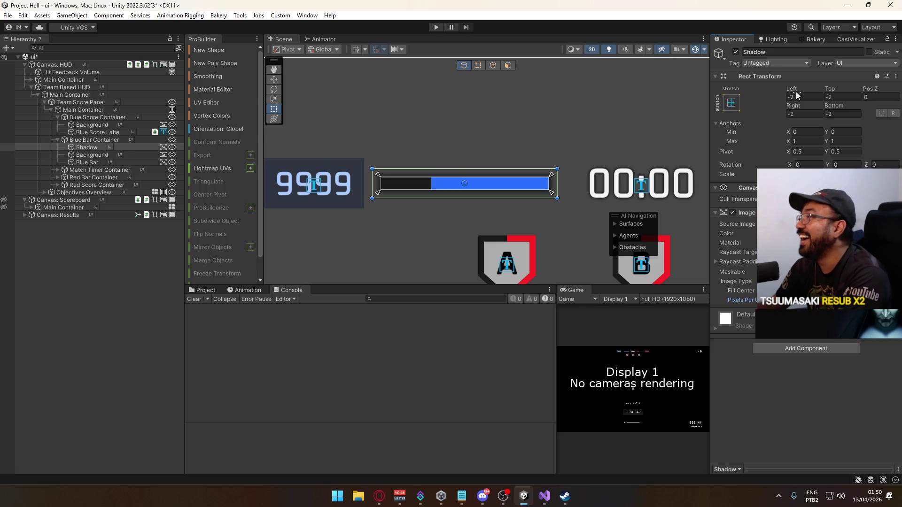
text(1)
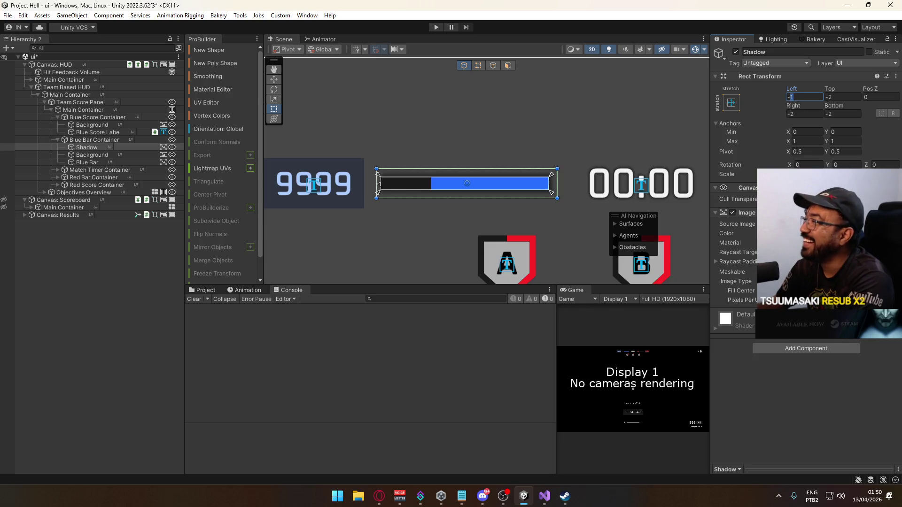
key(Escape)
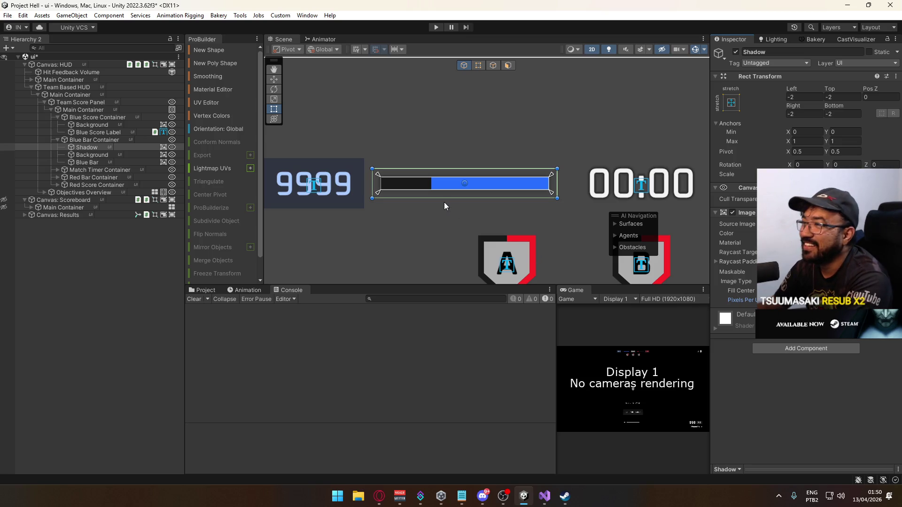
scroll(420, 213, up, 4)
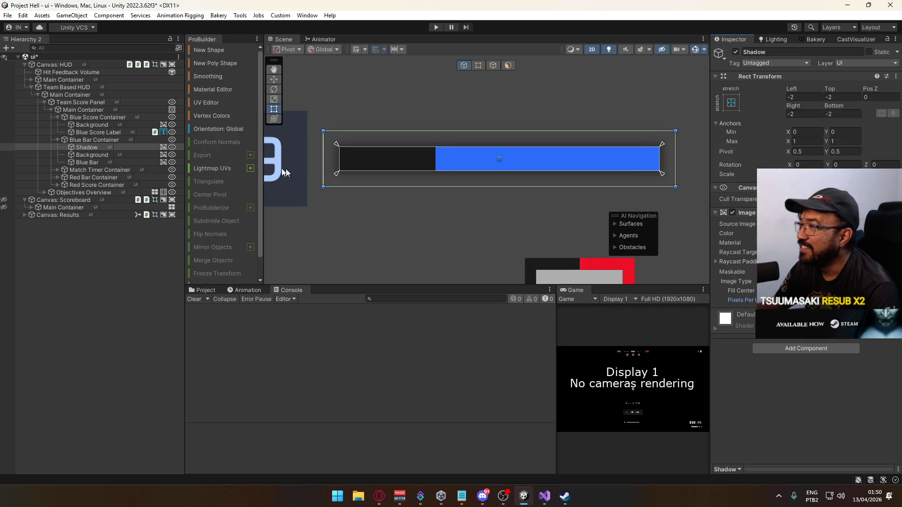
click(101, 147)
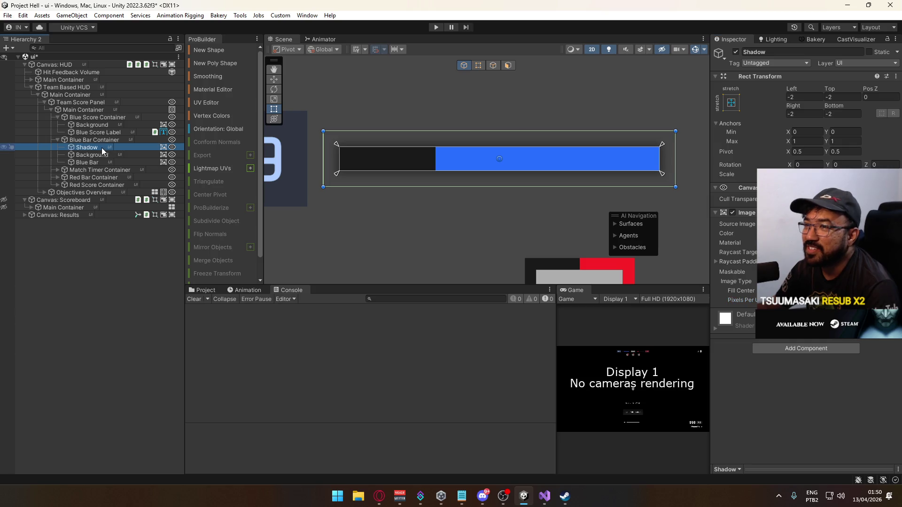
Paste the copied Shadow as a child of Red Bar Container and frame it.
click(57, 177)
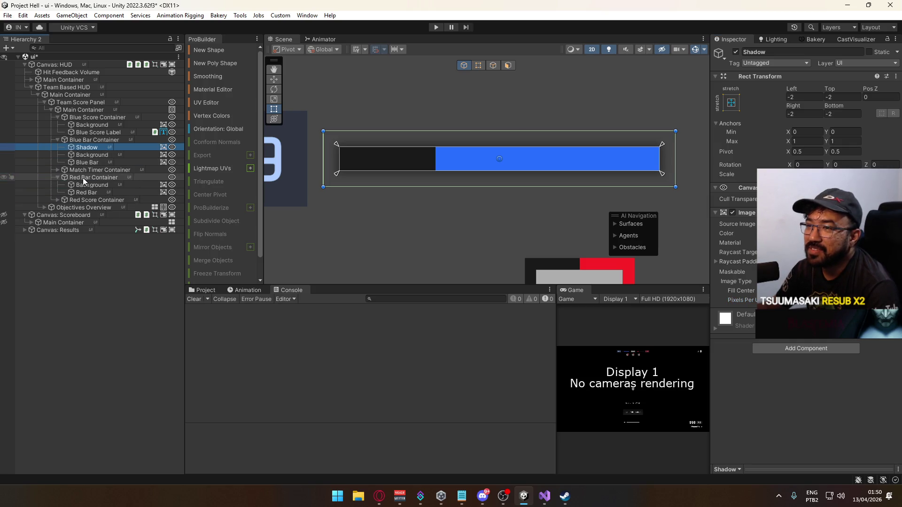
right_click(85, 177)
click(118, 107)
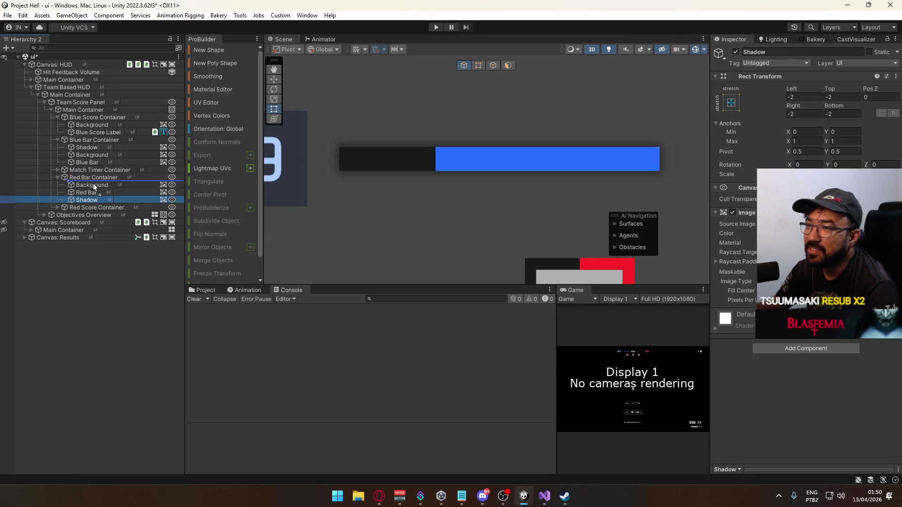
key(f)
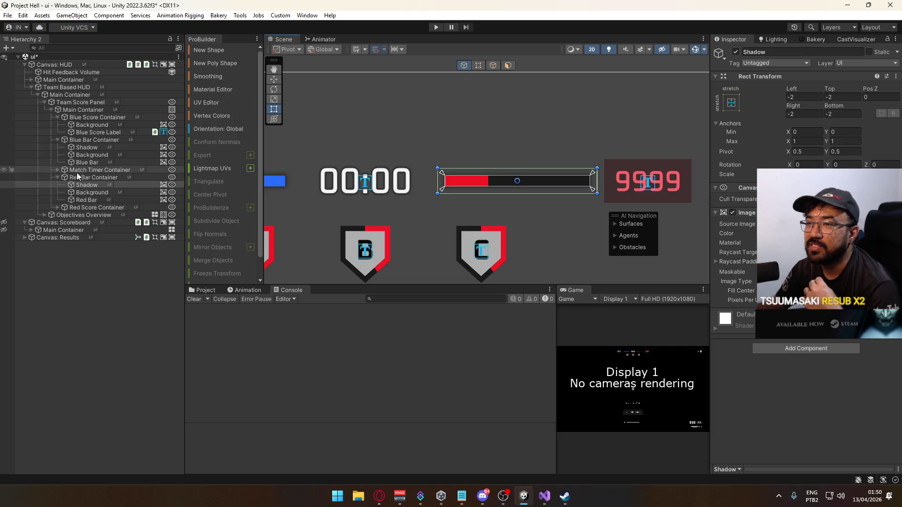
Collapse the Red and Blue Bar Containers and expand Match Timer Container.
click(58, 177)
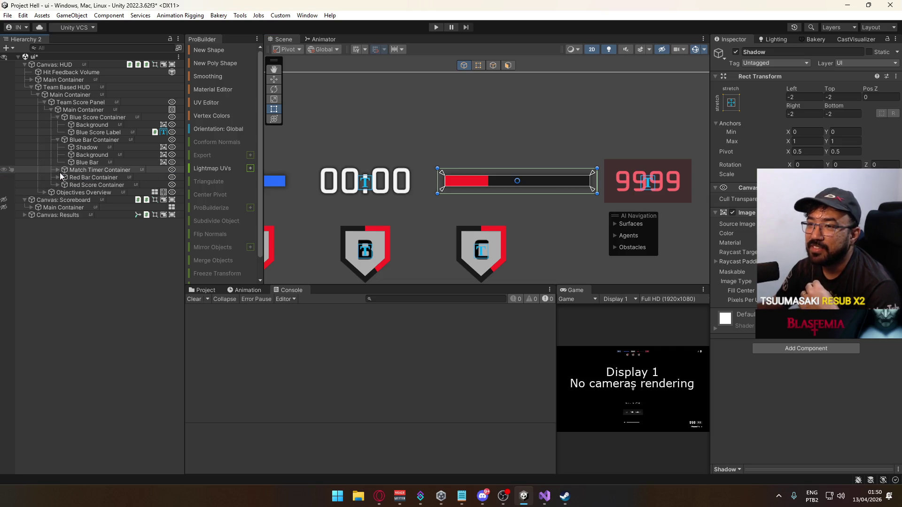
click(57, 140)
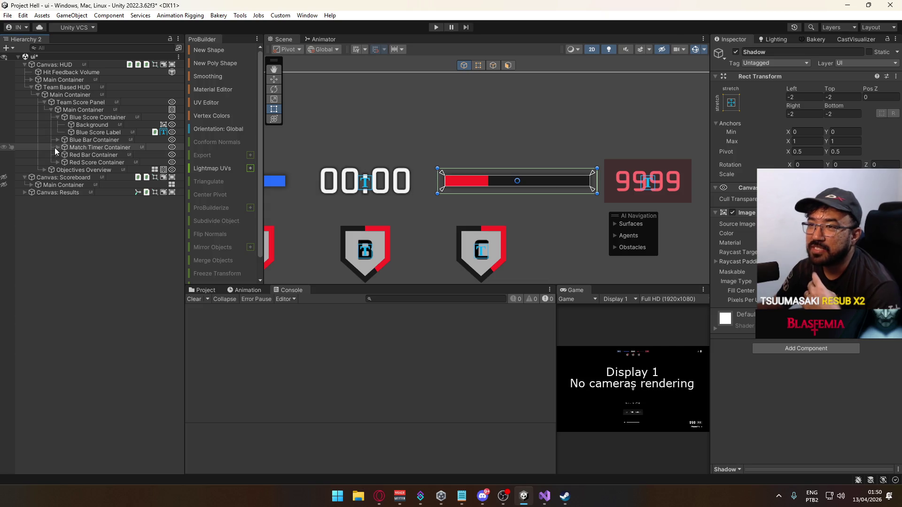
click(61, 148)
click(57, 147)
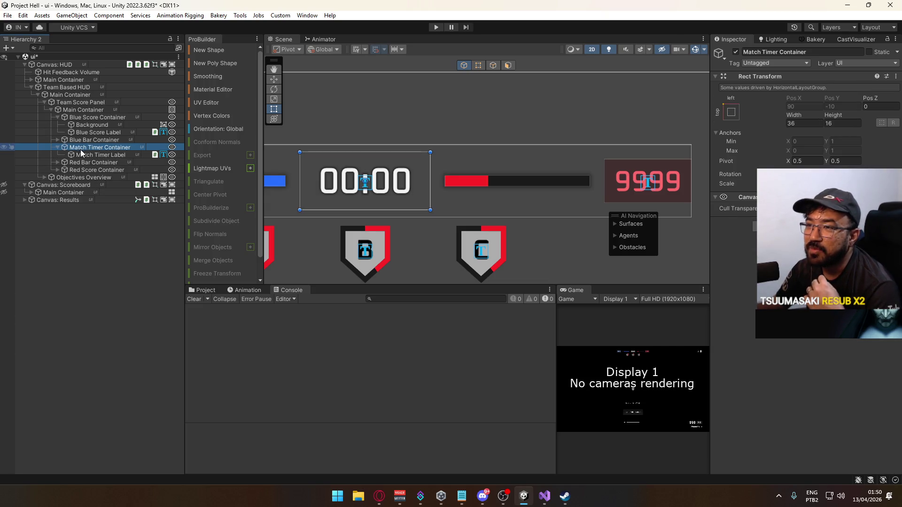
Add a UI Image inside Match Timer Container.
right_click(81, 153)
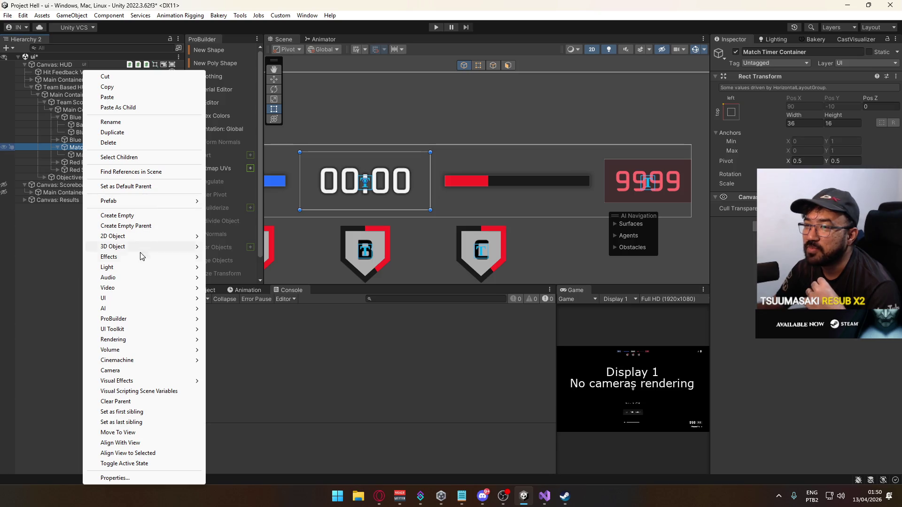
mouse_move(131, 299)
click(229, 297)
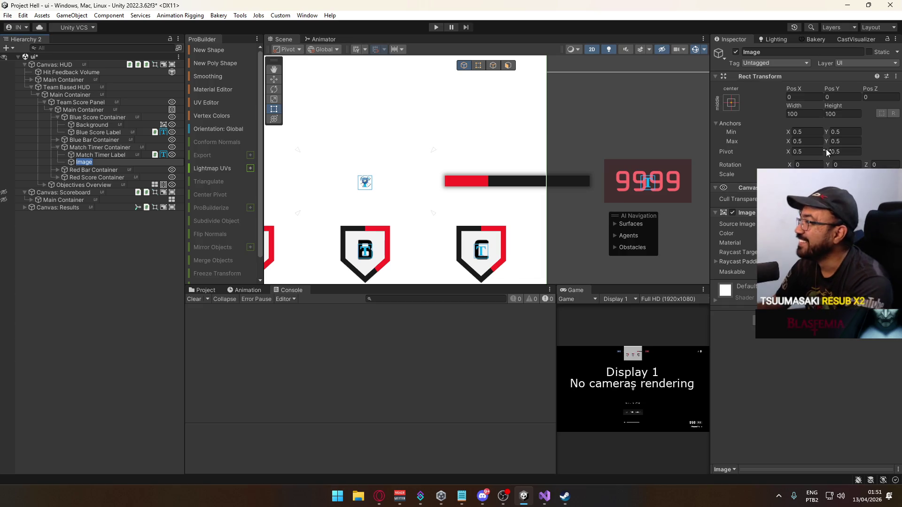
Stretch the Image over its container, with Left, Right, Top and Bottom offsets all 0.
click(731, 103)
click(832, 244)
click(804, 97)
text(0)
click(804, 114)
text(0)
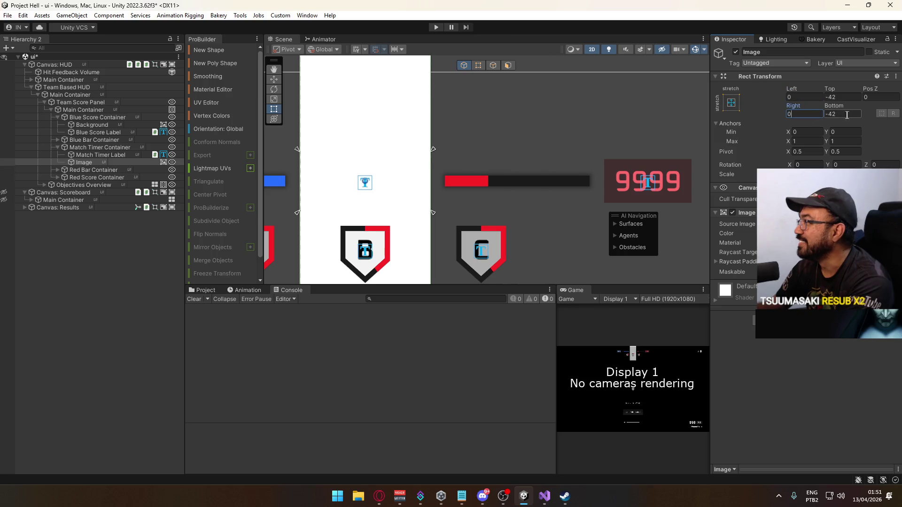
click(846, 114)
text(0)
click(850, 97)
text(0)
Assign the Square Blur sprite as the Image's Source Image.
click(895, 224)
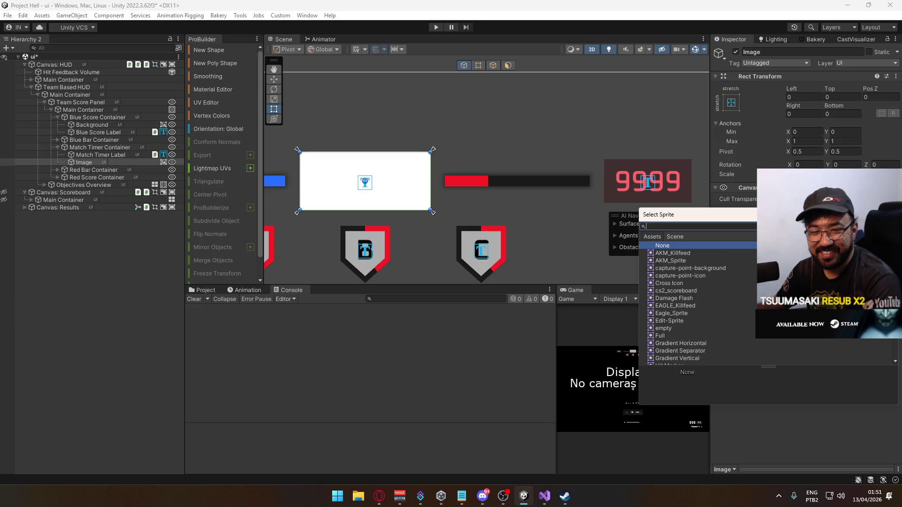
text(b)
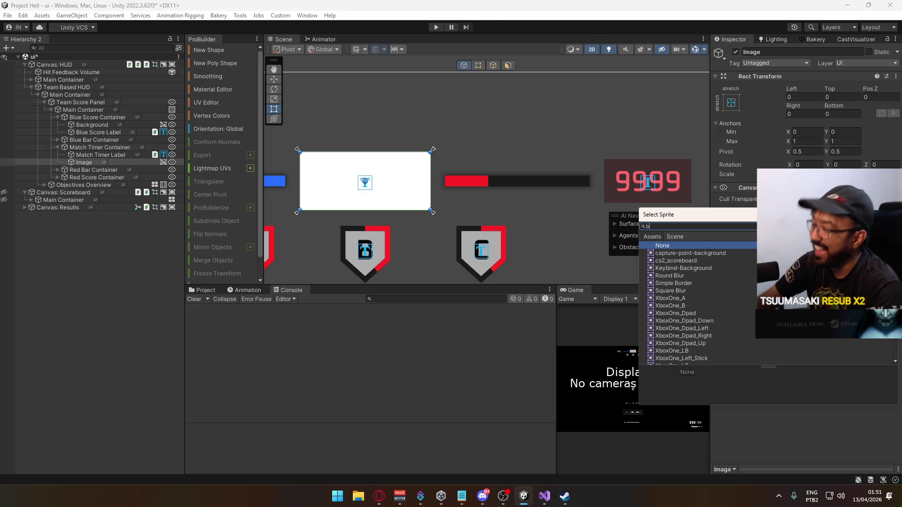
text(k)
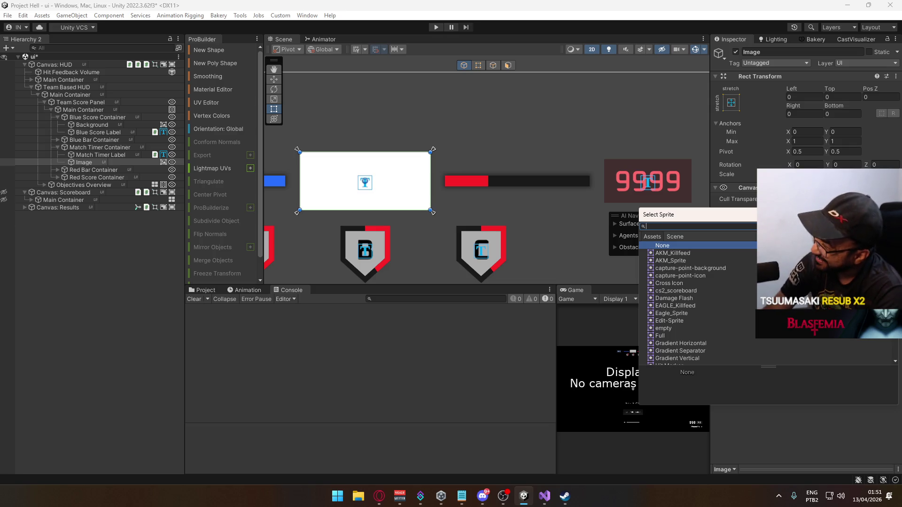
text(lur)
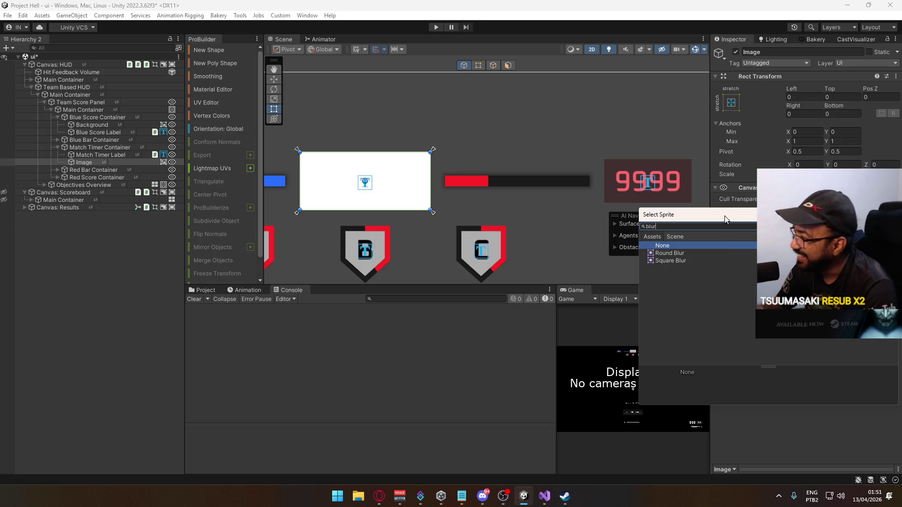
double_click(669, 259)
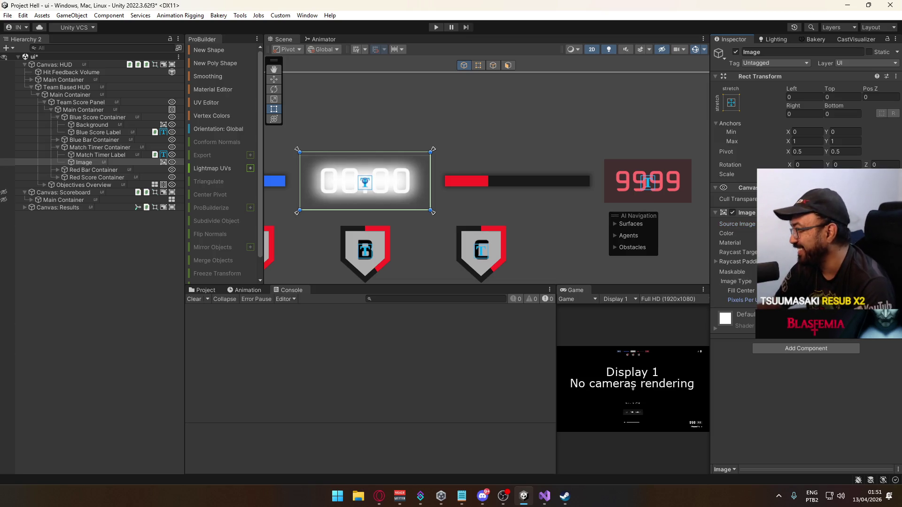
Check the Image's colour against the score Background and the red bar's Shadow.
click(827, 233)
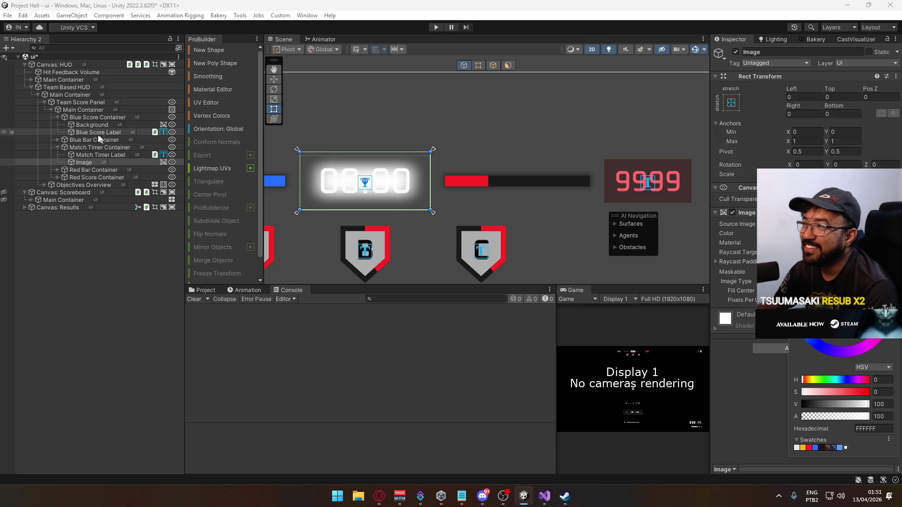
click(77, 126)
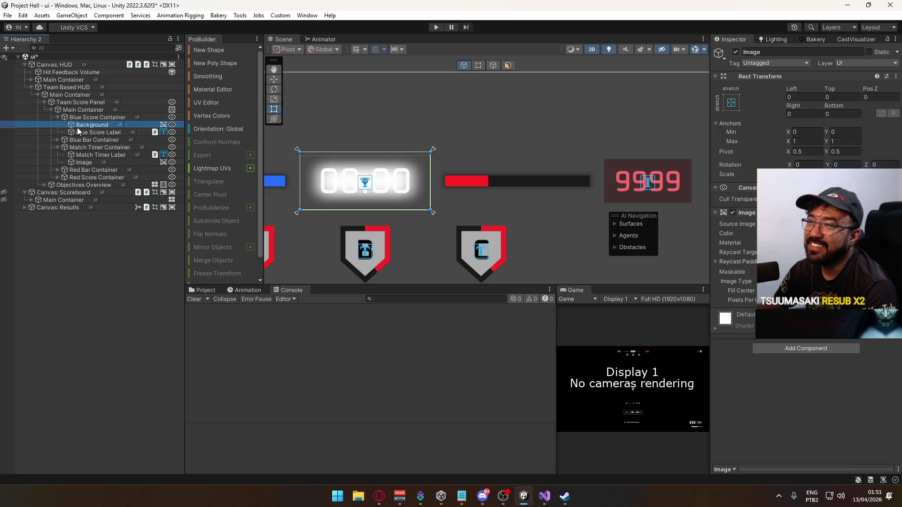
click(58, 169)
click(80, 177)
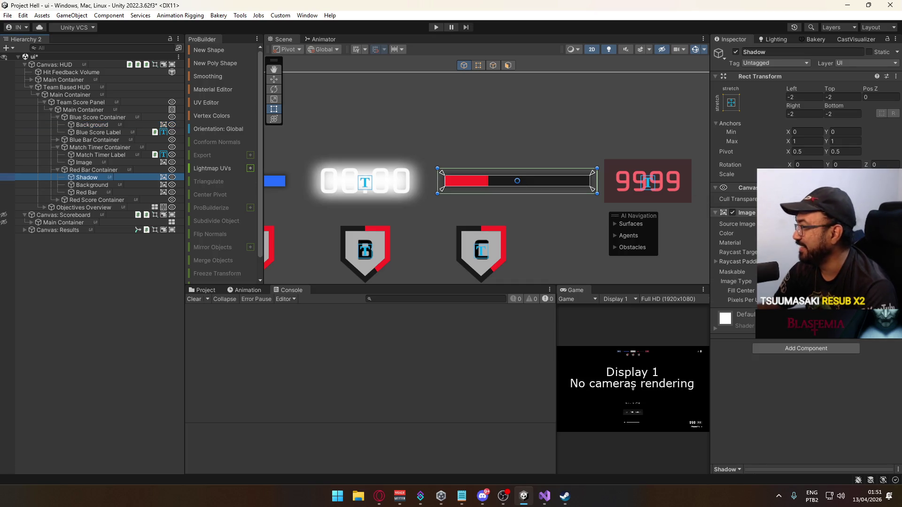
click(365, 183)
click(93, 164)
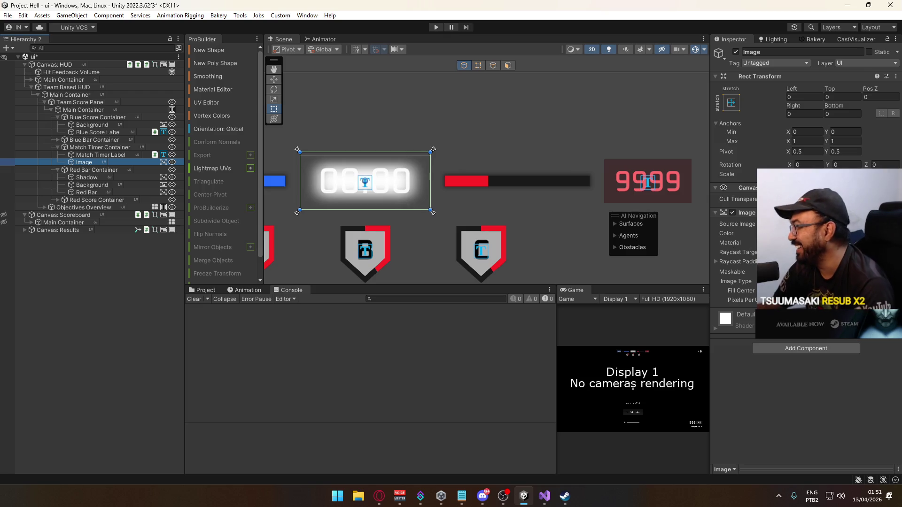
Move the blur Image above Match Timer Label so it draws behind the 00:00 text.
scroll(380, 171, up, 1)
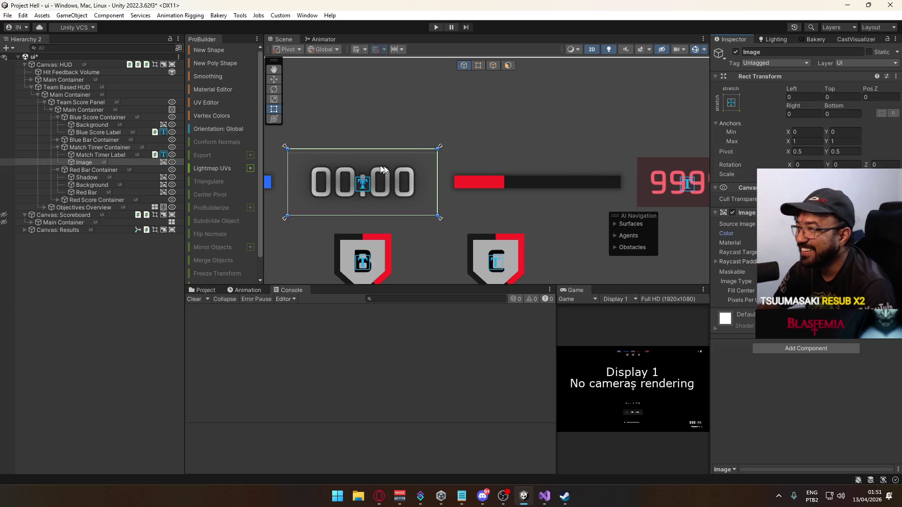
drag(86, 164, 86, 152)
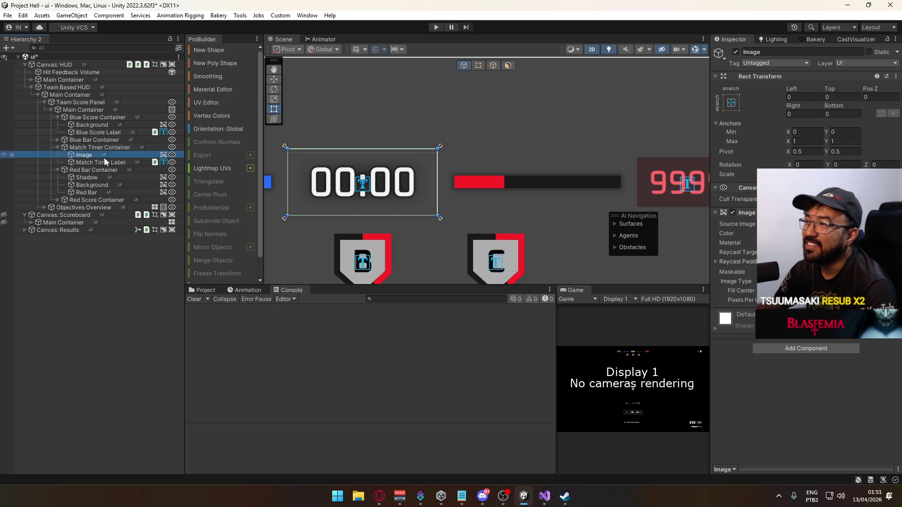
scroll(357, 204, down, 3)
mouse_move(357, 175)
mouse_down()
mouse_move(421, 173)
mouse_move(441, 195)
mouse_up()
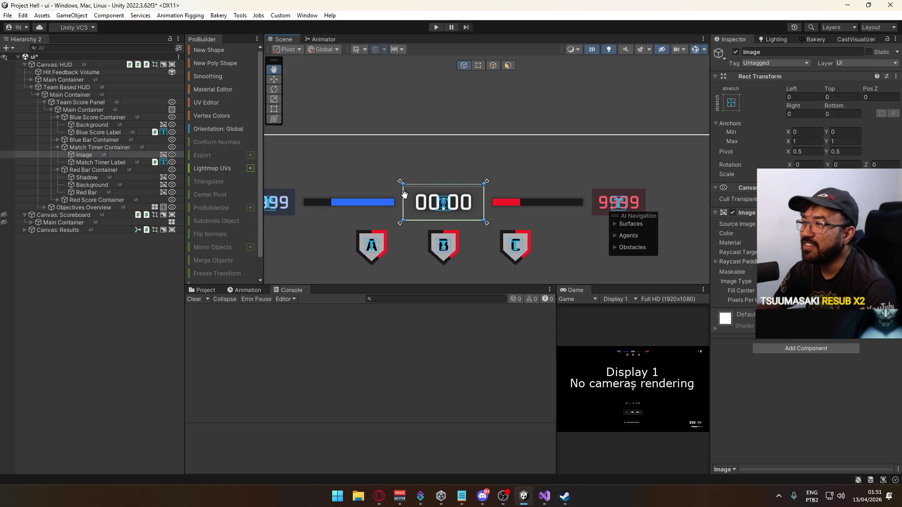
click(841, 97)
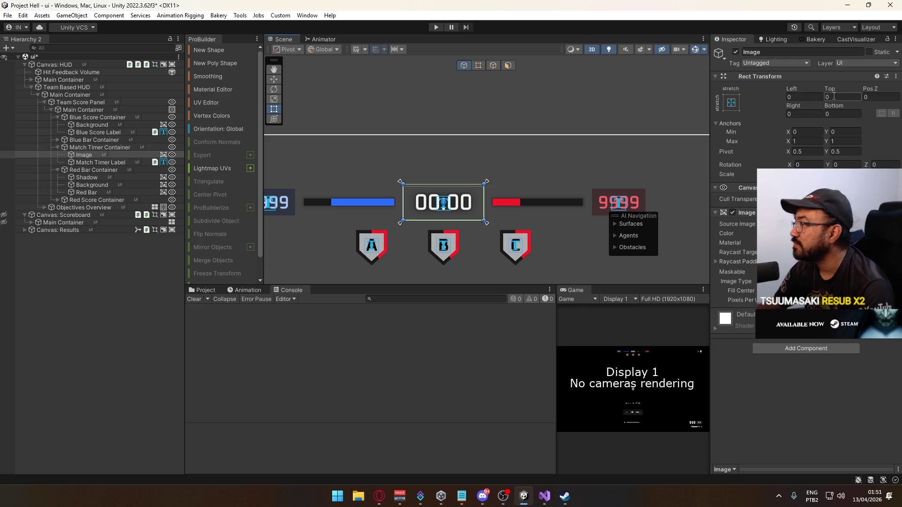
Set the timer Image's Top, Bottom, Right and Left offsets all to -4.
text(4)
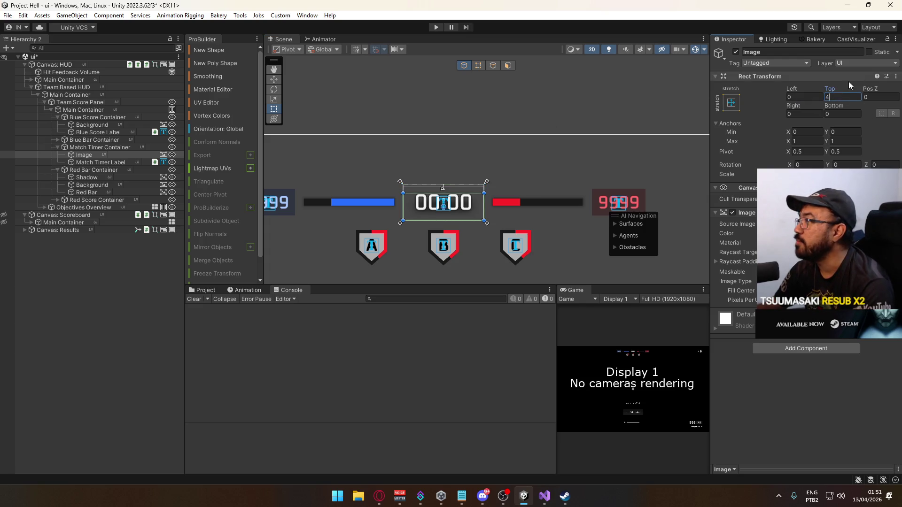
text(-9)
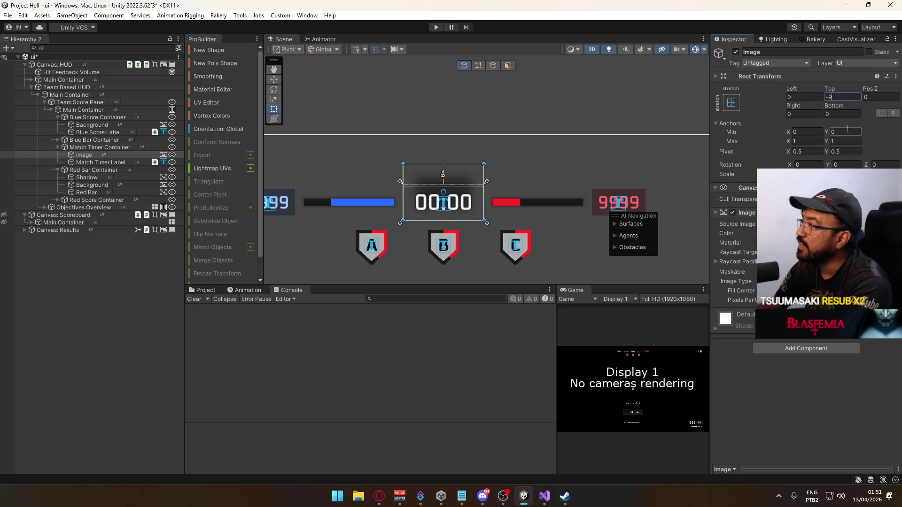
click(831, 114)
text(-4)
click(804, 114)
text(-4)
click(801, 96)
text(-4)
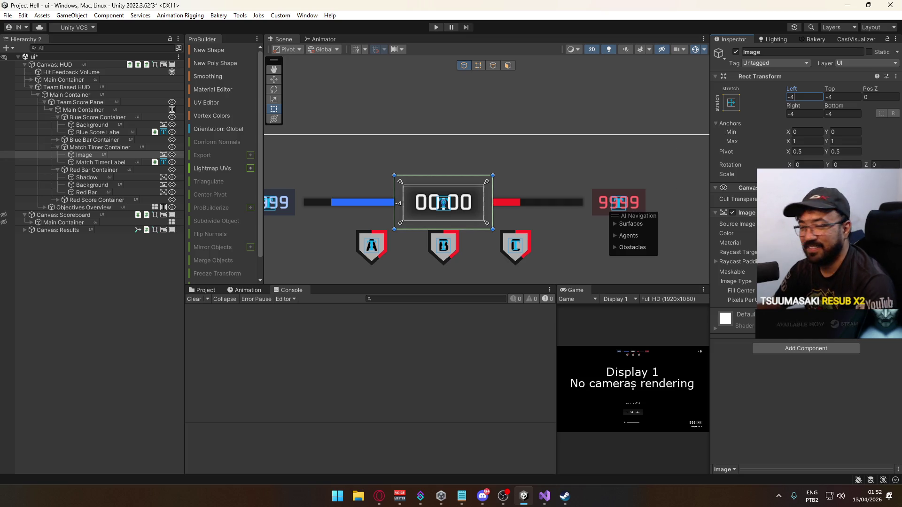
click(741, 291)
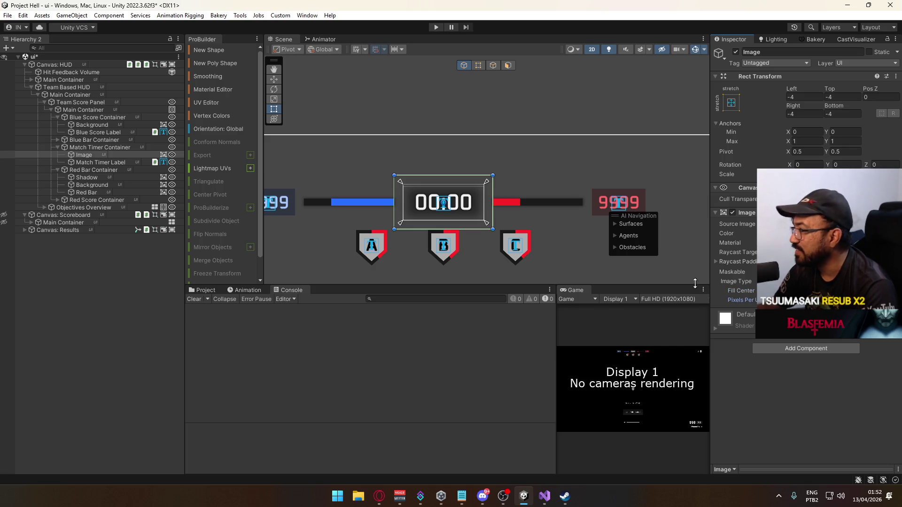
scroll(433, 209, up, 5)
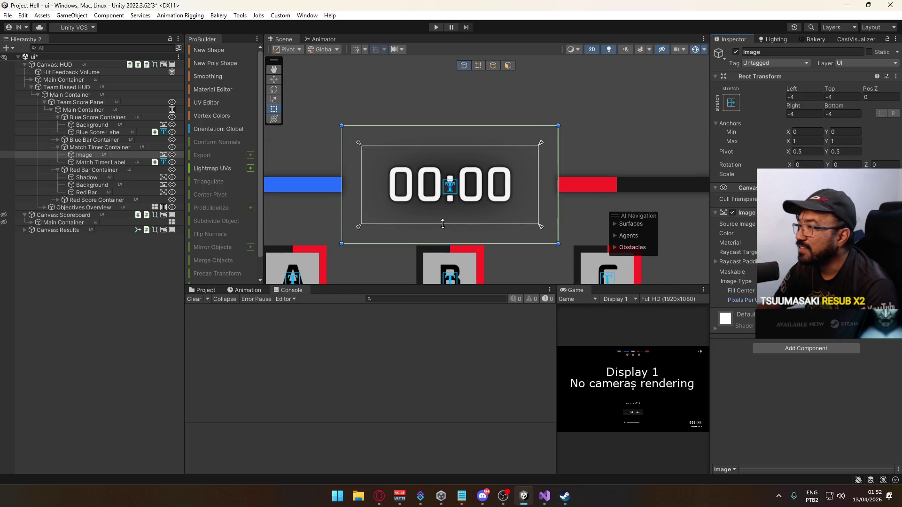
scroll(443, 224, up, 2)
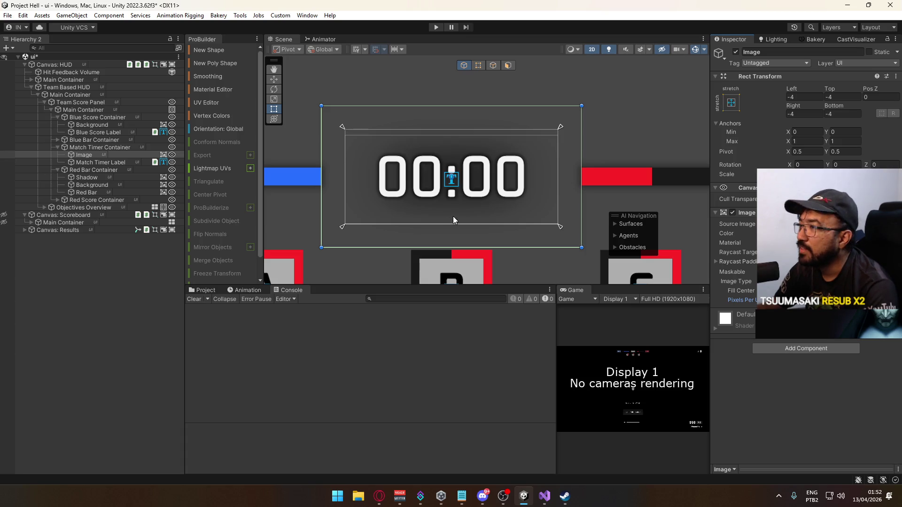
scroll(452, 216, down, 6)
scroll(461, 207, down, 3)
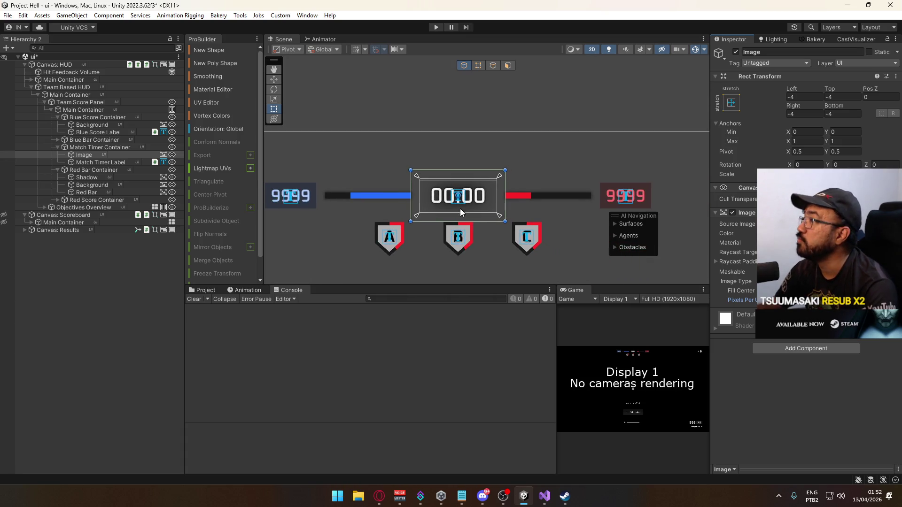
Collapse the Red Bar, Match Timer and Blue Score containers in the Hierarchy.
click(111, 312)
scroll(582, 224, down, 4)
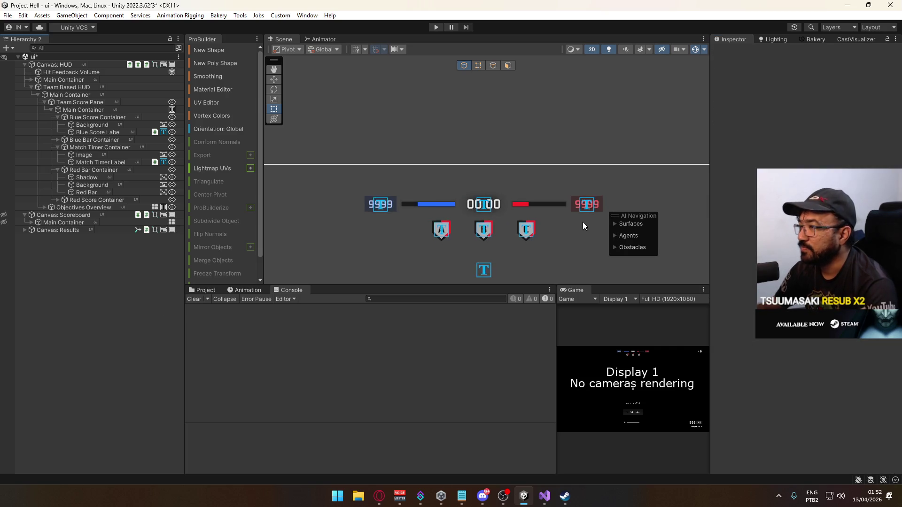
mouse_move(584, 210)
mouse_down()
mouse_move(544, 117)
mouse_move(487, 154)
mouse_move(518, 187)
mouse_up()
click(58, 169)
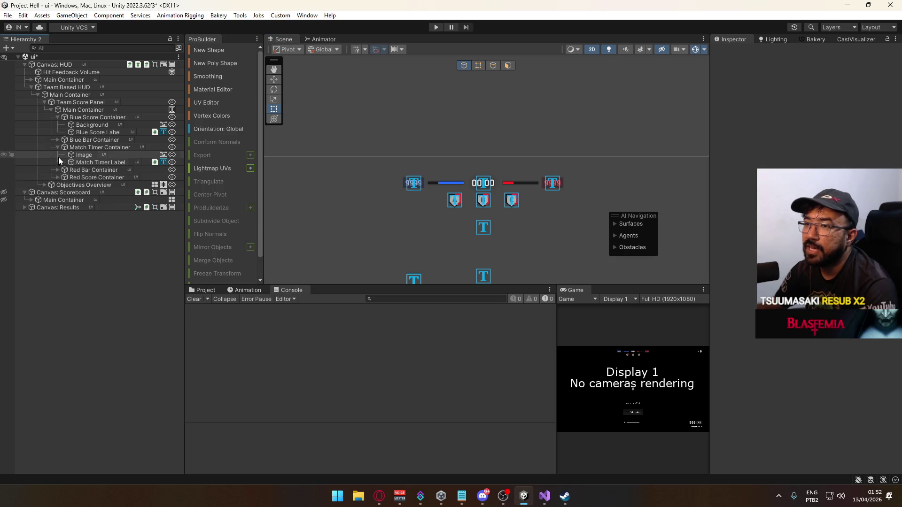
click(56, 148)
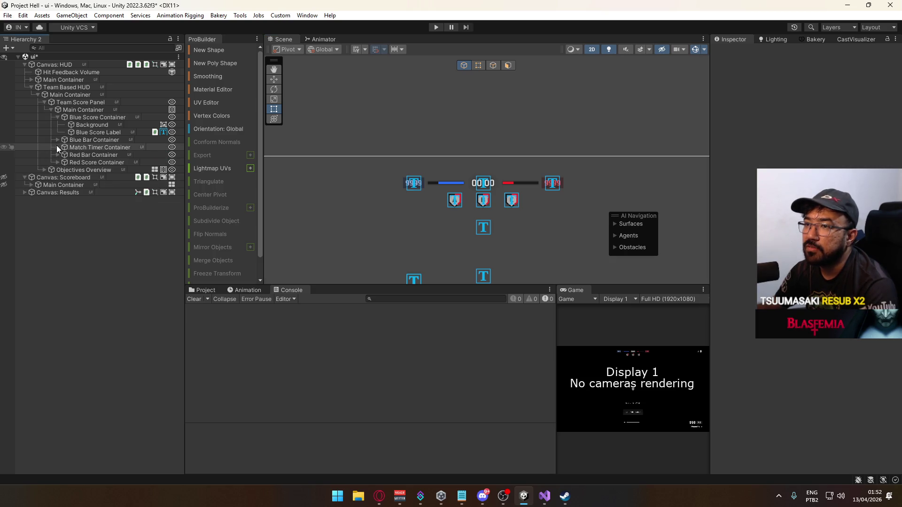
click(58, 117)
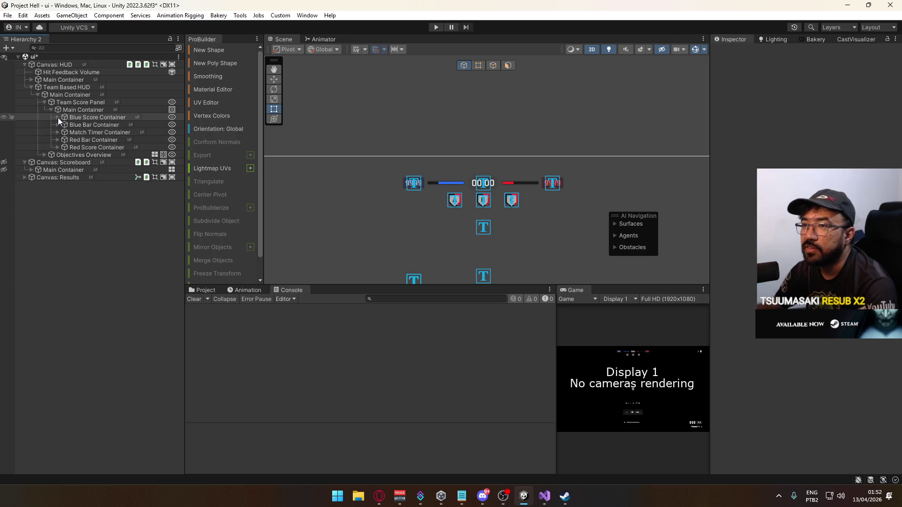
Expand Objective A's Main Container and inspect its Icon and Background source image.
click(456, 206)
click(50, 162)
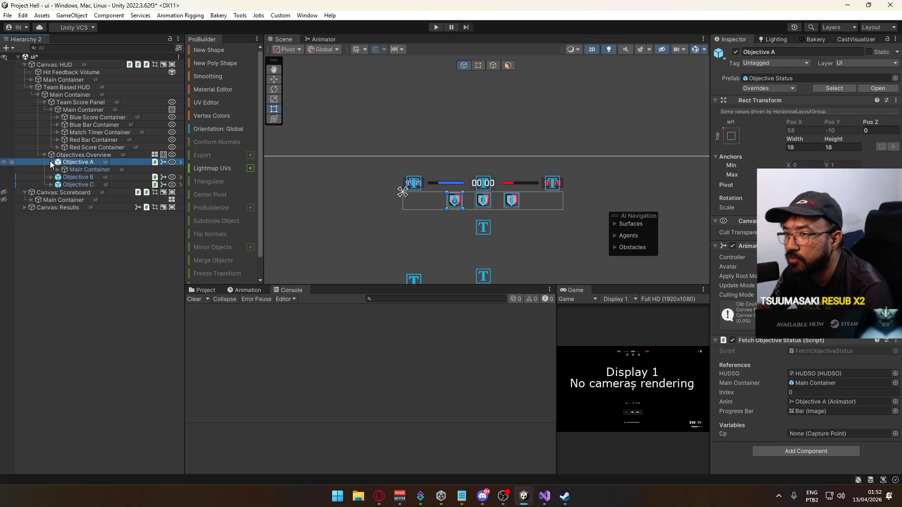
click(58, 169)
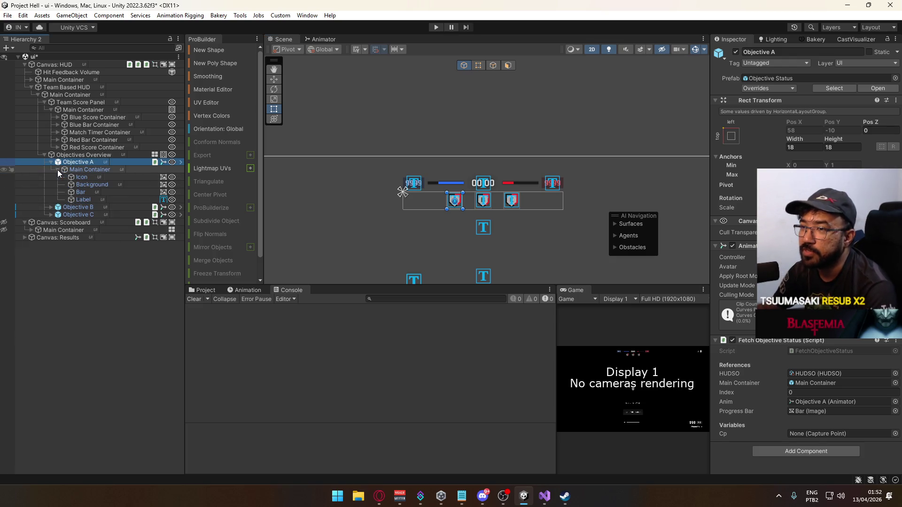
click(82, 177)
scroll(345, 202, up, 1)
scroll(350, 225, up, 5)
mouse_move(347, 208)
mouse_down()
mouse_move(221, 193)
mouse_move(178, 215)
mouse_up()
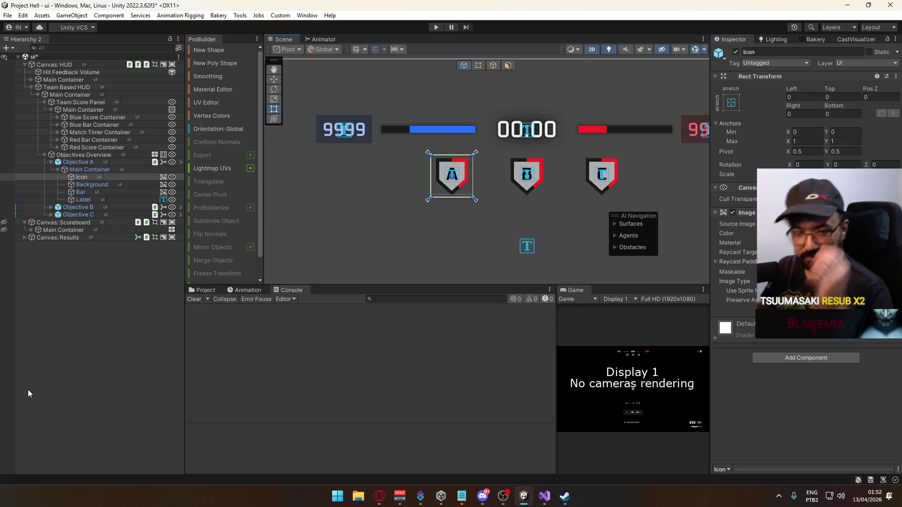
click(136, 184)
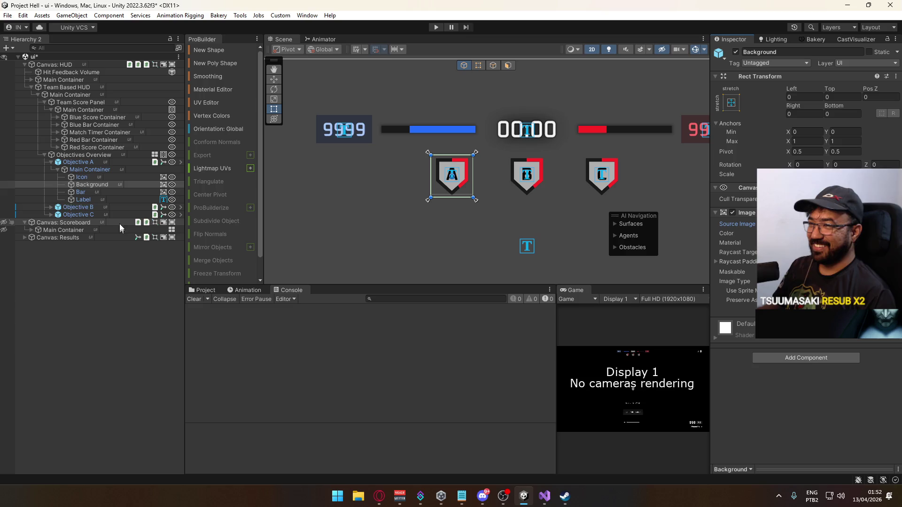
click(799, 224)
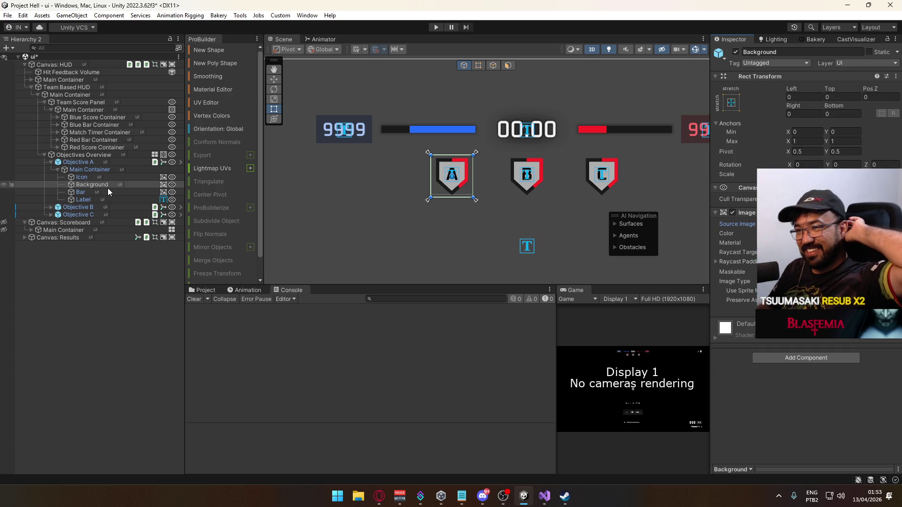
Add a new UI Image under Objective A's Main Container.
click(93, 171)
right_click(93, 171)
mouse_move(141, 305)
click(240, 318)
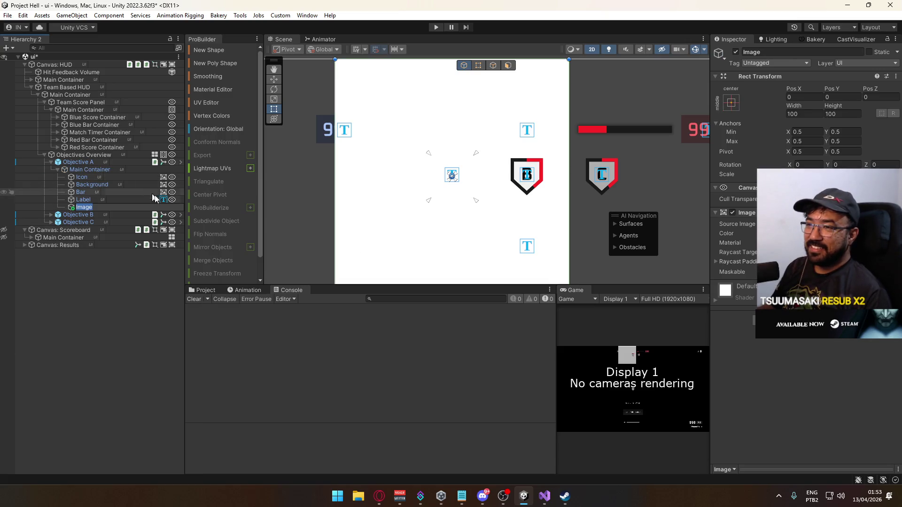
Move the new Image to the top of Main Container and give it the Square Blur sprite.
click(73, 215)
drag(71, 209, 79, 178)
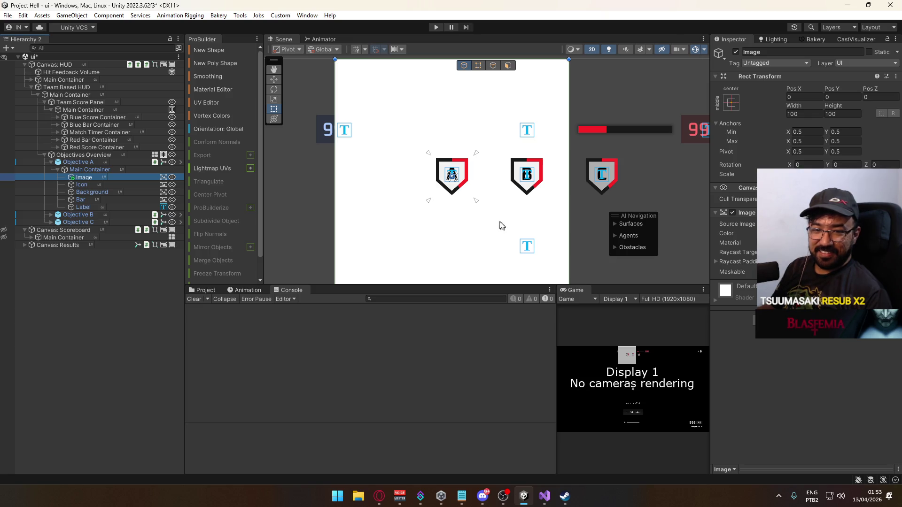
click(891, 224)
text(sq)
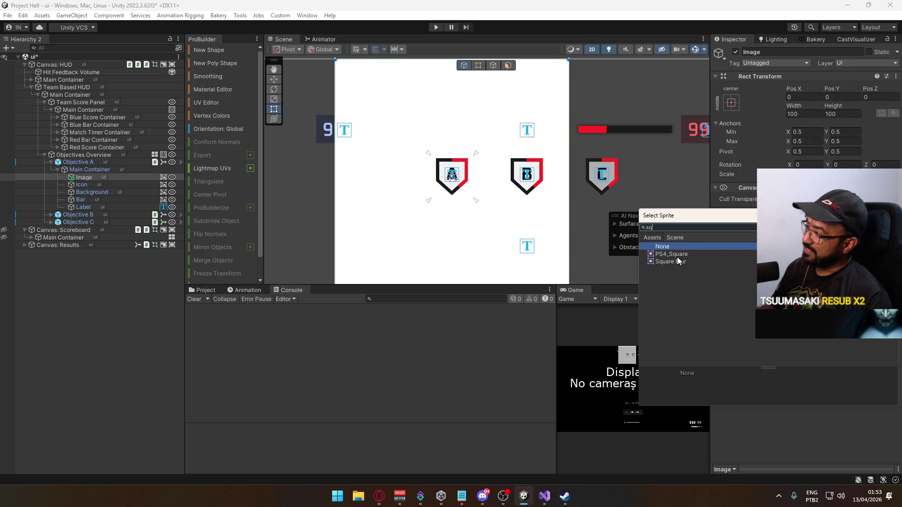
double_click(670, 261)
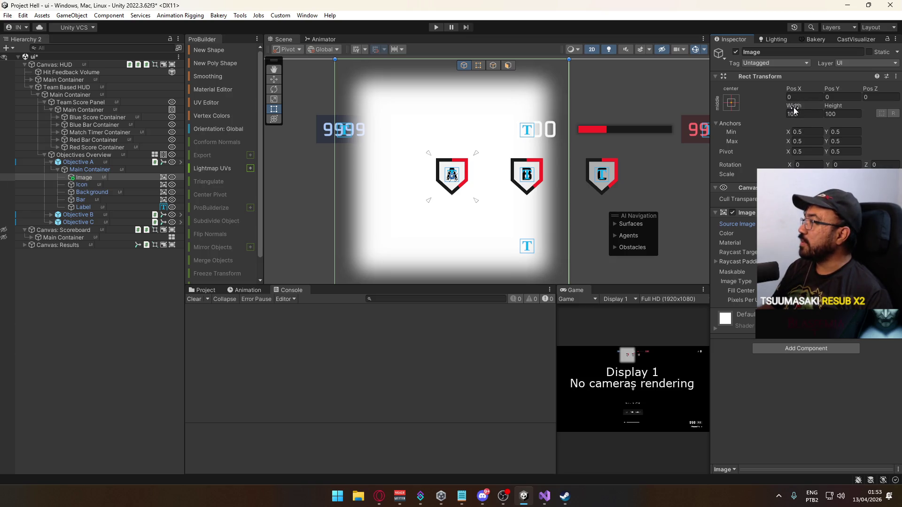
Set the image's width and height to 30.
drag(794, 107, 748, 111)
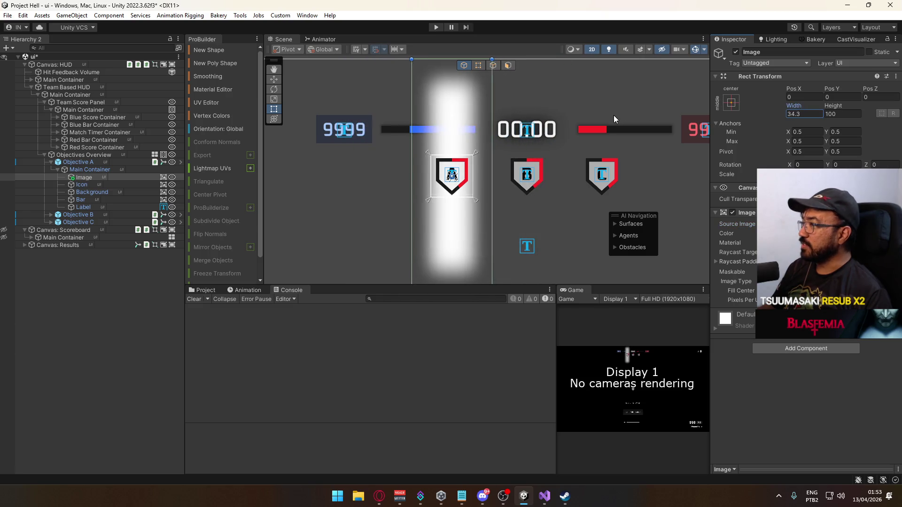
text(30)
click(838, 114)
text(30)
scroll(514, 192, up, 3)
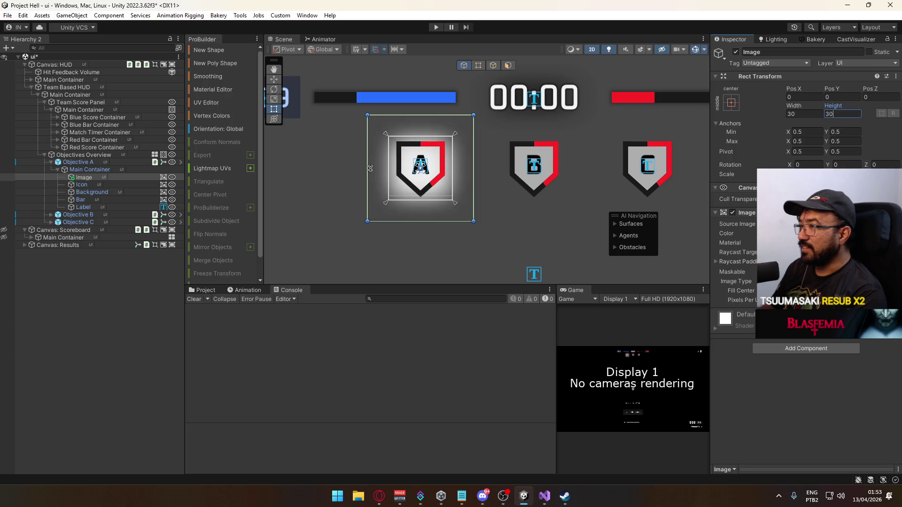
Make the image's colour black with alpha 50.
click(827, 234)
click(877, 415)
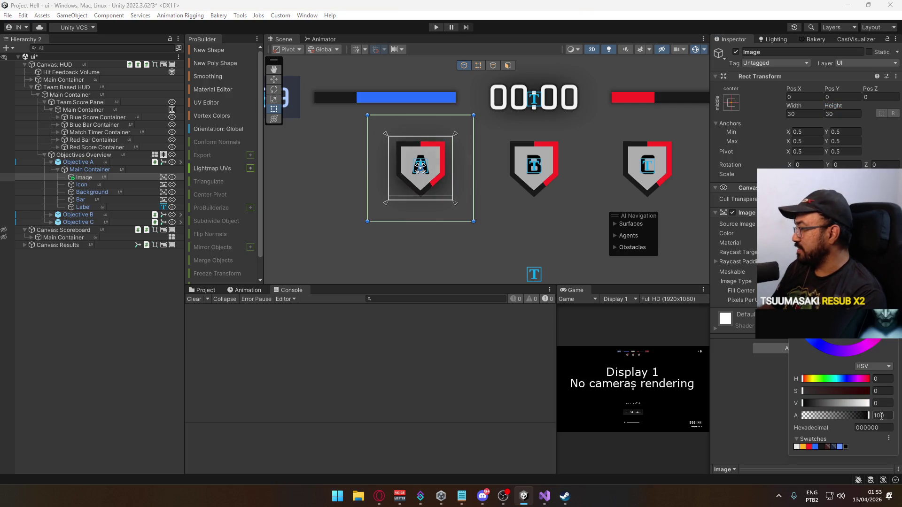
text(50)
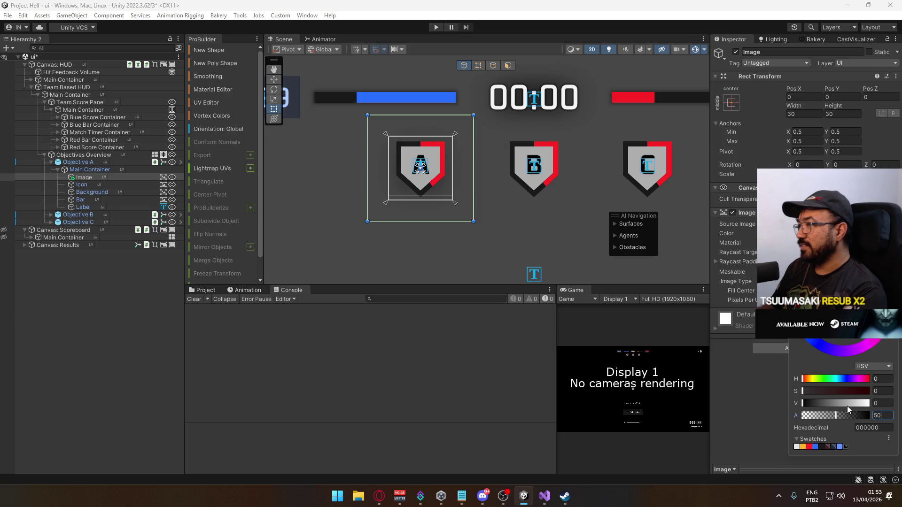
click(877, 404)
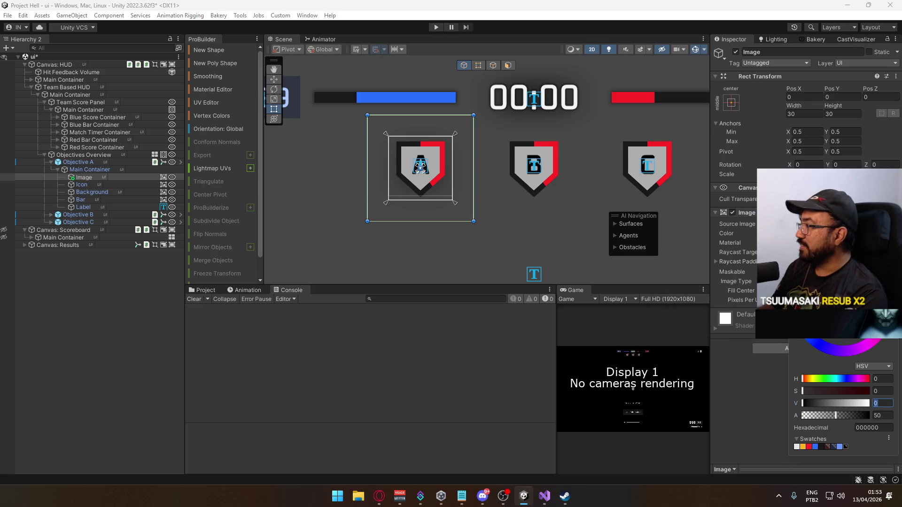
key(Escape)
Resize the image to 24 × 24.
click(801, 114)
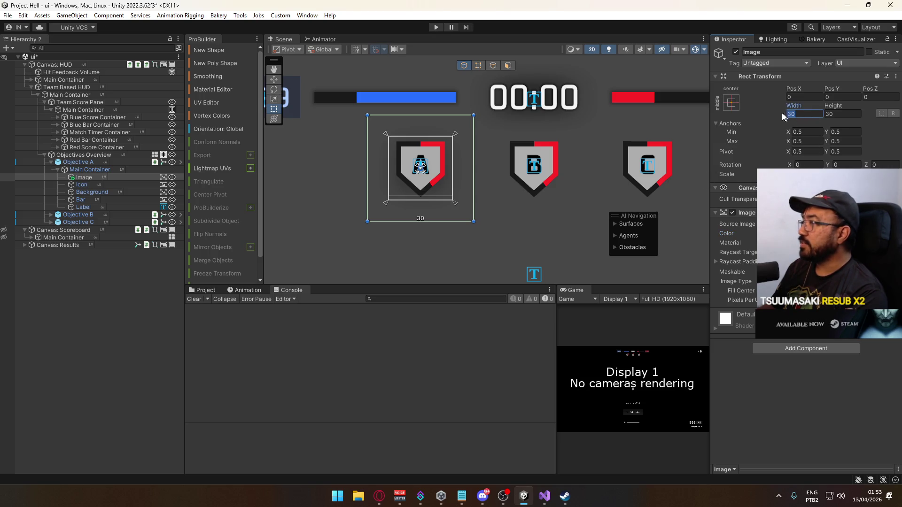
text(24)
key(Tab)
text(24)
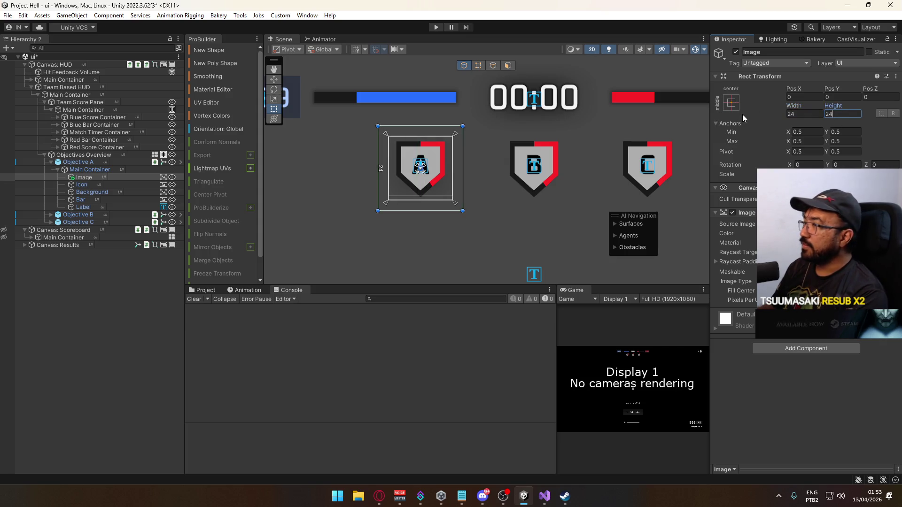
scroll(460, 157, down, 3)
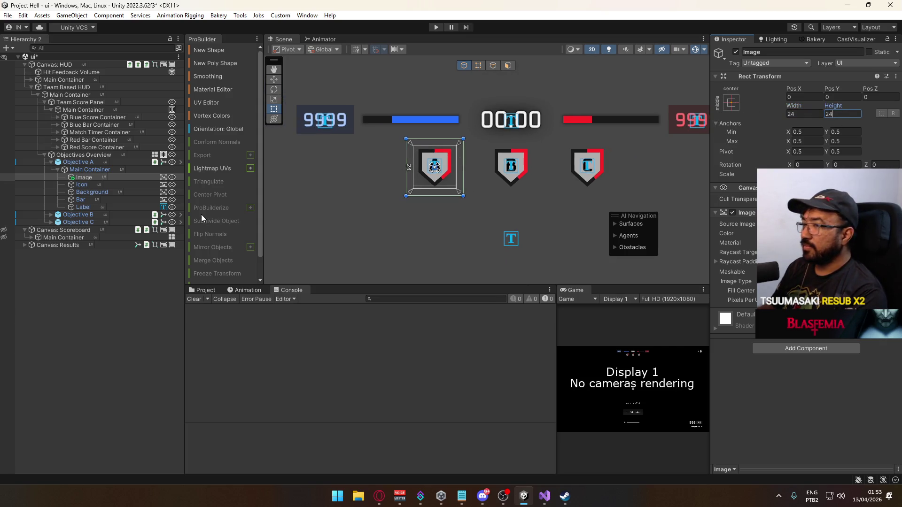
Rename the image to Shadow.
click(84, 178)
key(F2)
text(Shadow)
key(Return)
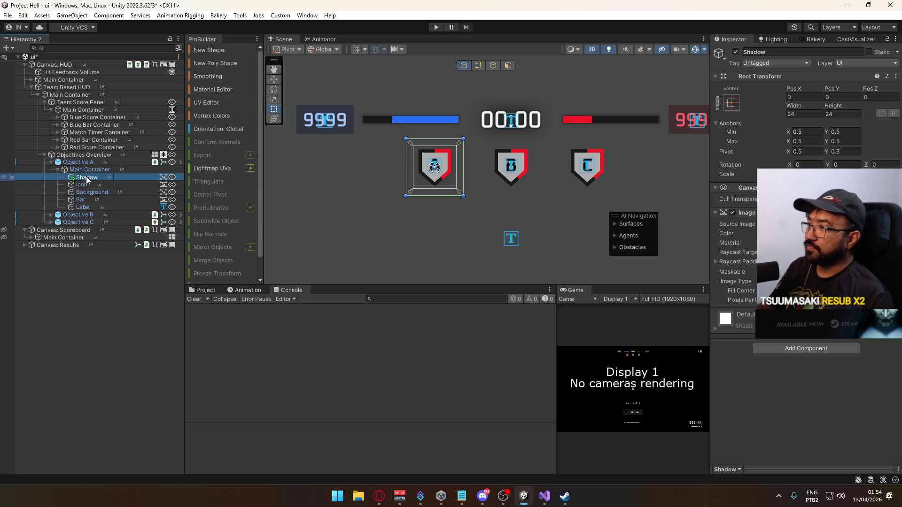
right_click(86, 179)
Apply the added Shadow GameObject to the Objective Status prefab.
mouse_move(153, 212)
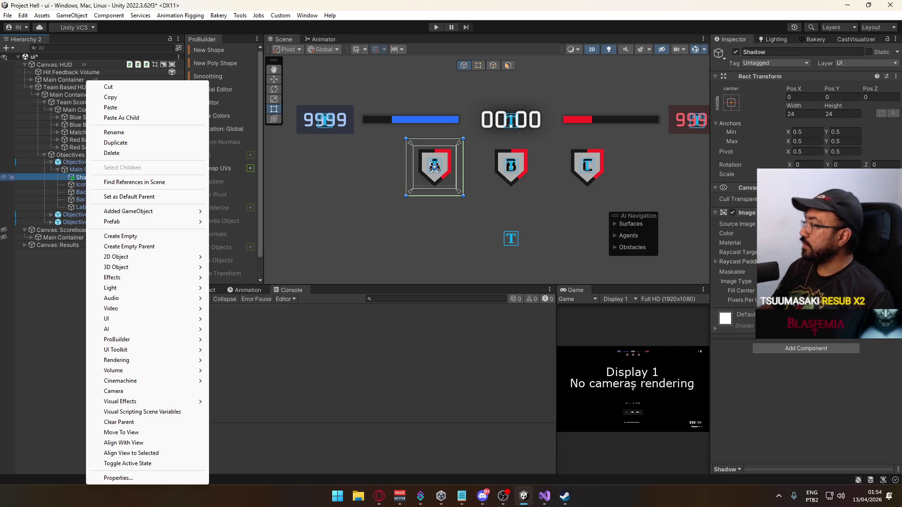
click(79, 170)
right_click(79, 178)
mouse_move(149, 216)
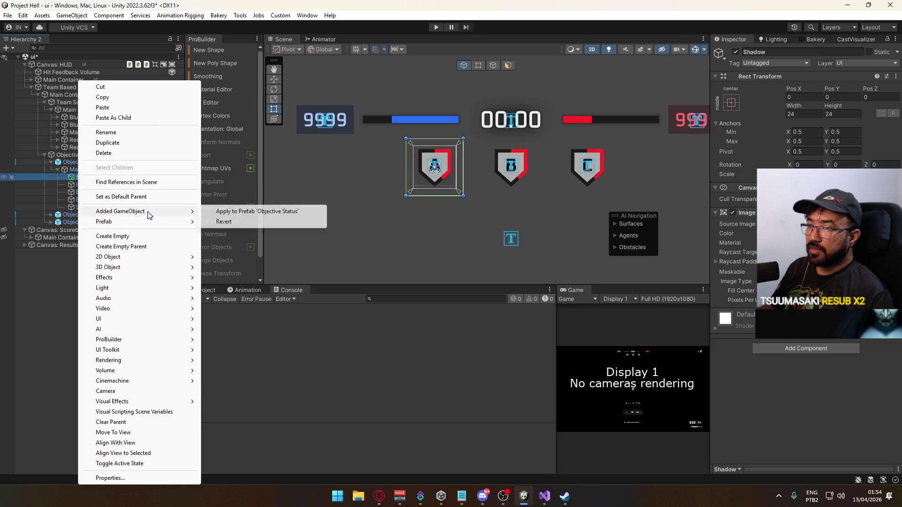
click(241, 215)
scroll(436, 207, down, 3)
mouse_move(436, 206)
mouse_down()
mouse_move(430, 169)
mouse_move(444, 78)
mouse_up()
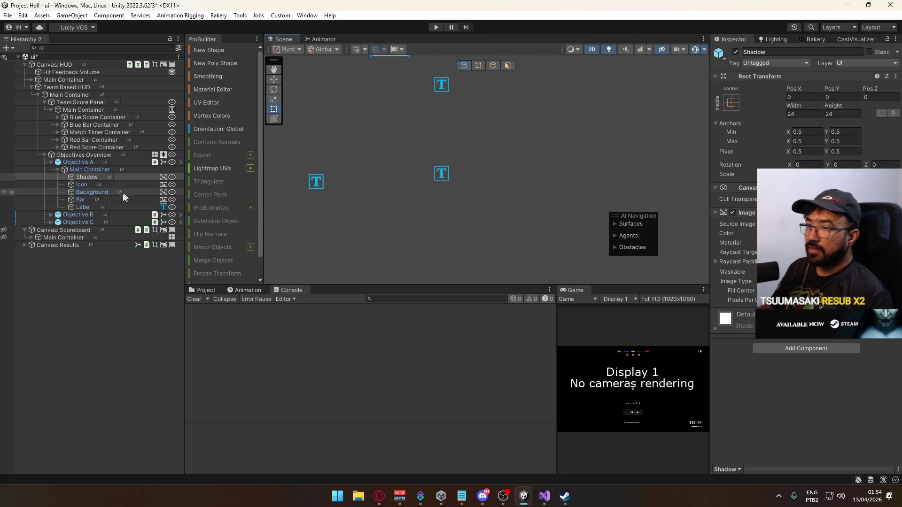
click(51, 169)
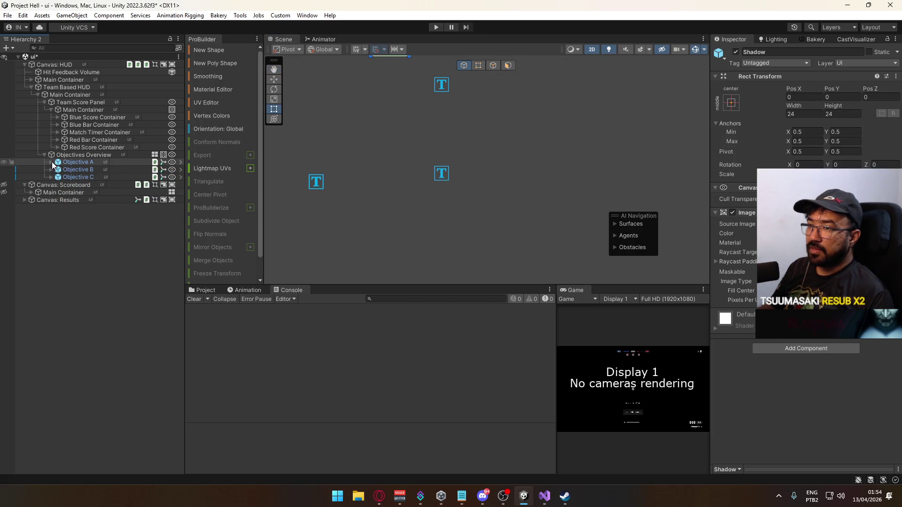
Rename the Match Timer Container's Image to Shadow.
click(45, 155)
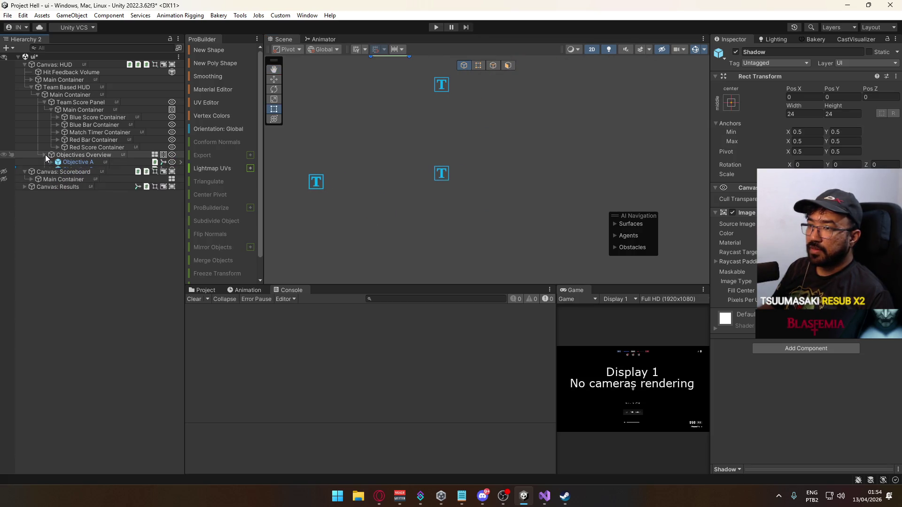
click(56, 131)
click(66, 140)
double_click(67, 140)
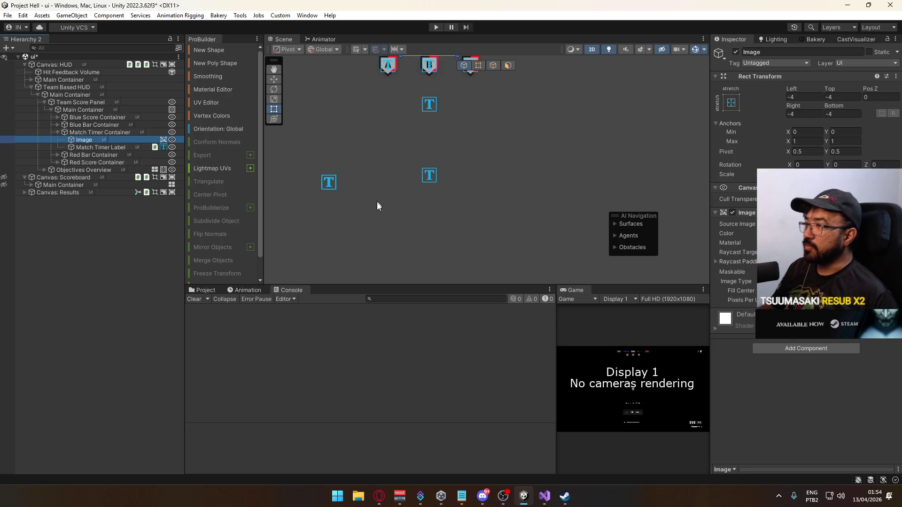
click(95, 142)
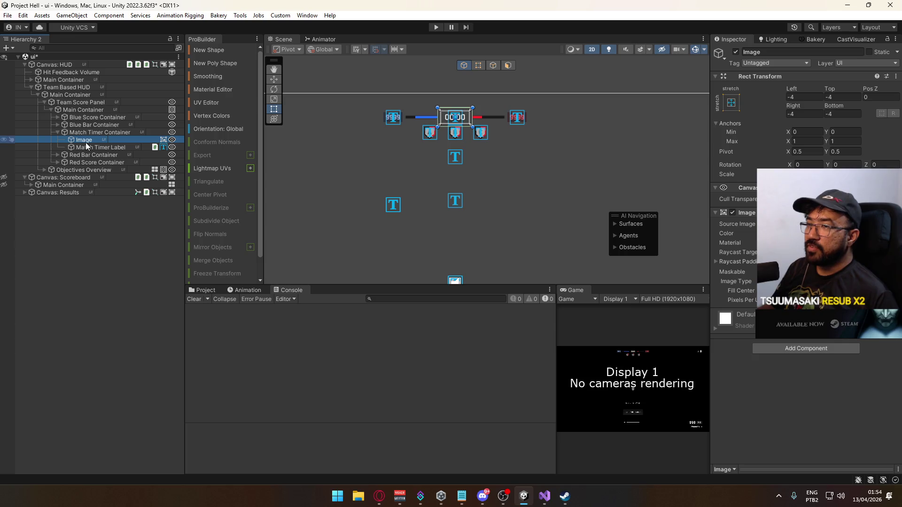
key(F2)
text(S)
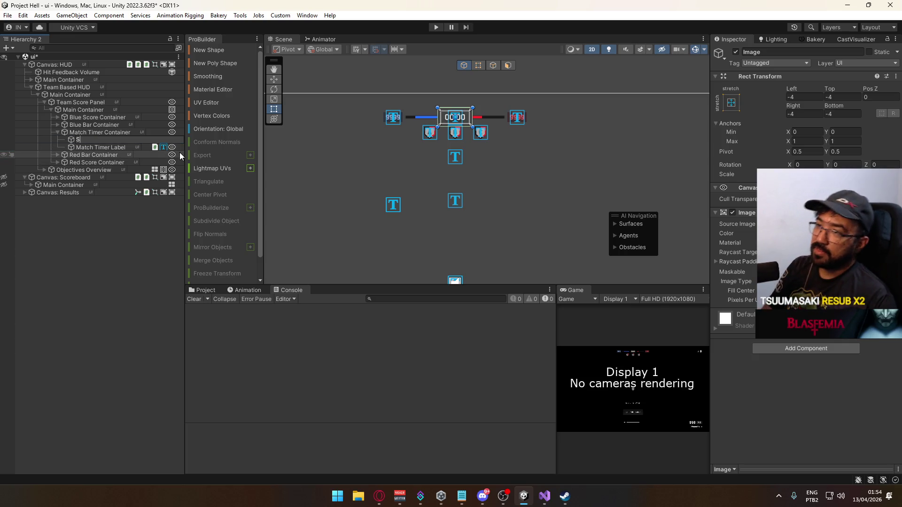
text(hadow)
key(Return)
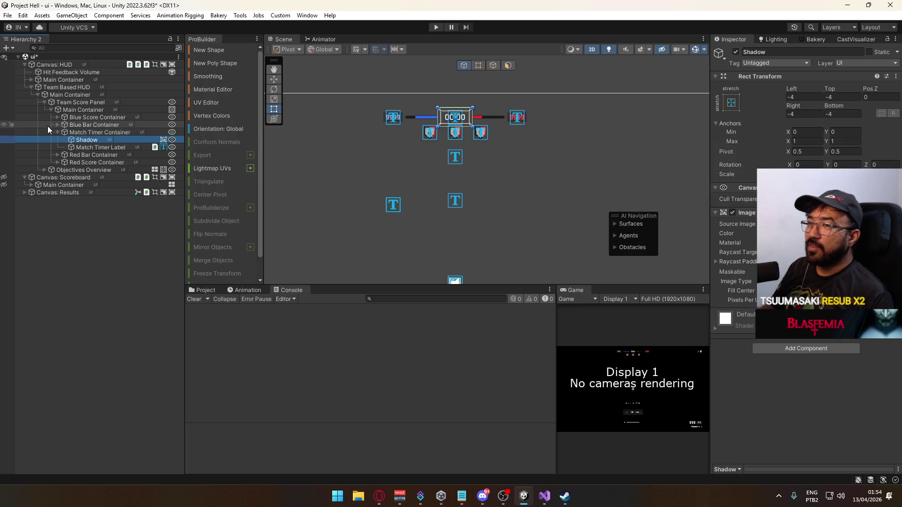
click(57, 132)
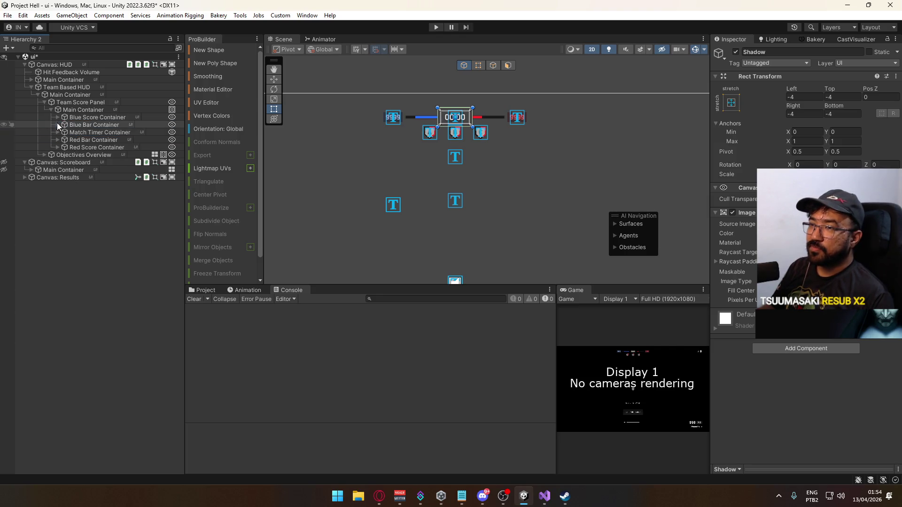
Check the Blue Bar Container, then collapse the Team Score Panel and Team Based HUD groups.
click(58, 124)
click(87, 147)
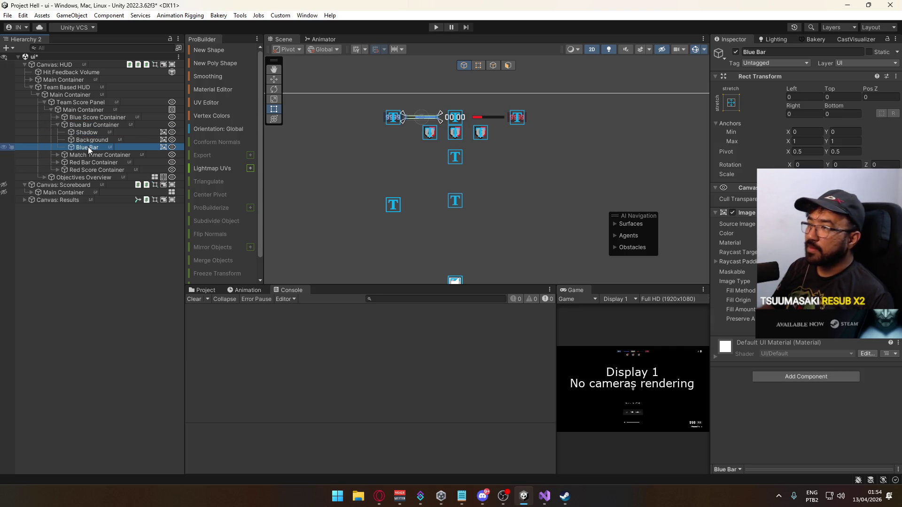
click(59, 124)
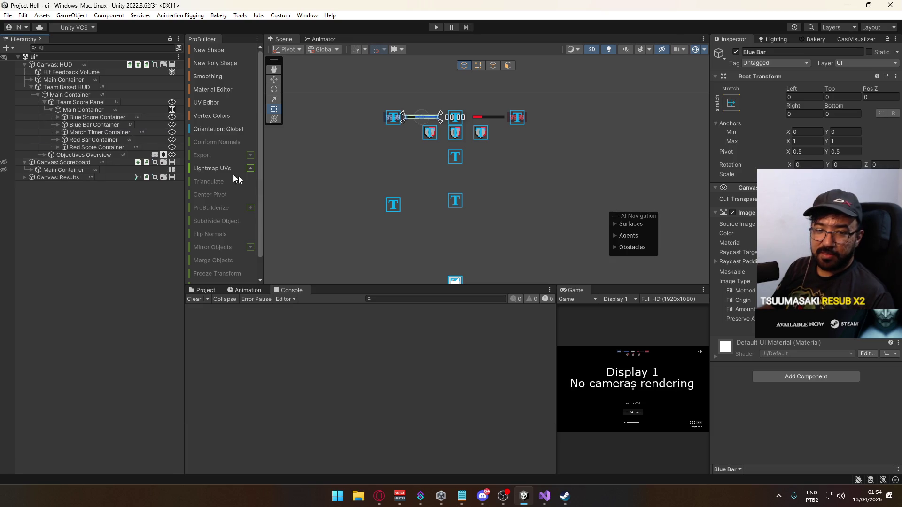
click(44, 155)
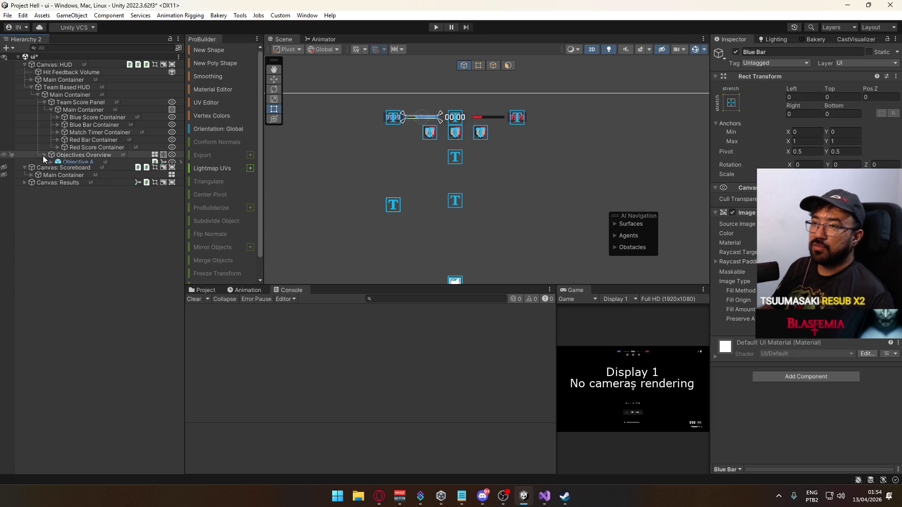
click(54, 111)
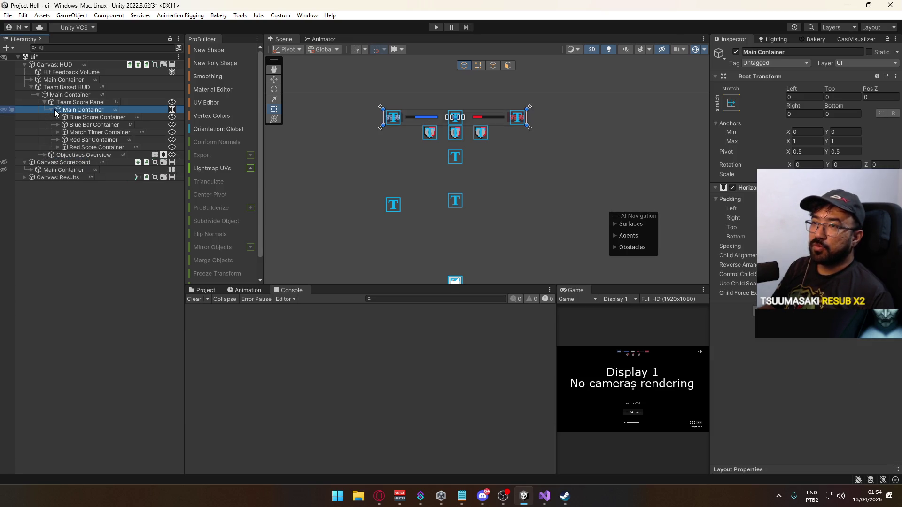
click(52, 109)
click(46, 103)
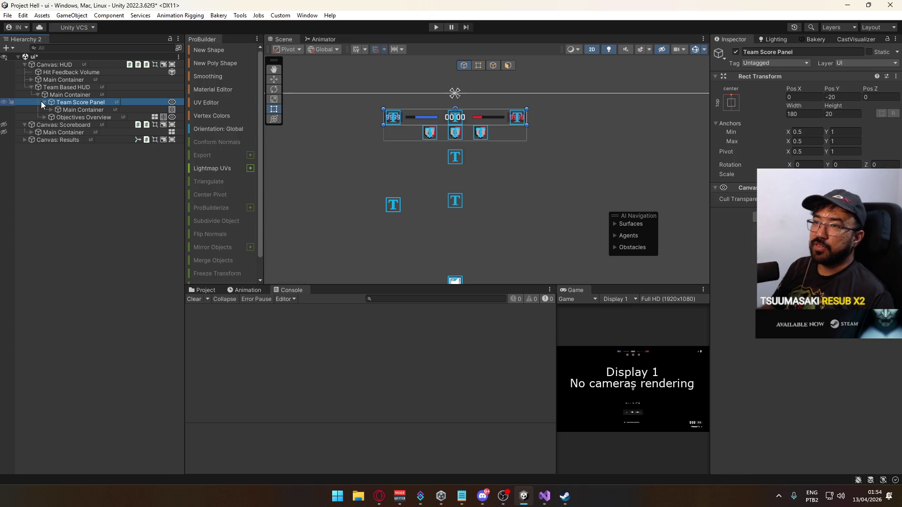
click(43, 102)
scroll(368, 169, up, 2)
scroll(357, 145, up, 1)
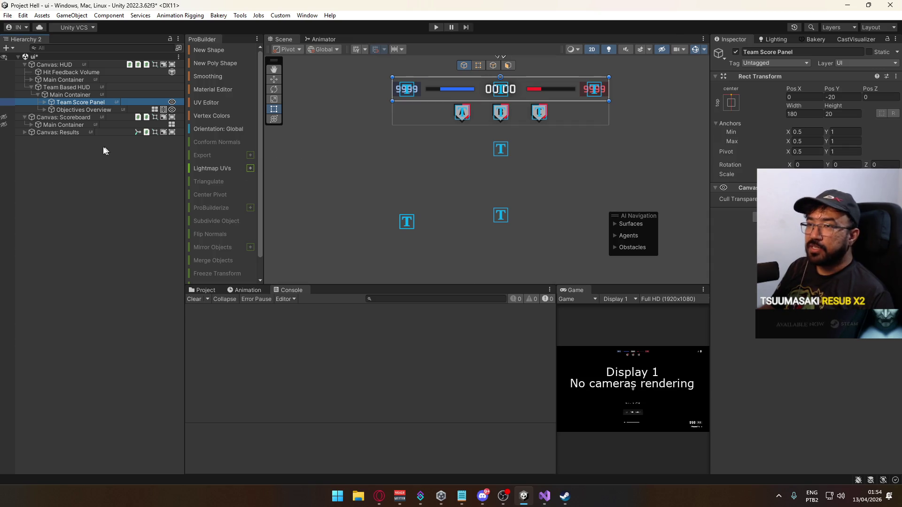
click(30, 87)
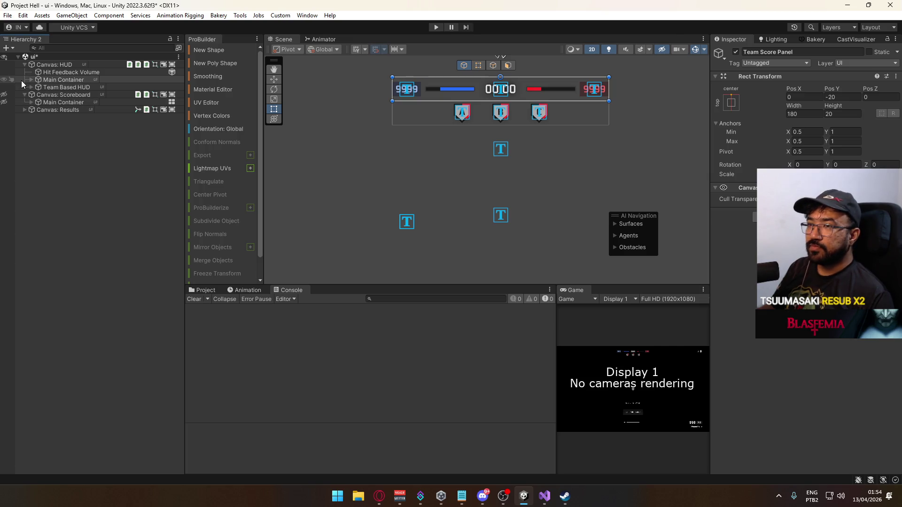
Inspect Objective A (Icon Only) under Active Objective Panel > Objective Status, then fold it back.
click(31, 80)
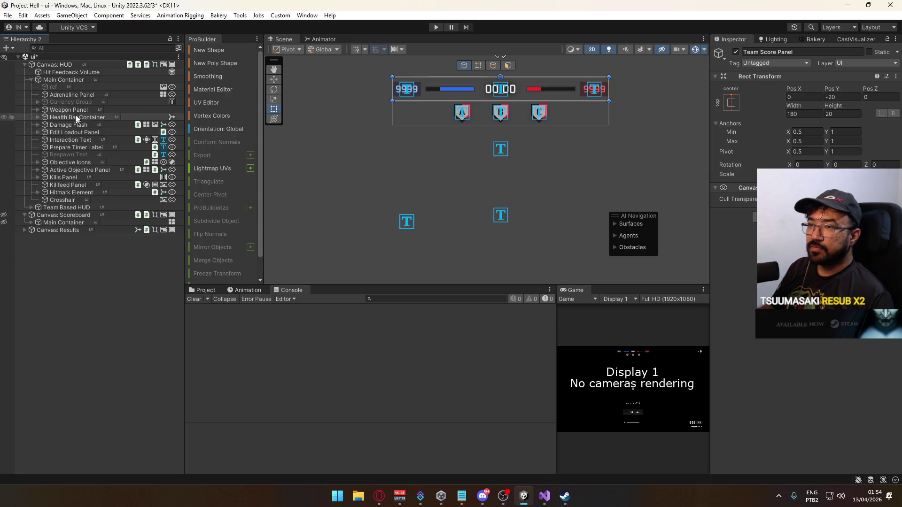
click(38, 170)
click(45, 193)
click(52, 200)
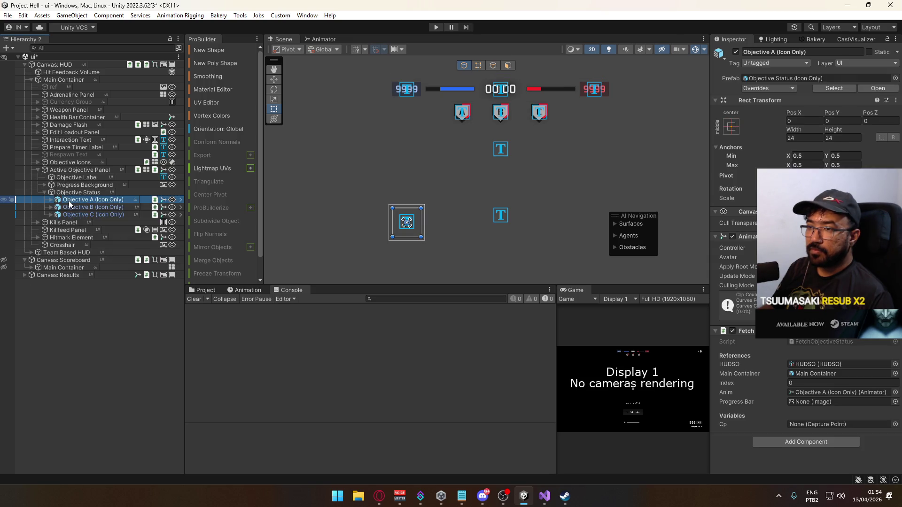
click(52, 201)
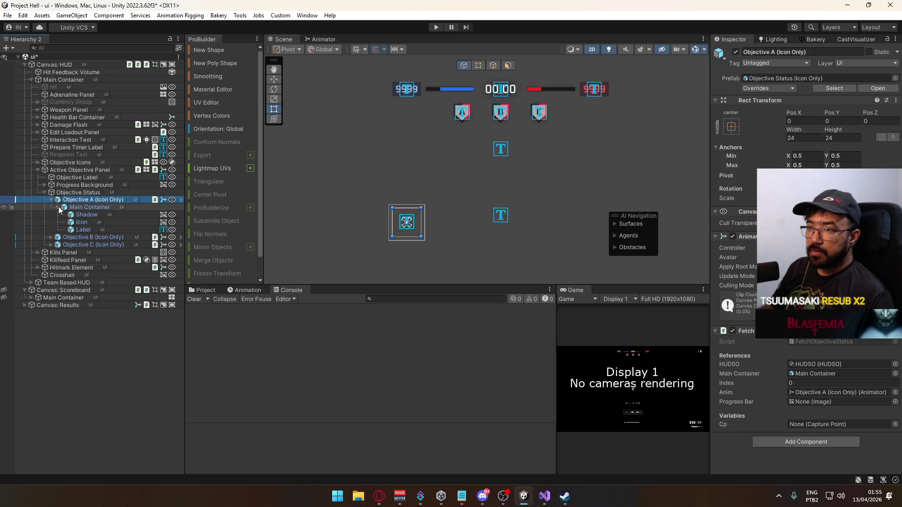
click(51, 200)
click(44, 192)
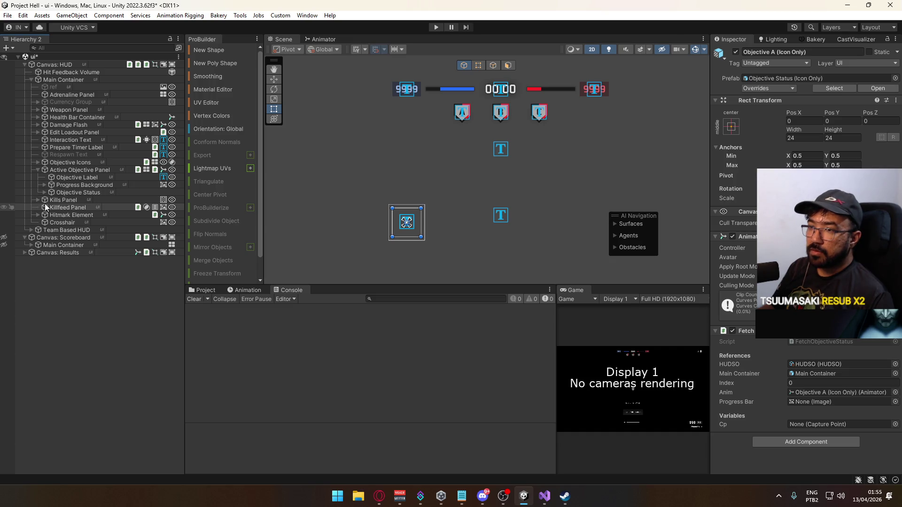
click(38, 168)
Collapse Objective Icons, clear the selection and show the Textures folder in the Project window.
click(37, 162)
click(45, 169)
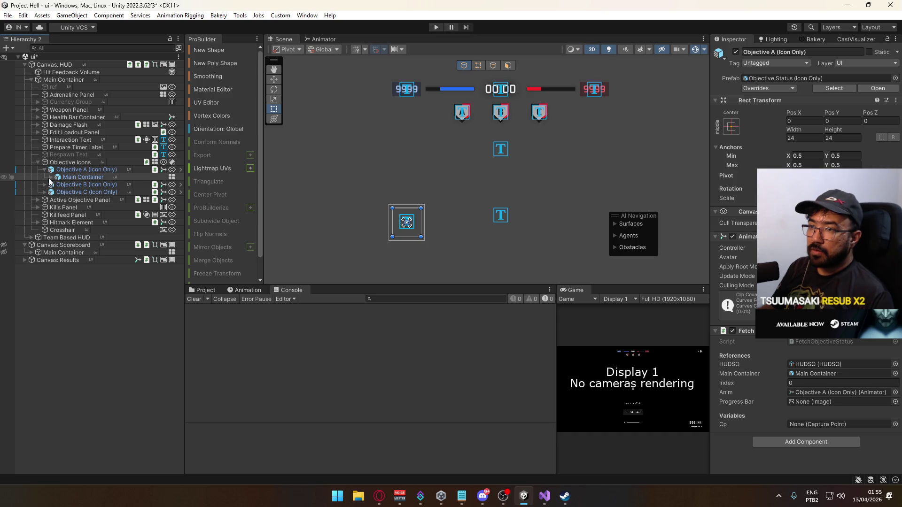
click(38, 162)
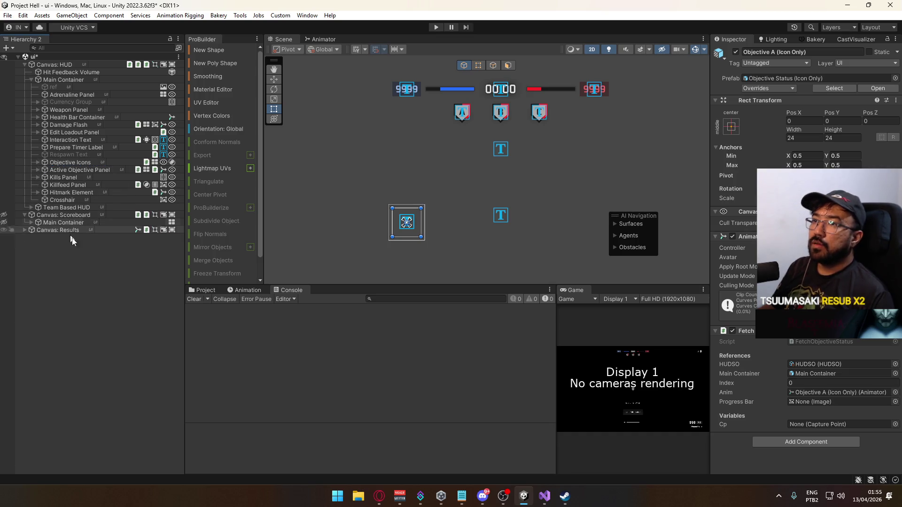
click(137, 252)
click(206, 289)
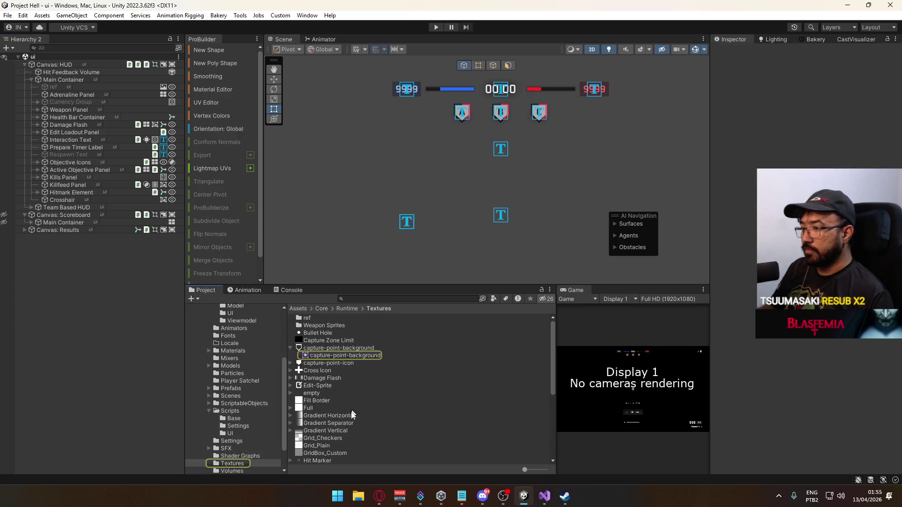
Open the title scene from the Scenes folder and enter Play Mode.
click(231, 396)
double_click(334, 408)
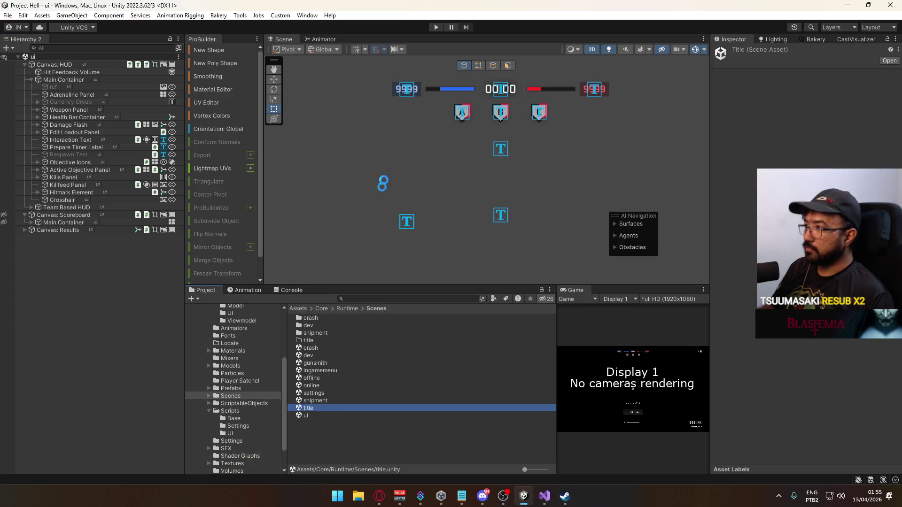
click(436, 27)
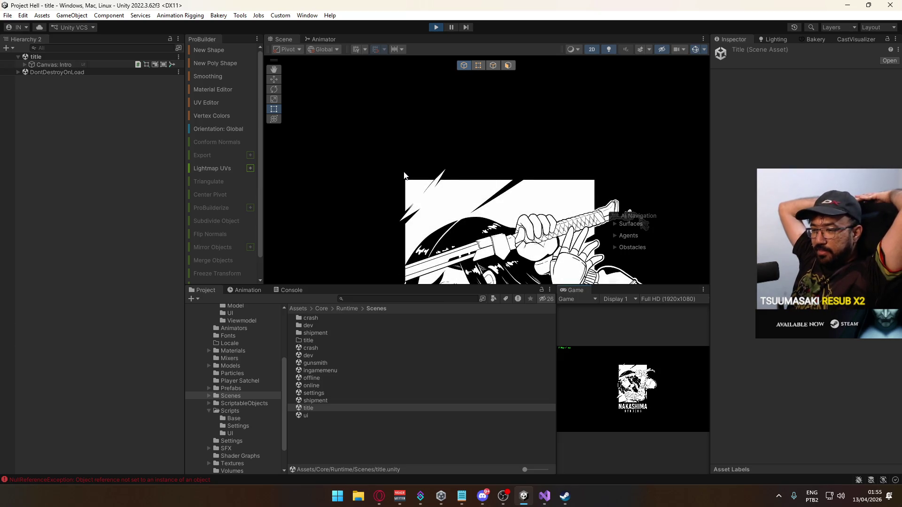
Clear the Console, widen the Game view, and create a match on the crash map.
click(291, 290)
click(193, 298)
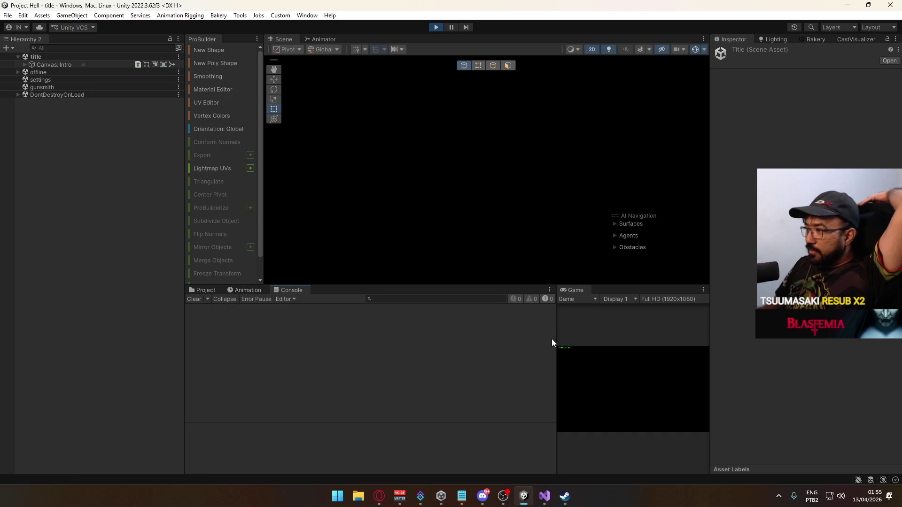
mouse_move(556, 339)
mouse_down()
mouse_move(395, 362)
mouse_move(403, 360)
mouse_up()
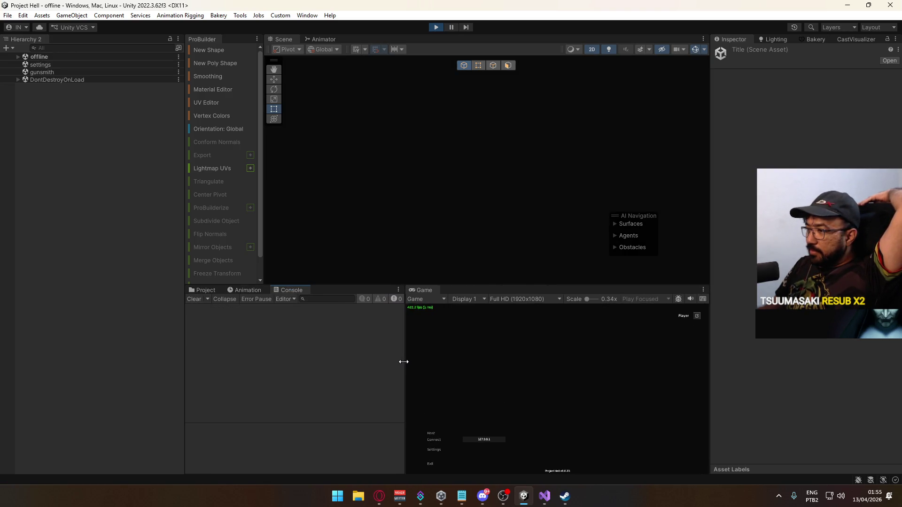
click(432, 435)
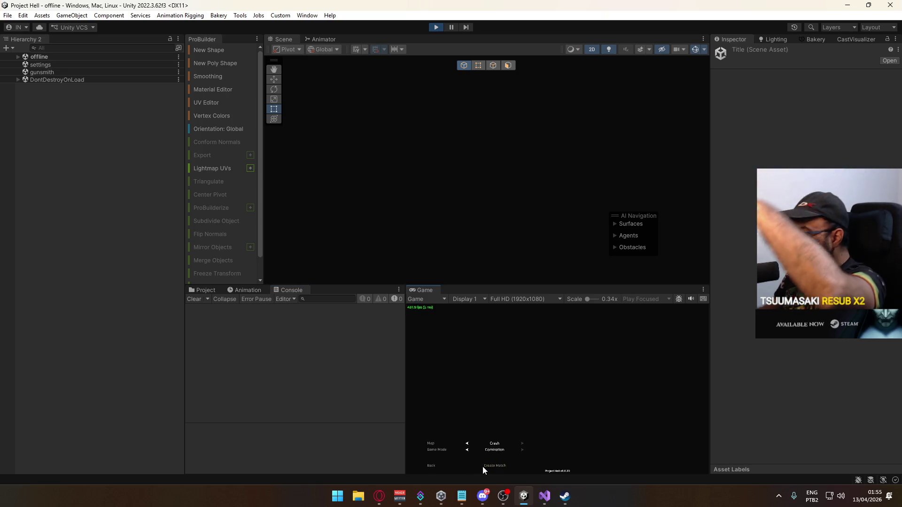
click(497, 464)
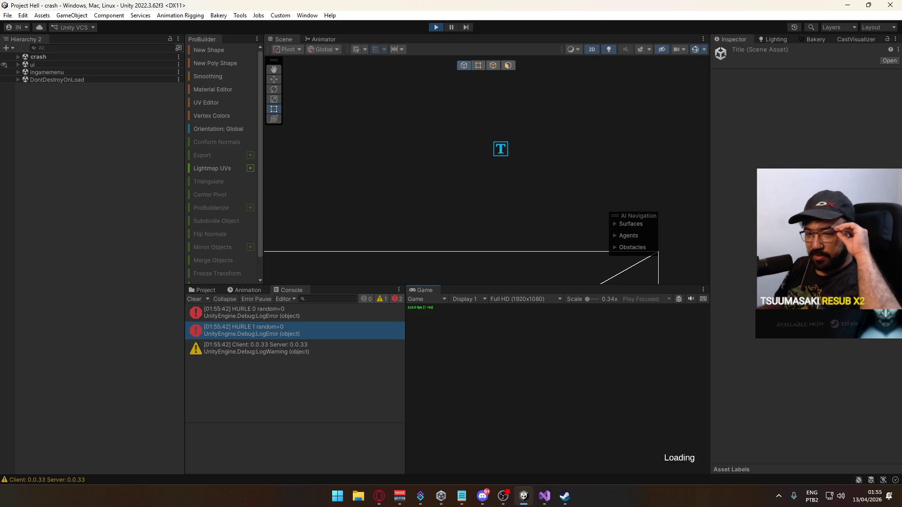
Run through the street, start the match from the pause menu, and vote for the second map.
key(shift+w)
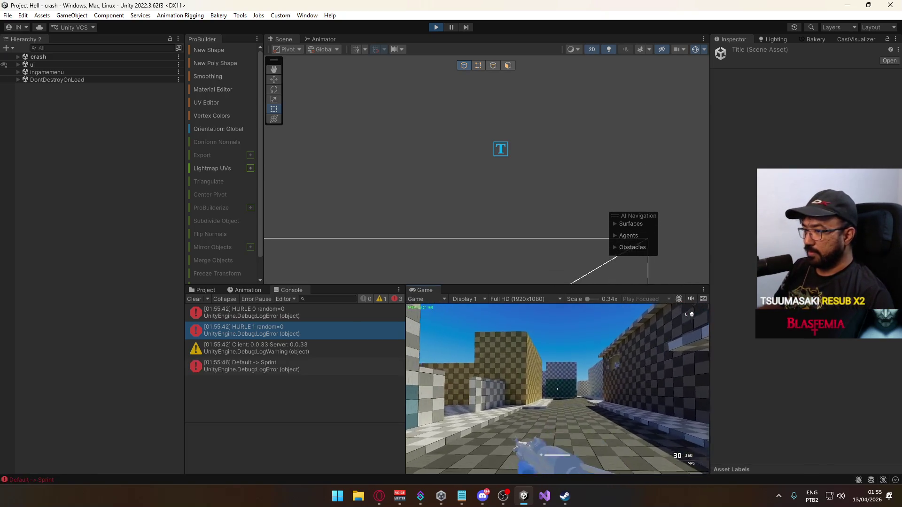
key(w)
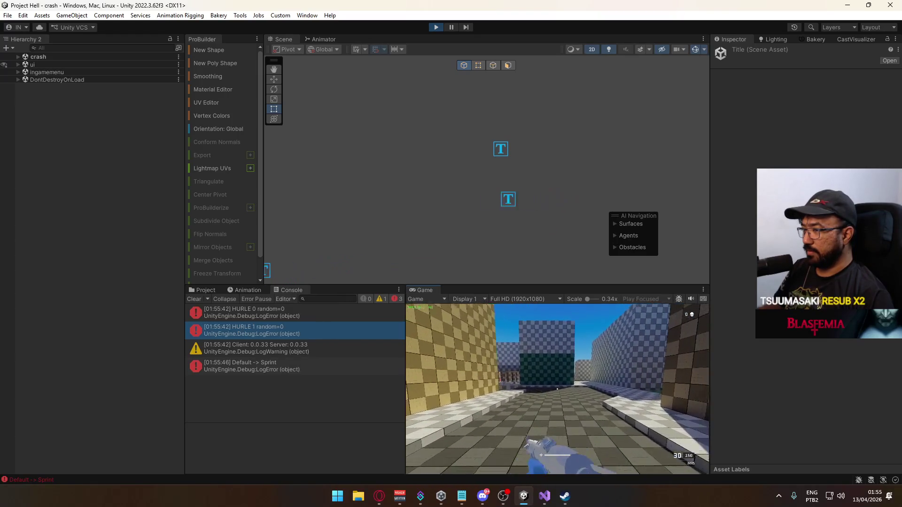
key(w)
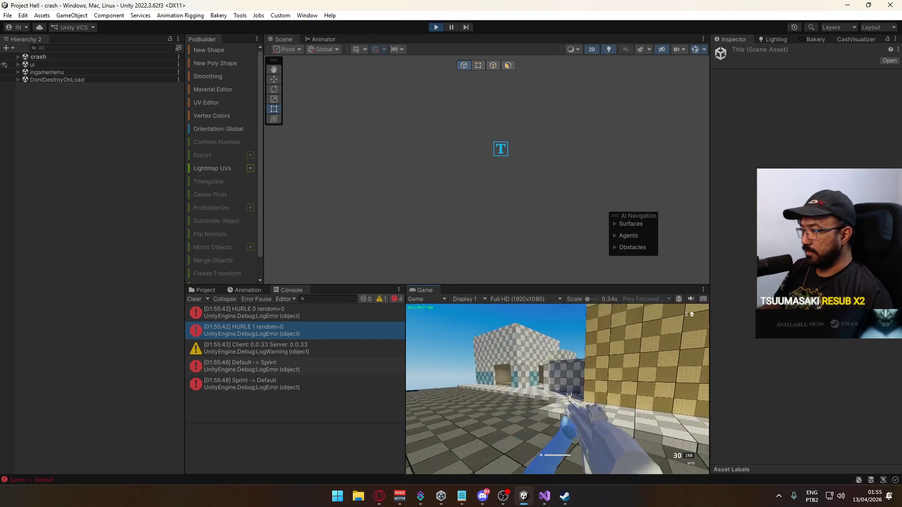
key(Escape)
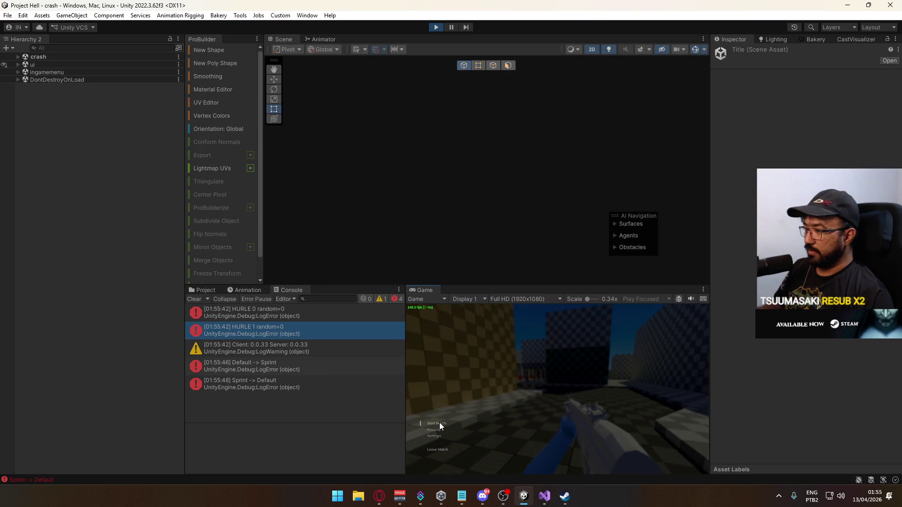
click(438, 424)
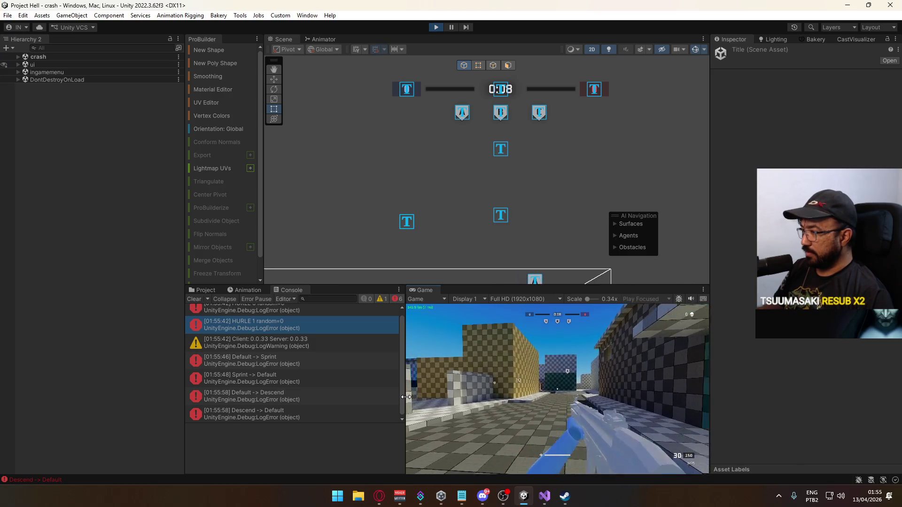
key(shift+w)
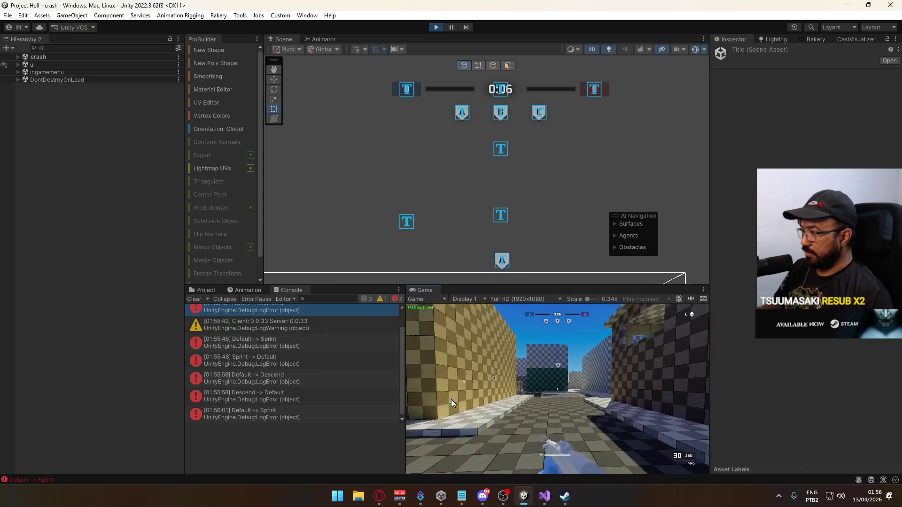
key(w)
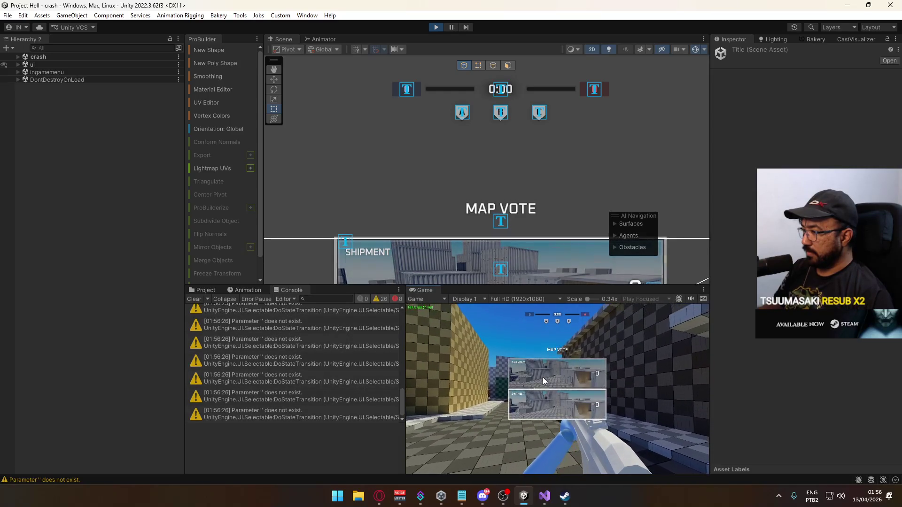
click(545, 399)
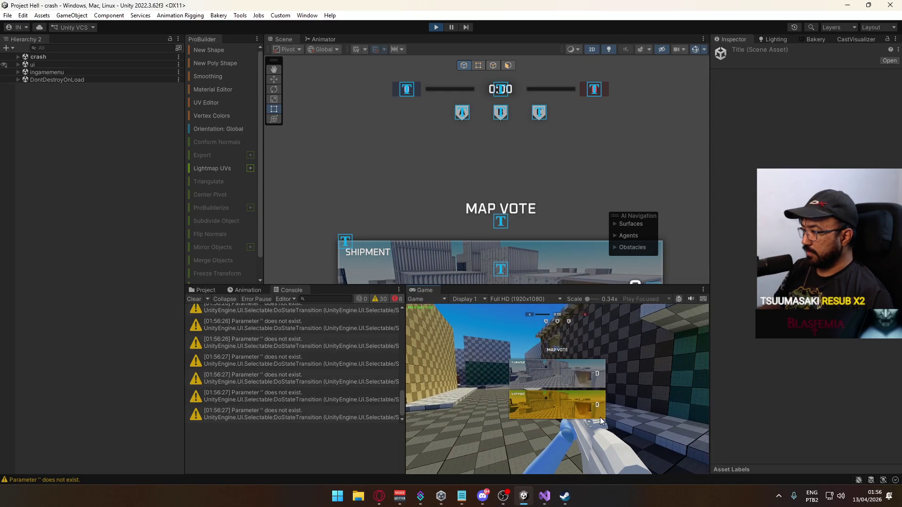
key(super)
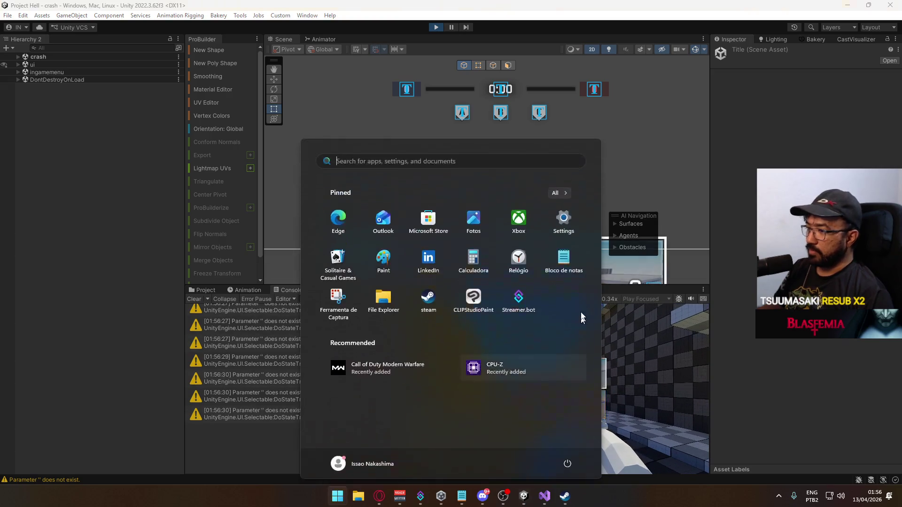
Stop play mode and open ButtonPlus.cs line 73 from a Parameter warning's stack trace.
key(super)
click(436, 27)
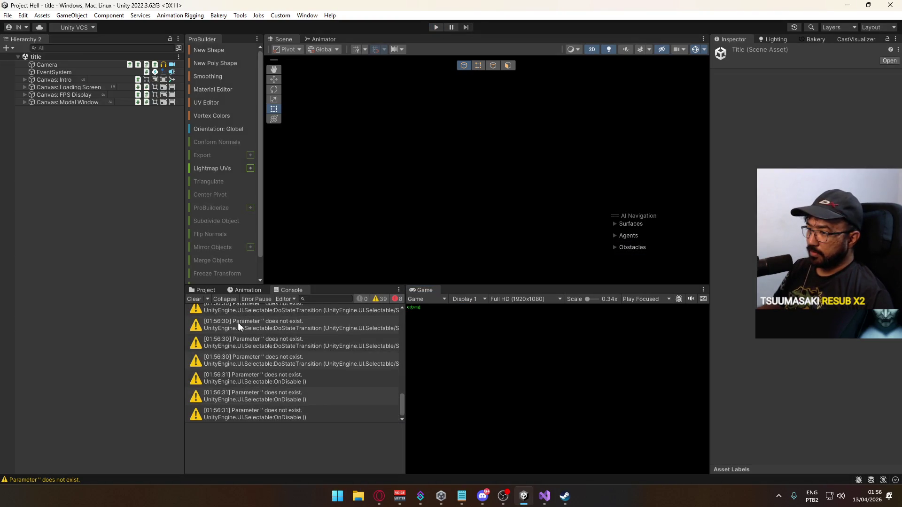
click(335, 366)
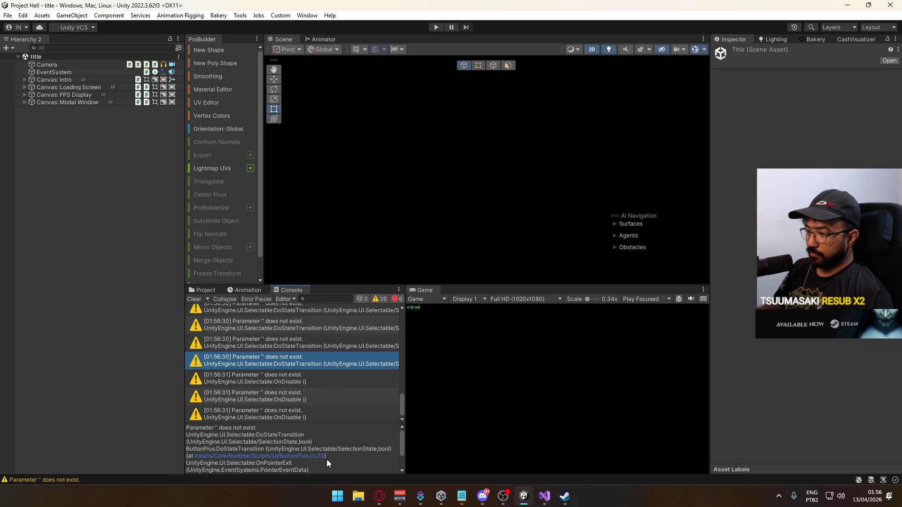
click(310, 457)
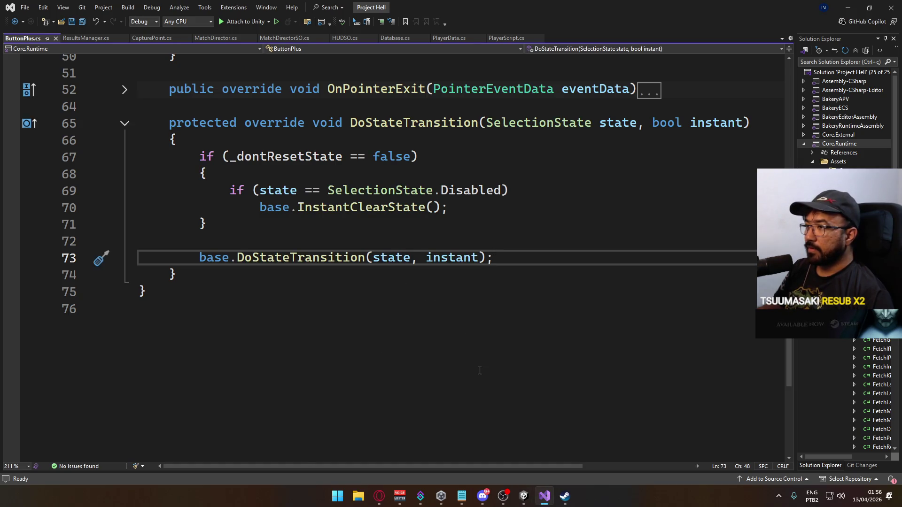
Scroll up through the ButtonPlus.cs script to read its code.
scroll(484, 366, up, 3)
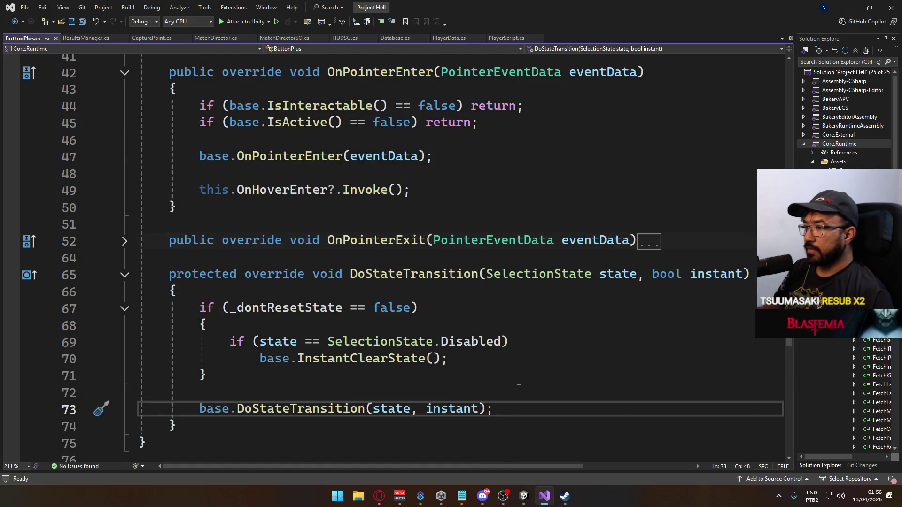
scroll(519, 388, up, 2)
scroll(507, 391, up, 8)
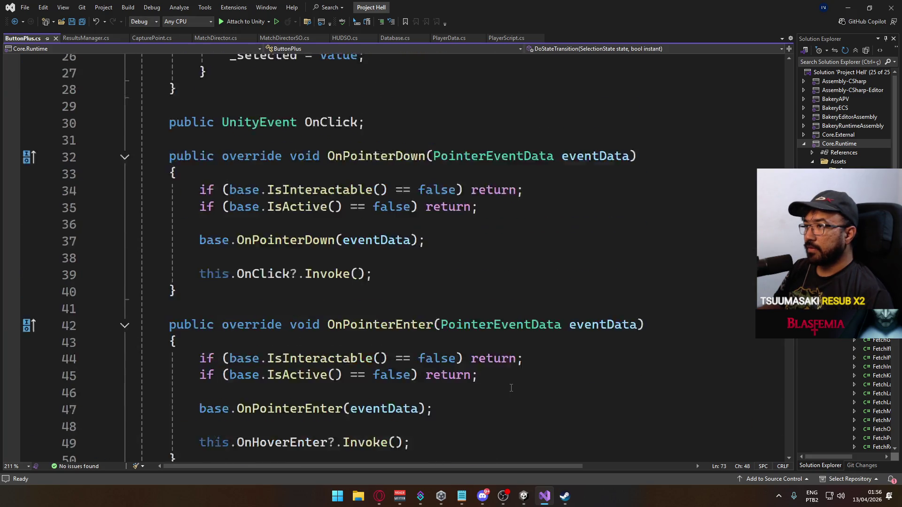
scroll(484, 390, up, 2)
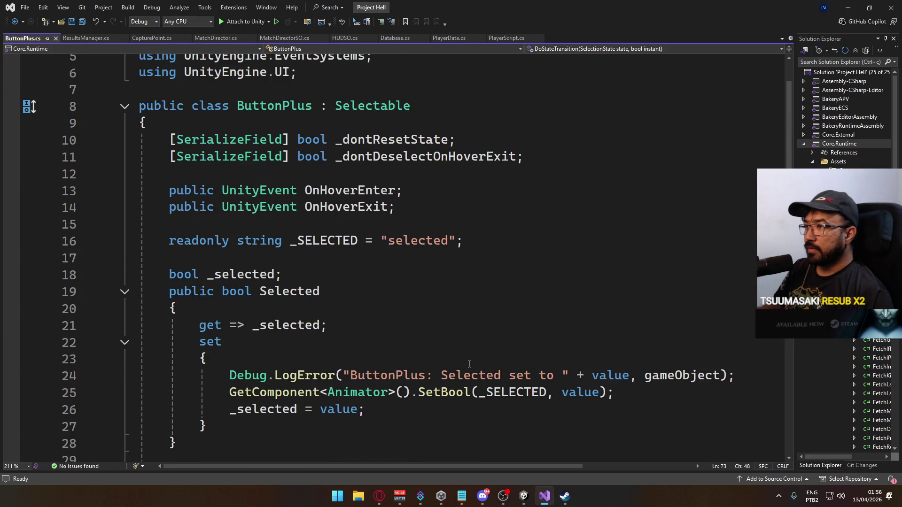
In Unity, dismiss the copy/paste popup and clear the Console log, then return to Visual Studio.
click(524, 497)
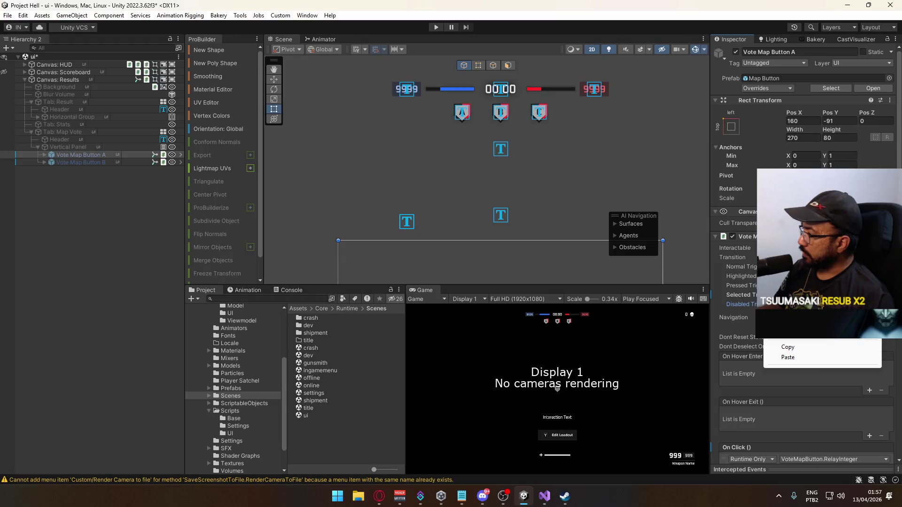
click(478, 345)
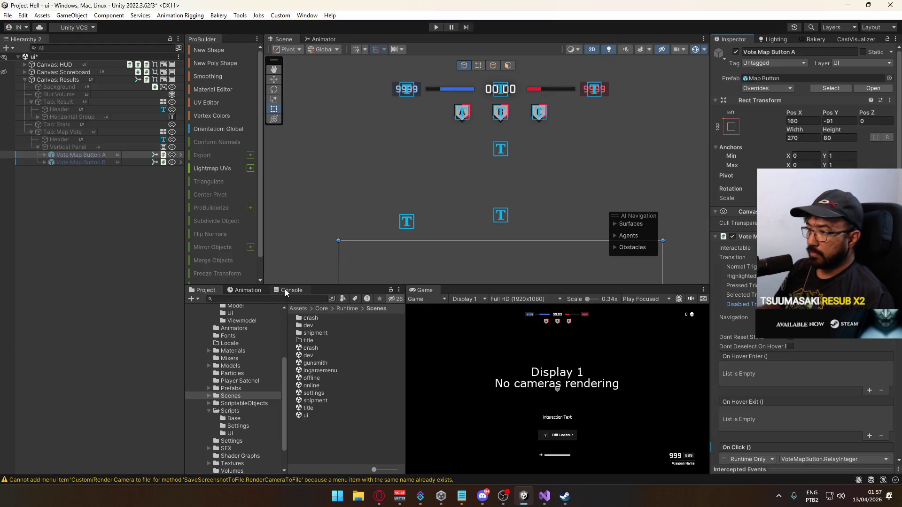
click(286, 289)
click(194, 299)
click(89, 269)
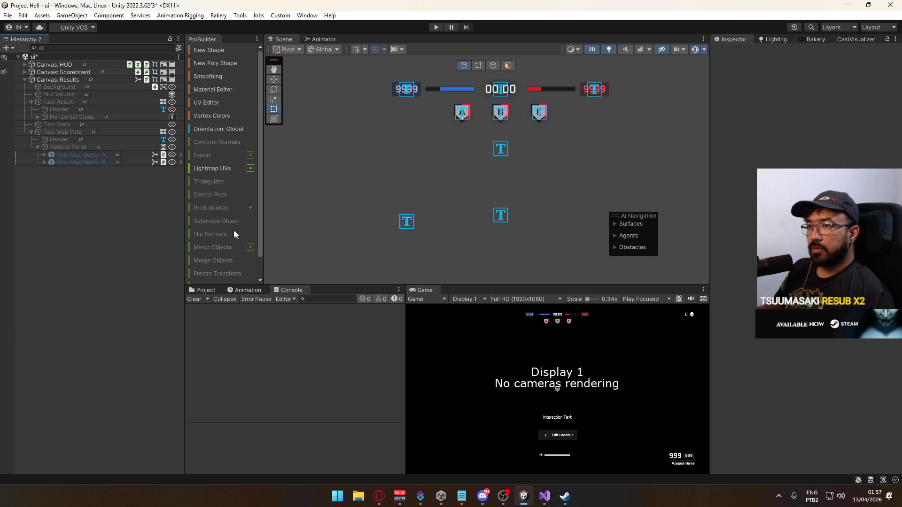
click(545, 496)
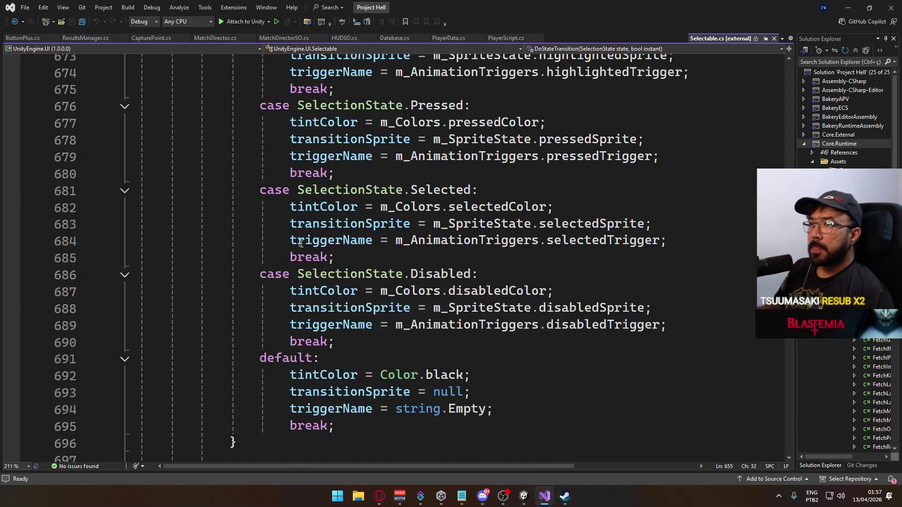
Open PlayerScript.cs and place the cursor on line 371 in the respawn timer block.
scroll(309, 246, up, 17)
scroll(302, 224, up, 15)
scroll(311, 222, up, 13)
scroll(321, 209, up, 1)
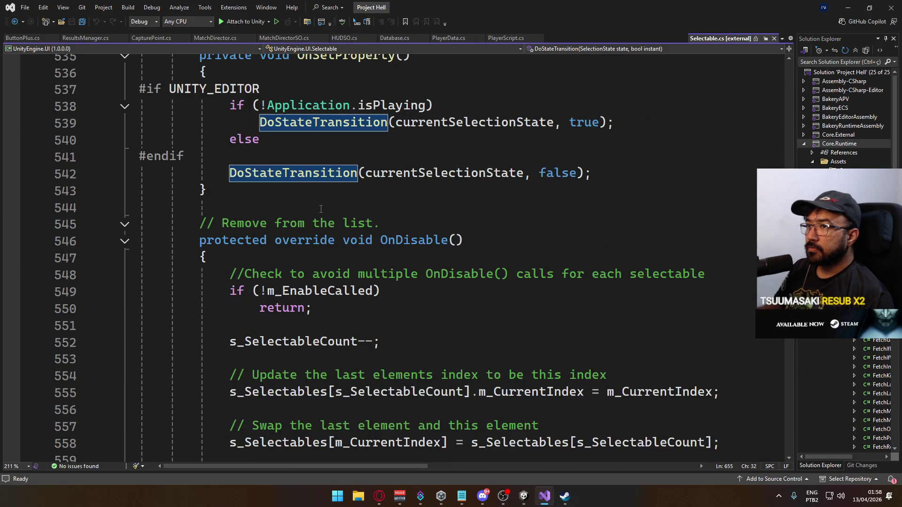
click(506, 38)
click(436, 252)
scroll(435, 259, down, 7)
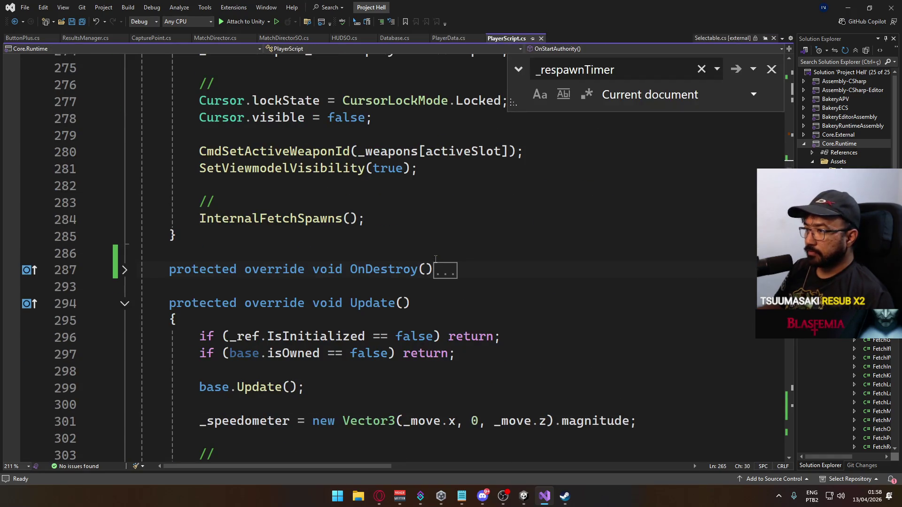
scroll(436, 259, down, 12)
scroll(388, 261, down, 11)
scroll(281, 228, up, 1)
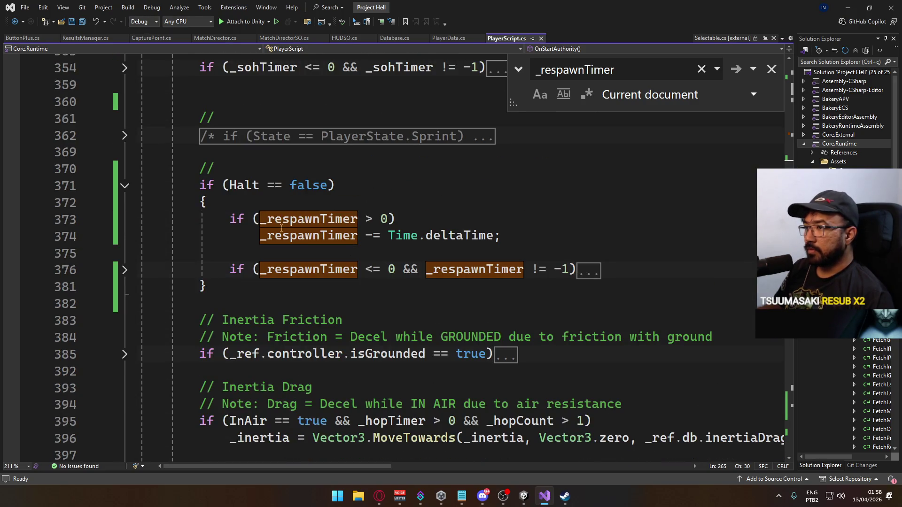
click(128, 185)
Scroll down to the input overrides near line 1313 and expand the OnLook method.
scroll(289, 255, down, 20)
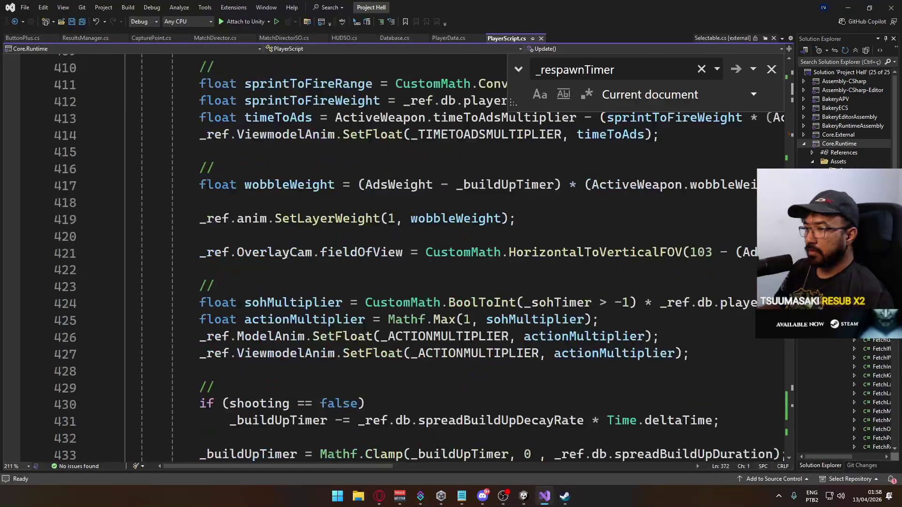
scroll(289, 254, down, 15)
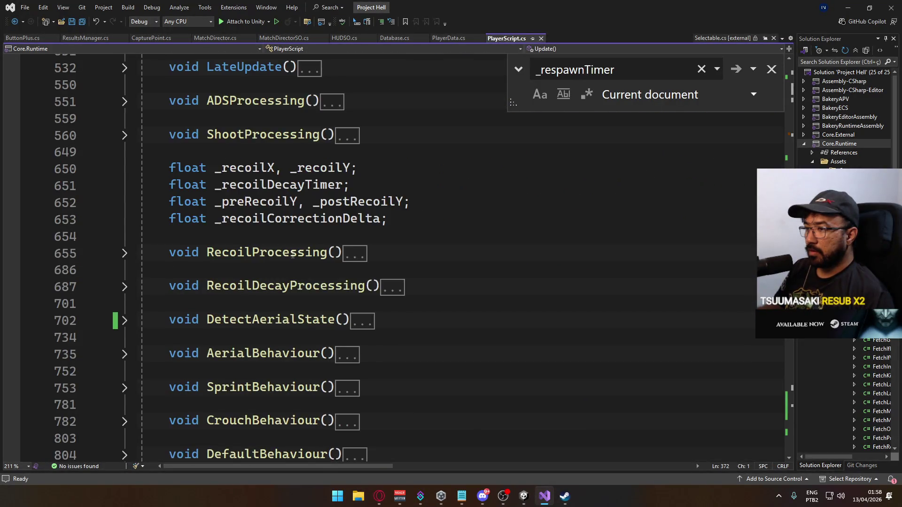
scroll(268, 263, down, 5)
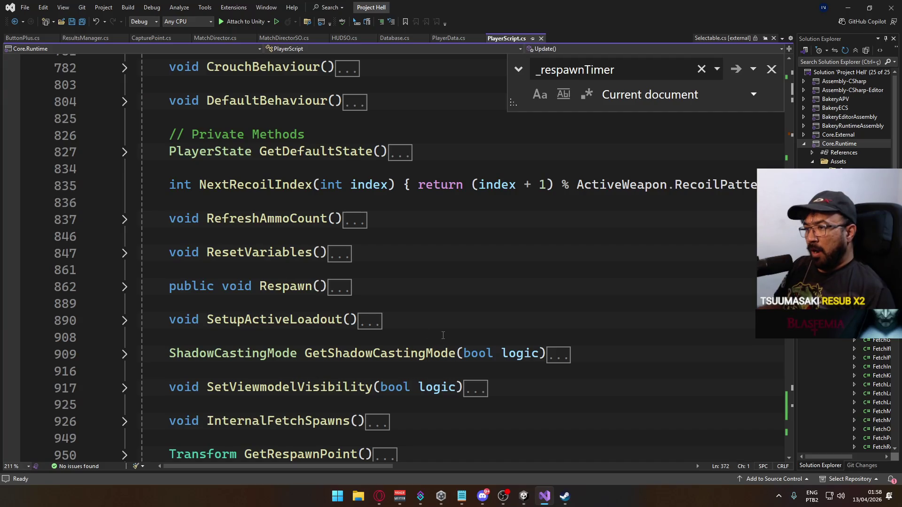
scroll(430, 336, down, 8)
scroll(422, 335, down, 9)
scroll(420, 342, down, 4)
scroll(418, 344, down, 14)
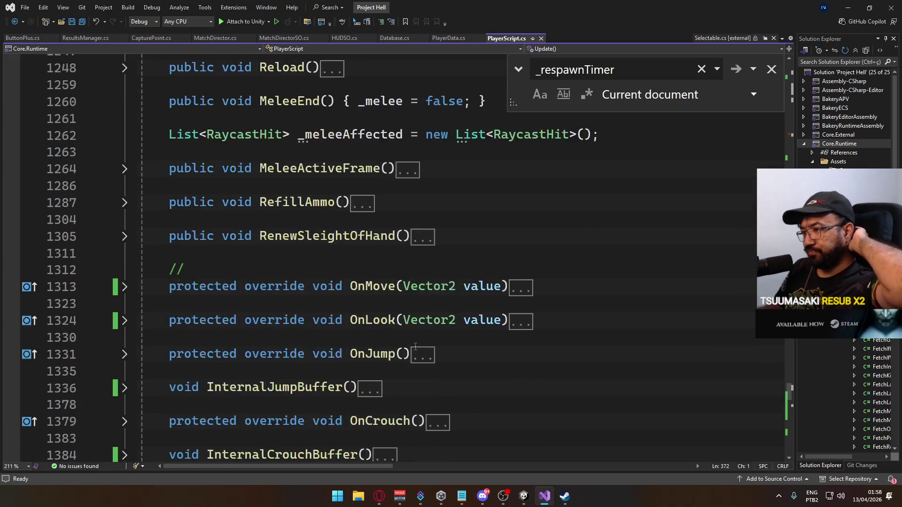
scroll(415, 347, down, 1)
click(125, 271)
Add 'if (Halt == true) return;' below OnLook's IsUILocked check, save, and switch to Unity.
click(307, 301)
click(496, 291)
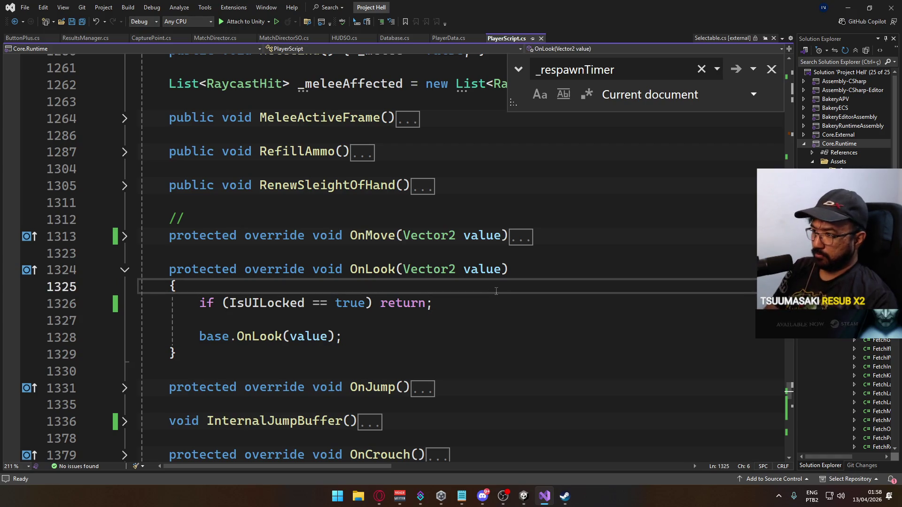
key(Down)
key(Down)
key(Return)
key(Up)
text(i)
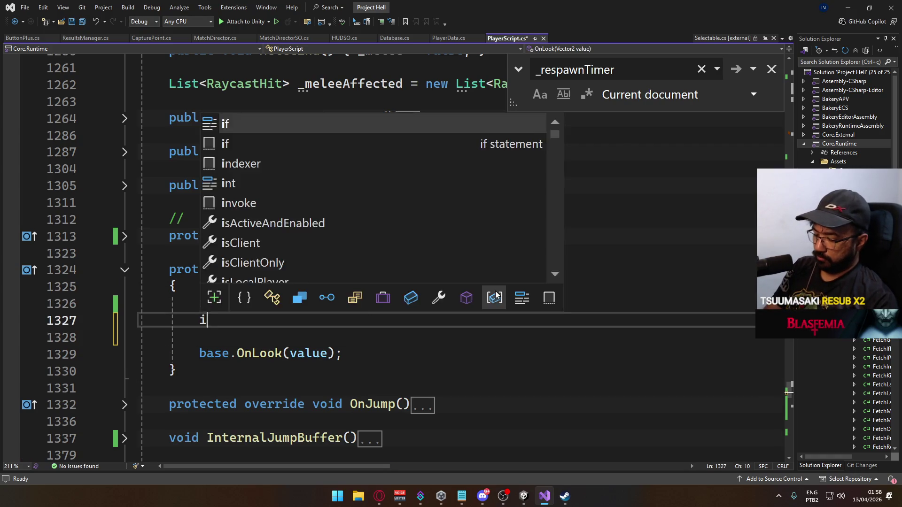
text(f (Halt == true) )
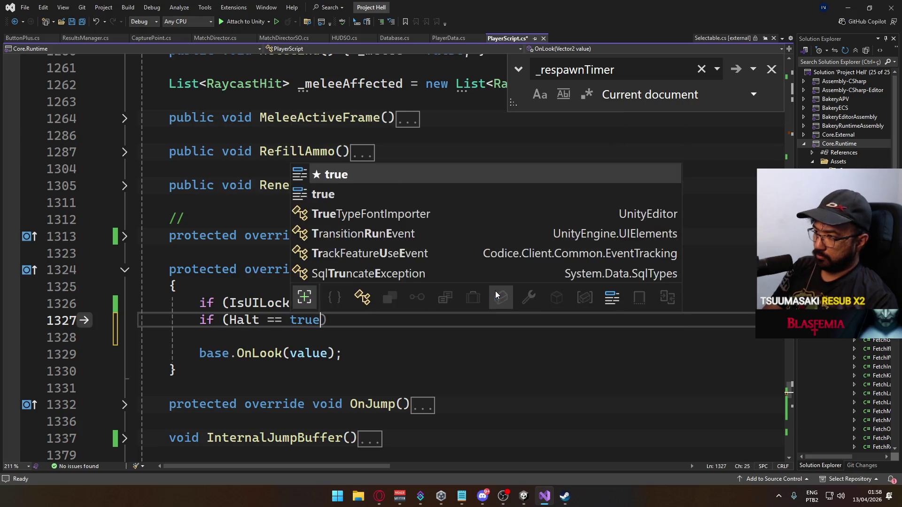
text(return;)
key(ctrl+s)
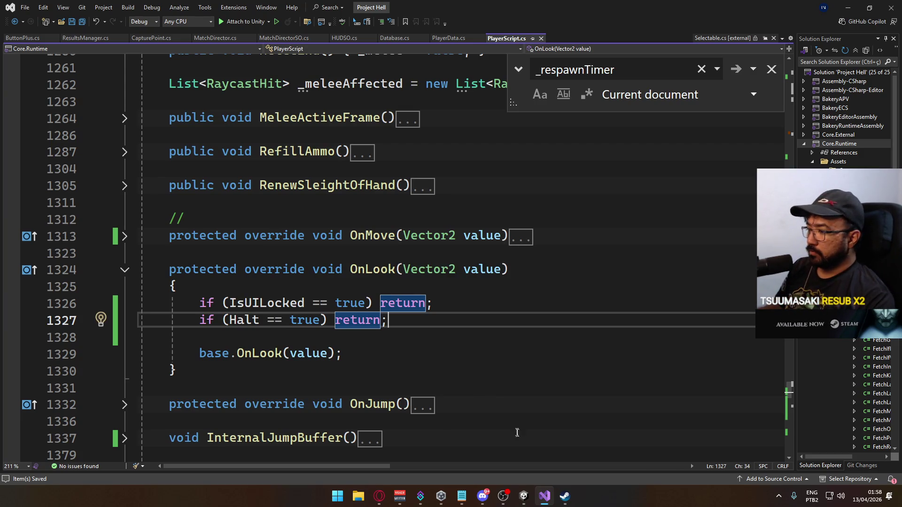
mouse_move(532, 505)
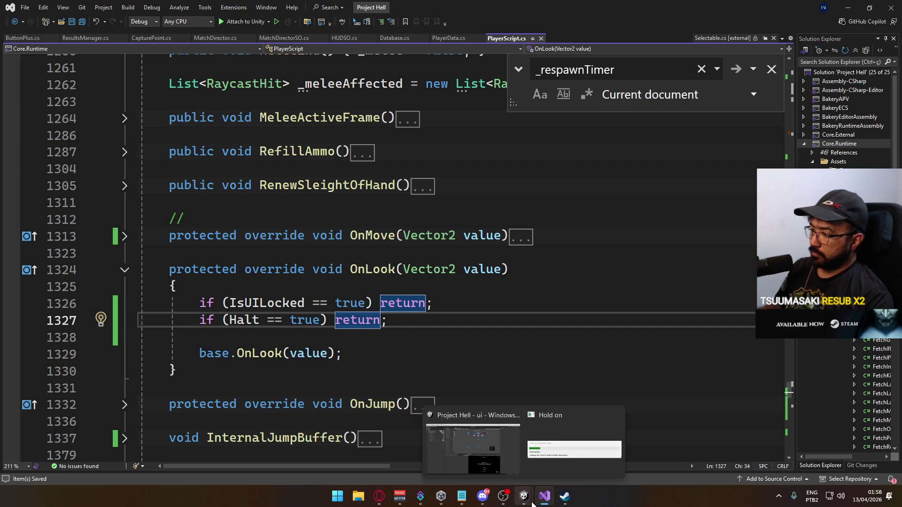
click(488, 448)
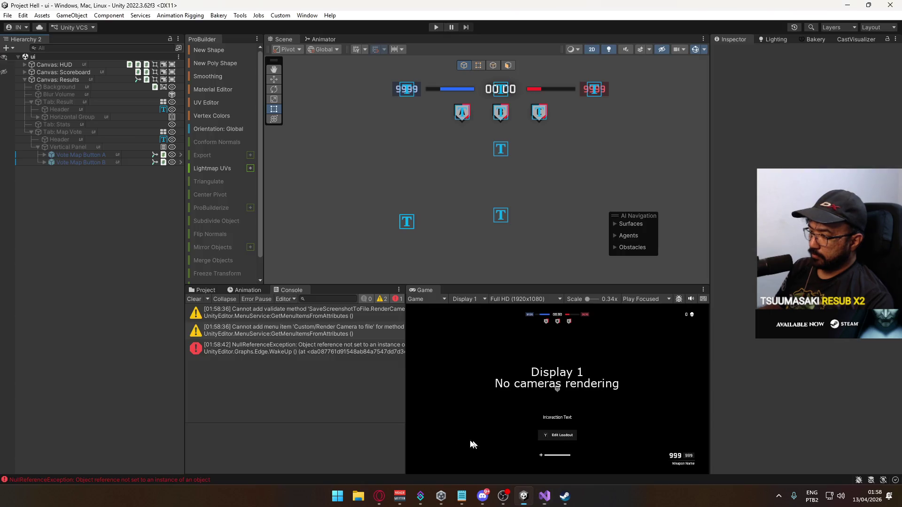
Clear the Console, open the title scene, start Play mode, and bring up MatchDirector.cs in Visual Studio.
click(196, 300)
click(205, 291)
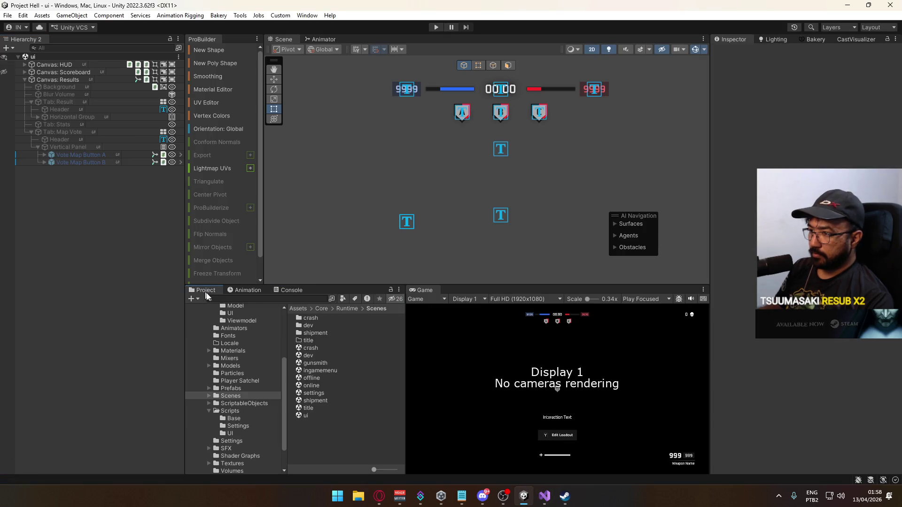
double_click(328, 408)
click(436, 28)
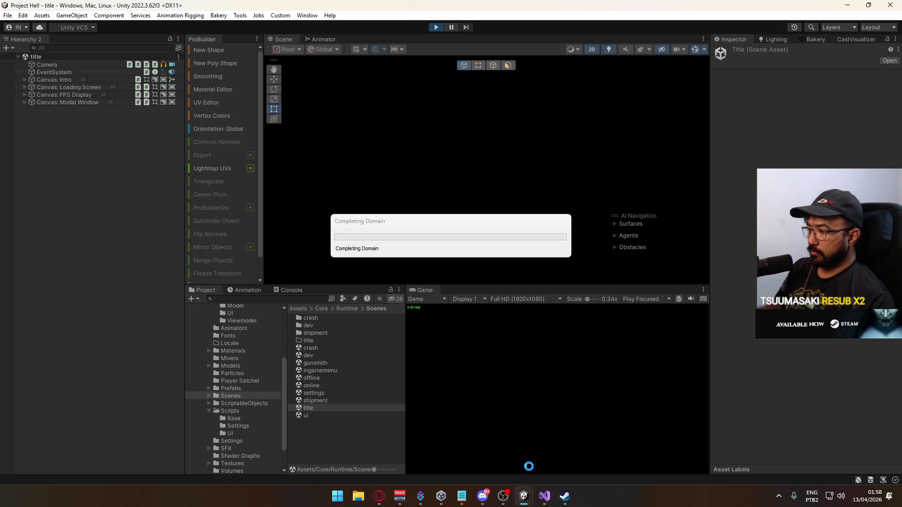
click(544, 496)
click(215, 37)
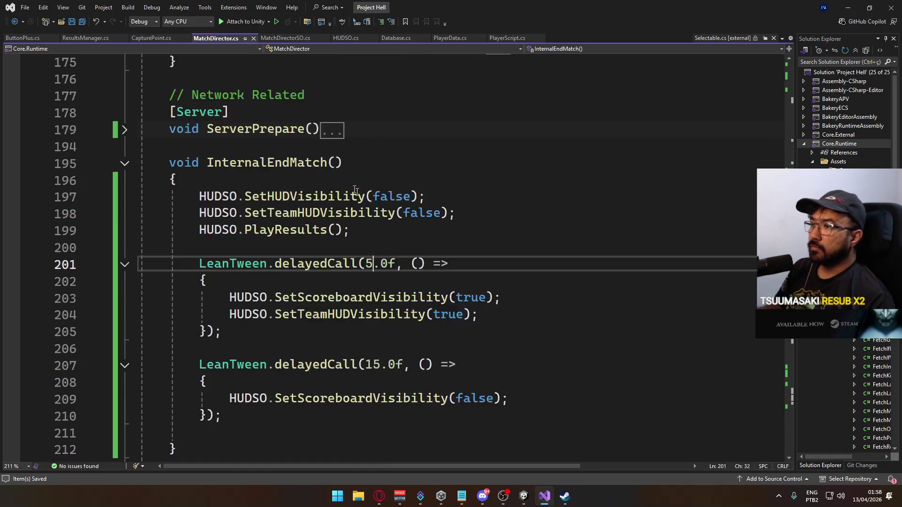
Review OnStartServer's map-randomizing loop in MatchDirector.cs, then return to the running Unity game.
scroll(322, 180, up, 15)
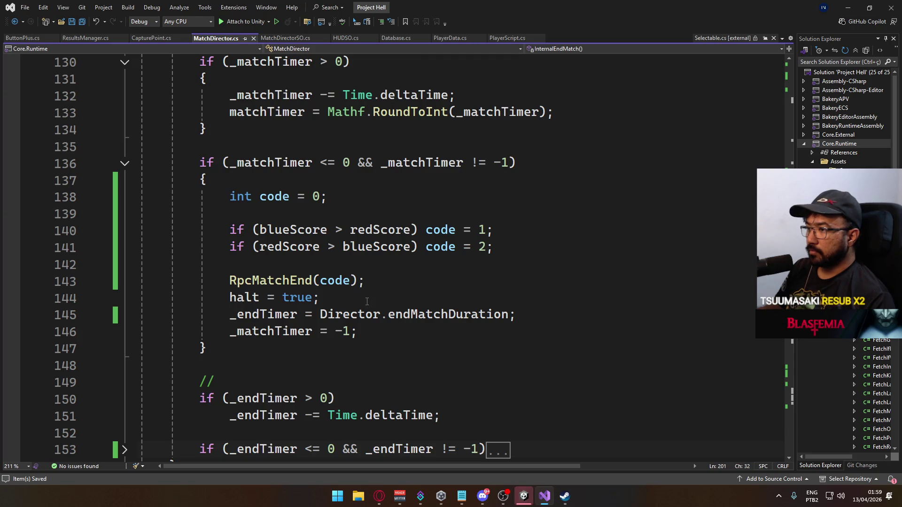
scroll(390, 227, up, 2)
scroll(379, 276, down, 3)
scroll(423, 292, up, 14)
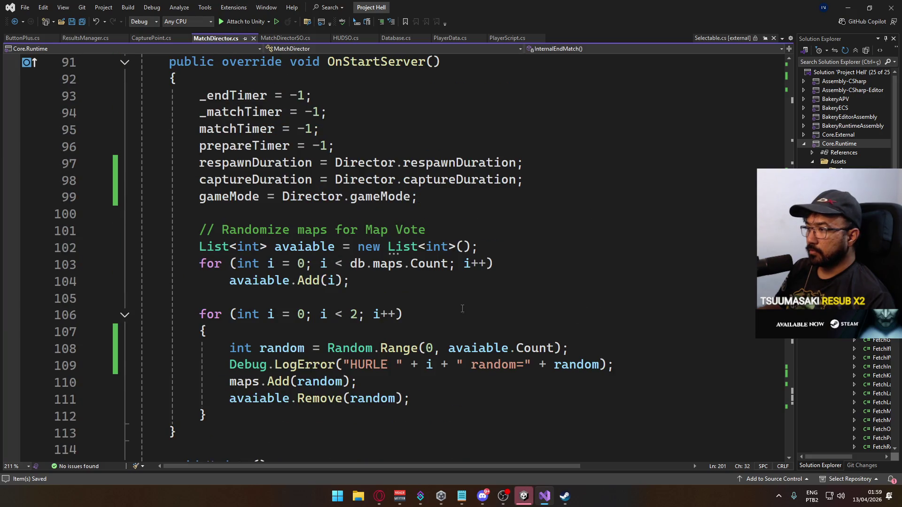
scroll(454, 317, up, 4)
scroll(437, 318, down, 4)
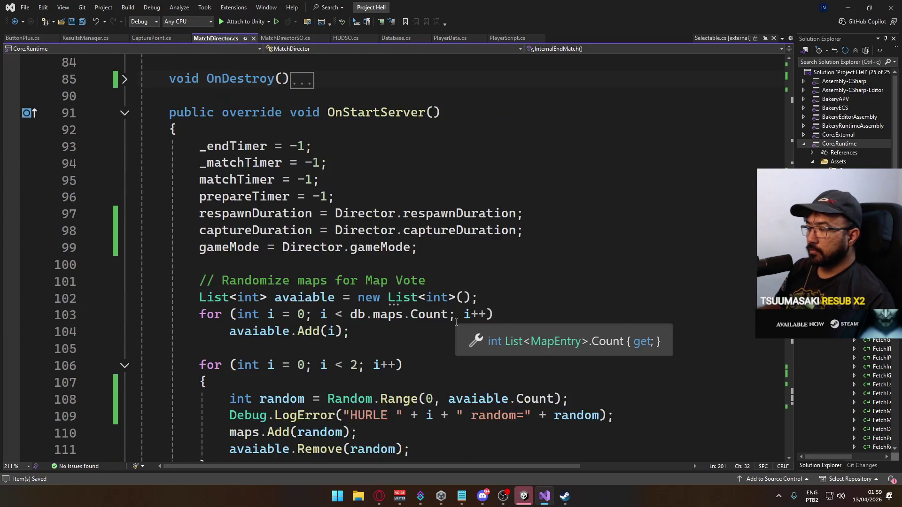
scroll(454, 259, down, 2)
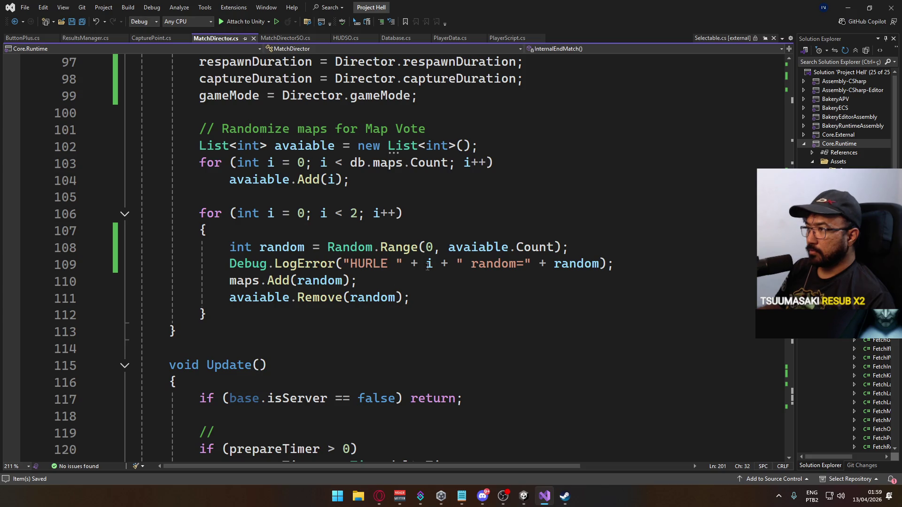
scroll(438, 267, up, 1)
key(alt+Tab)
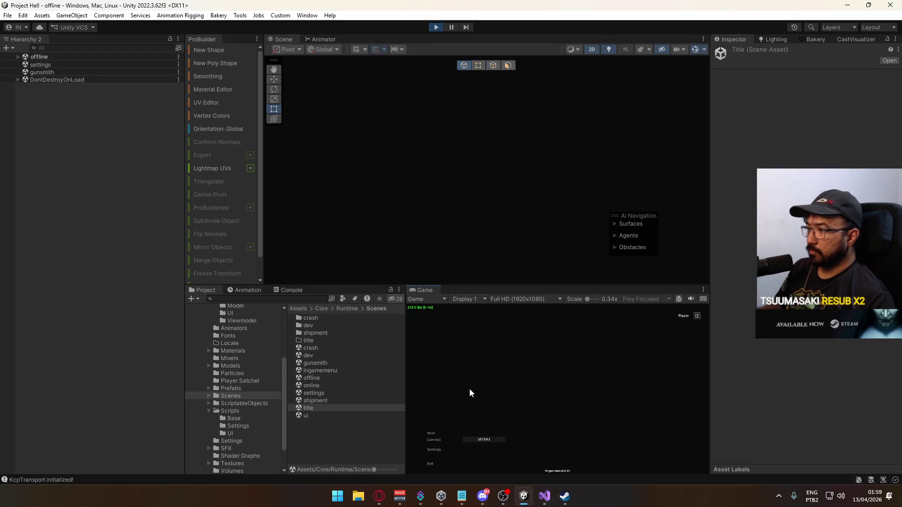
Host a match on the crash map and inspect the 'HURLE 0 random=0' Console log.
click(430, 433)
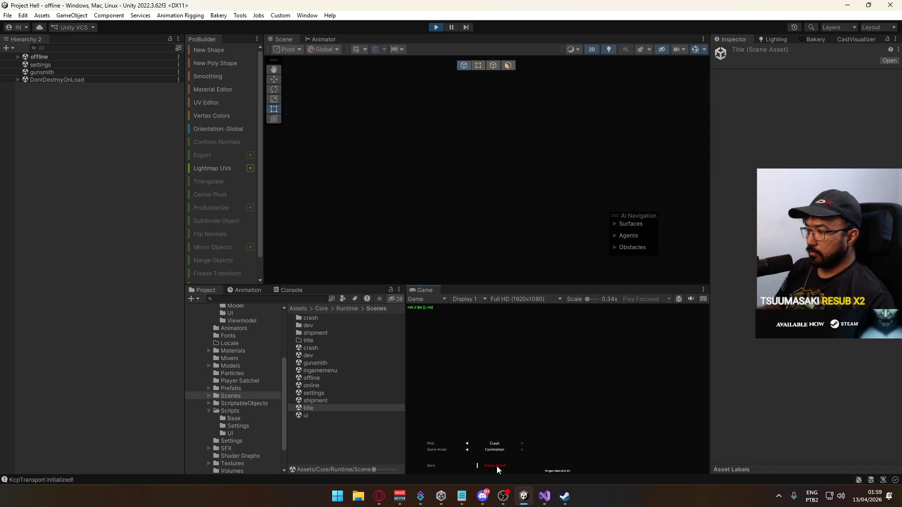
click(497, 466)
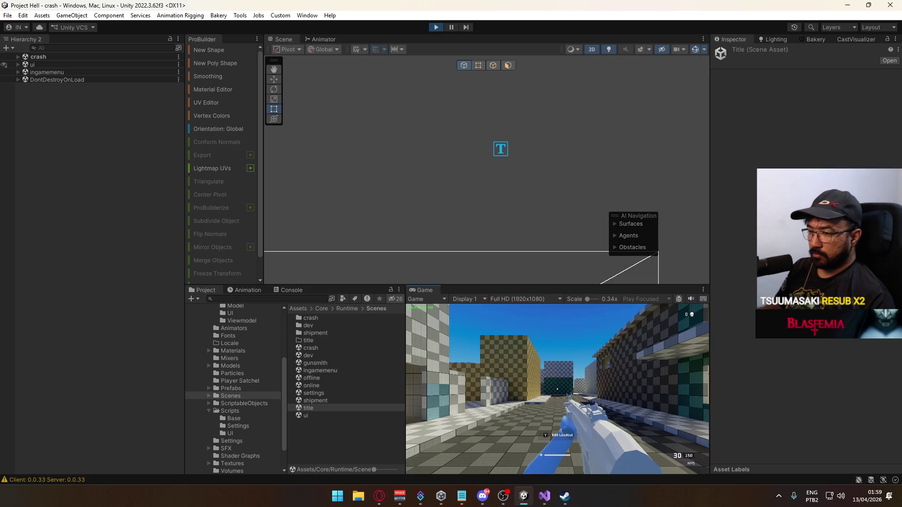
key(super)
key(super)
click(291, 289)
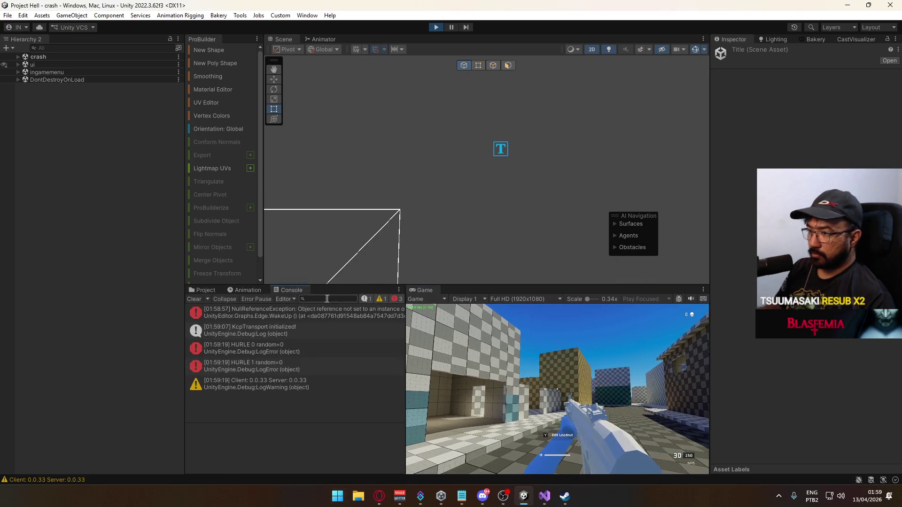
click(333, 350)
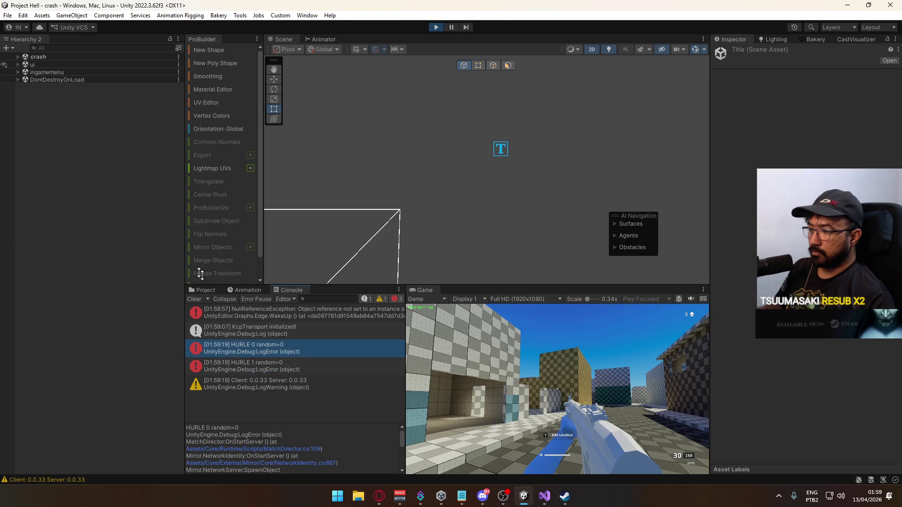
Expand the Core object's synced maps list in the Inspector, stop play mode, and return to Visual Studio.
click(19, 56)
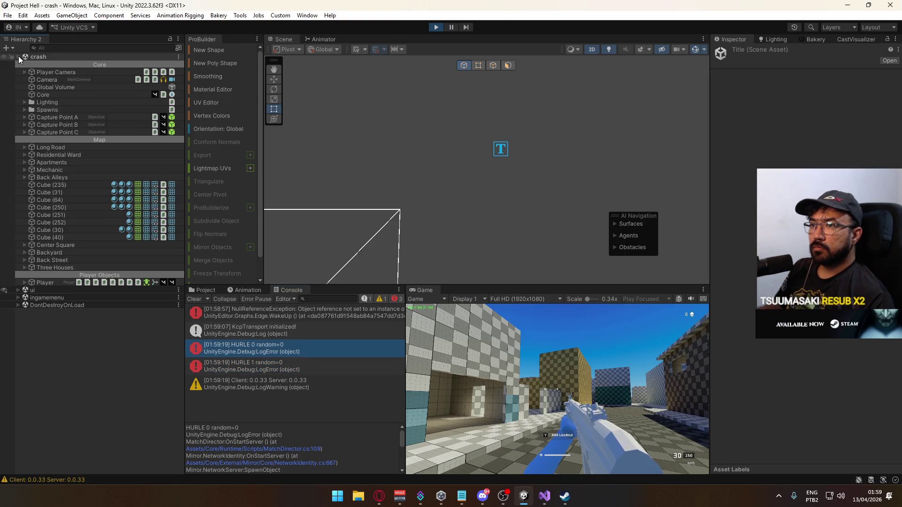
click(42, 94)
scroll(857, 342, down, 10)
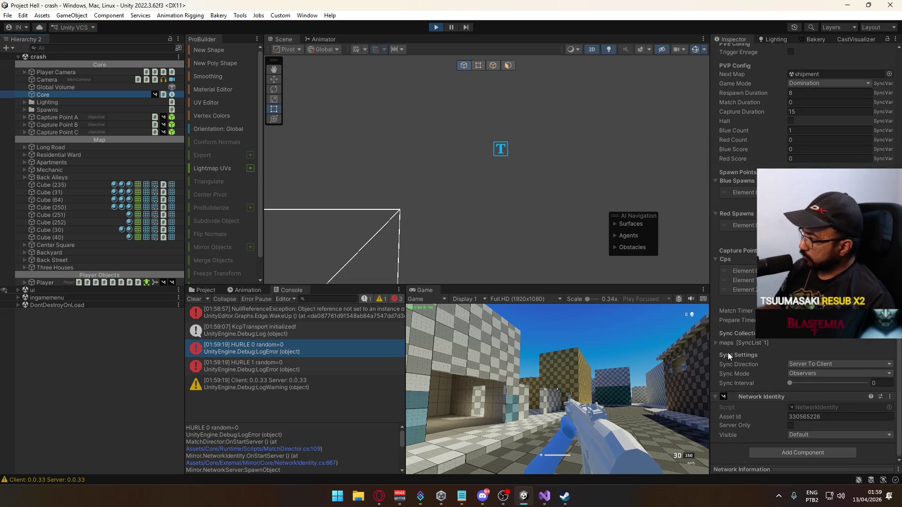
click(716, 344)
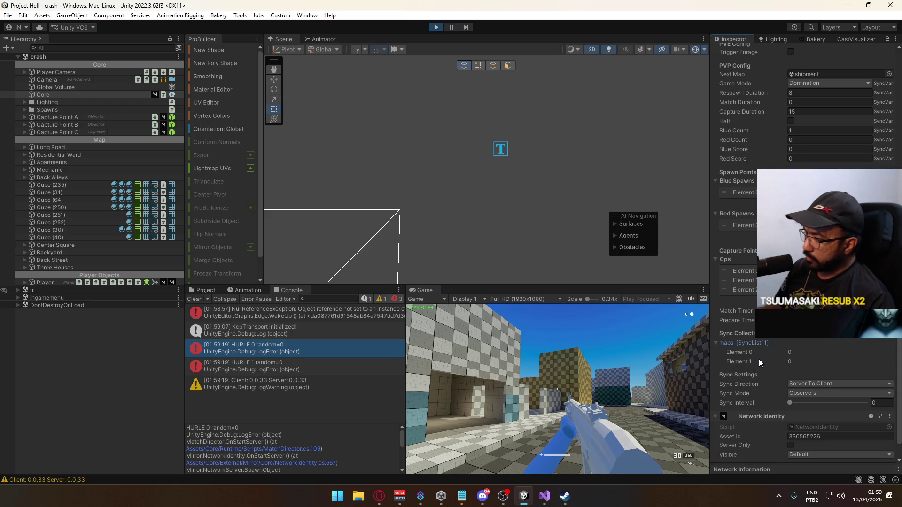
click(432, 30)
click(544, 498)
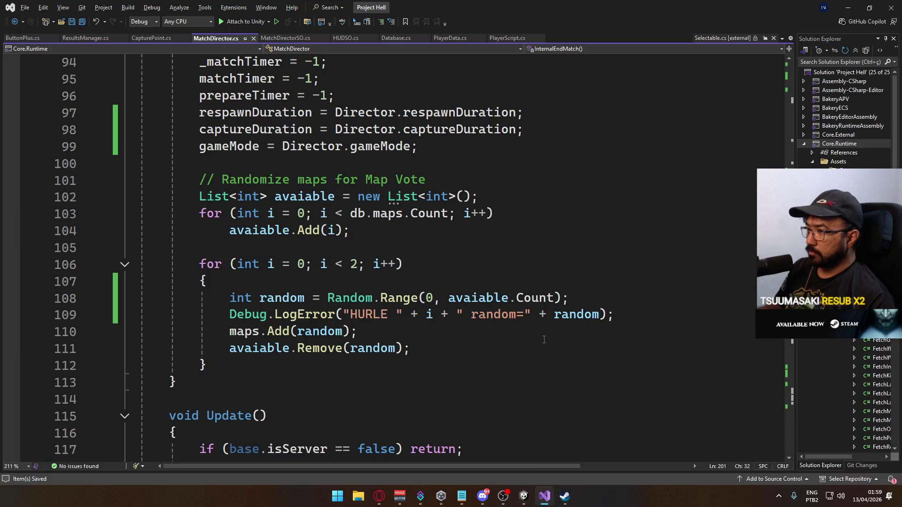
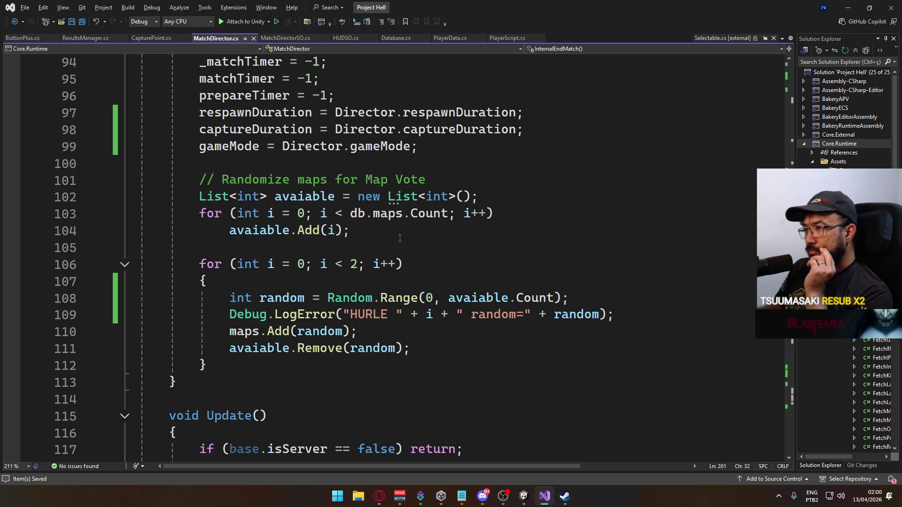
Replace the index-list code with List<MapEntry> avaiable = db.maps.ToList(); and save MatchDirector.cs.
mouse_move(387, 228)
mouse_down()
mouse_move(256, 180)
mouse_move(229, 196)
mouse_up()
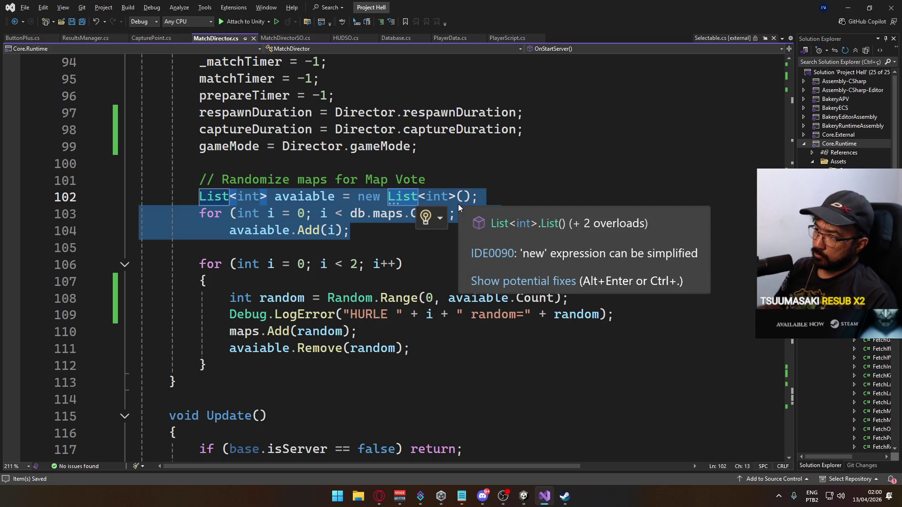
text(MN)
key(BackSpace)
key(BackSpace)
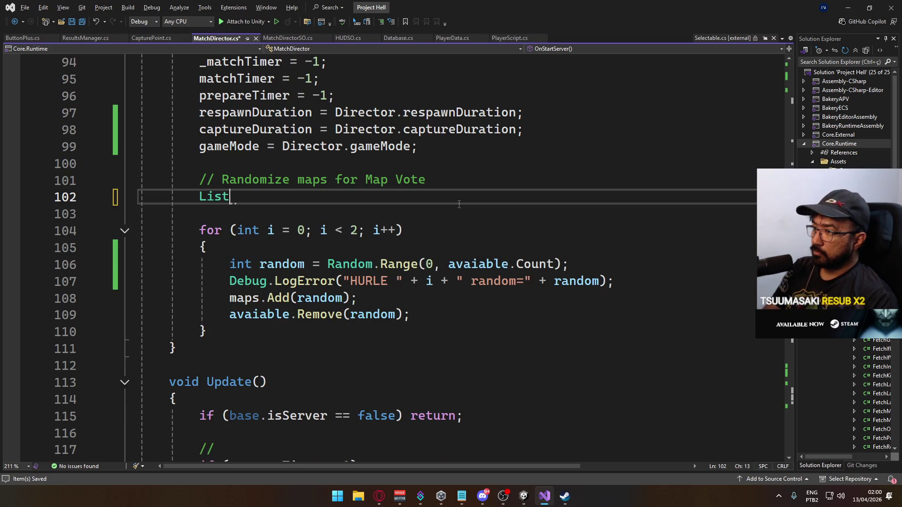
text(<Map)
key(Tab)
text(> )
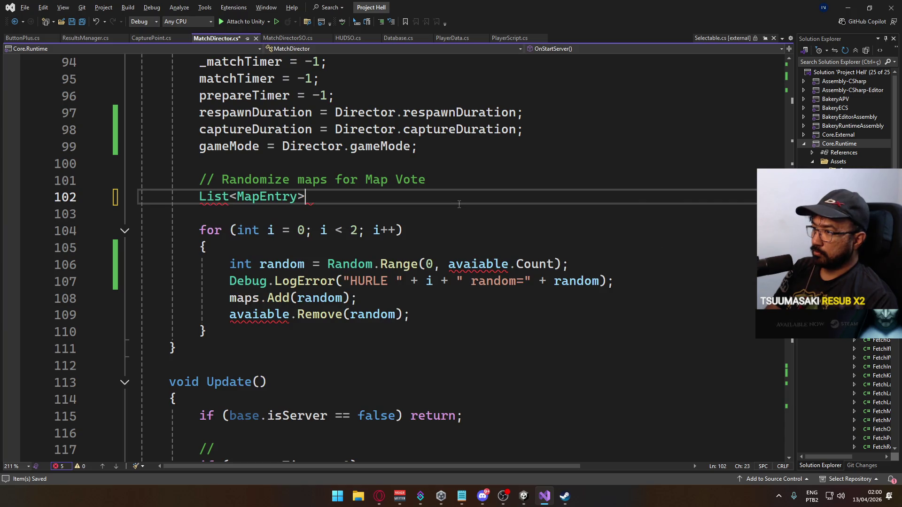
text(av)
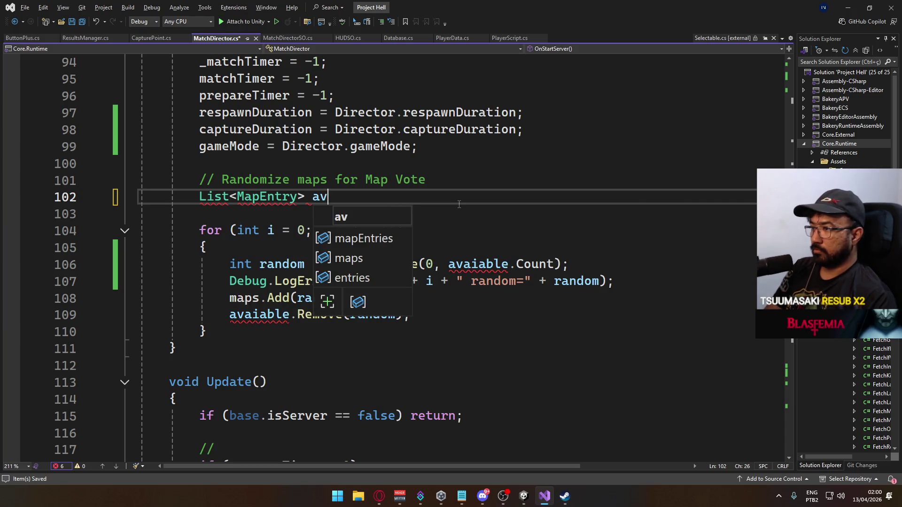
text(aiable = db.map)
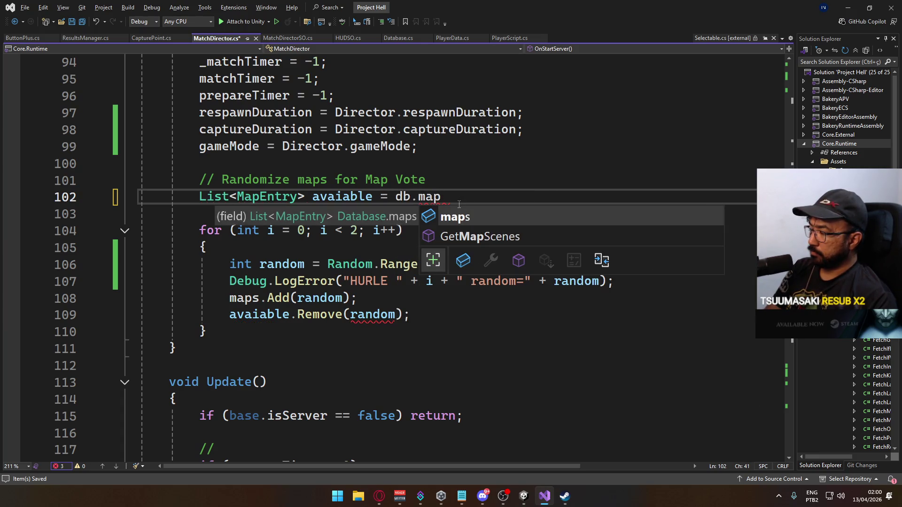
key(Tab)
text(.)
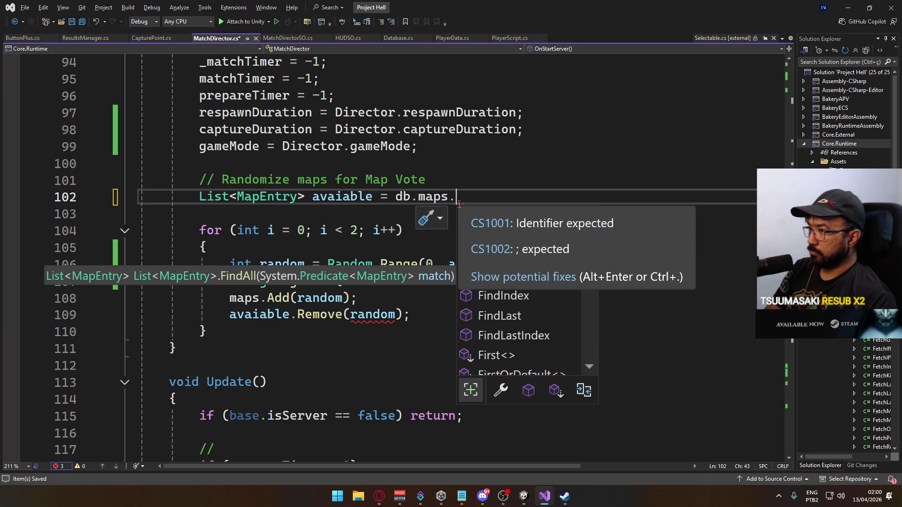
text(to)
key(Tab)
text(();)
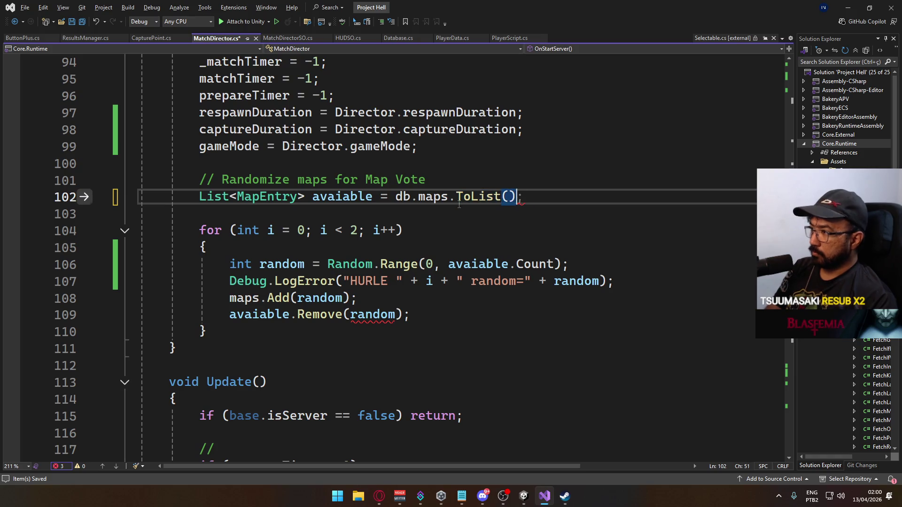
key(ctrl+s)
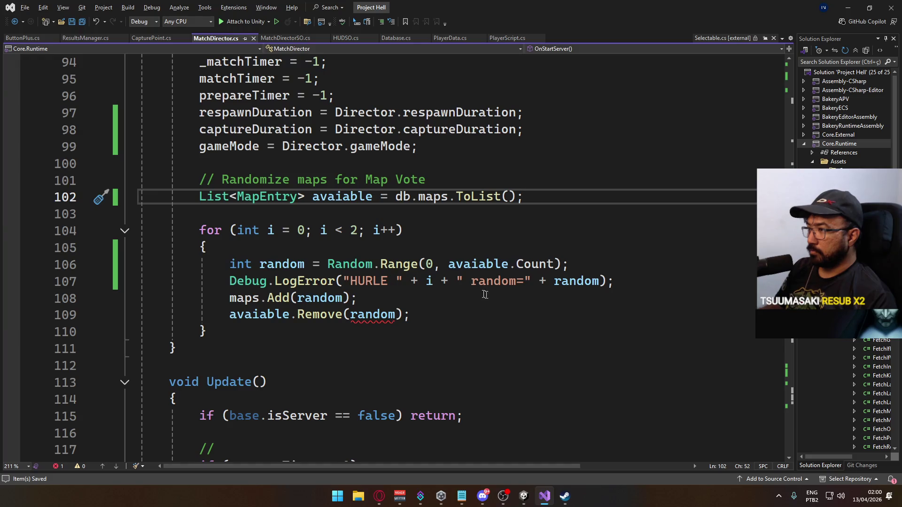
click(344, 314)
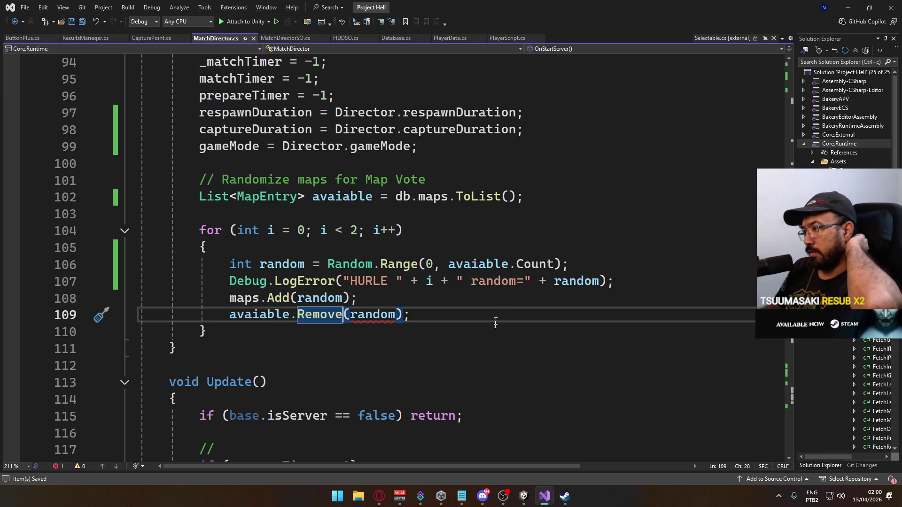
click(524, 497)
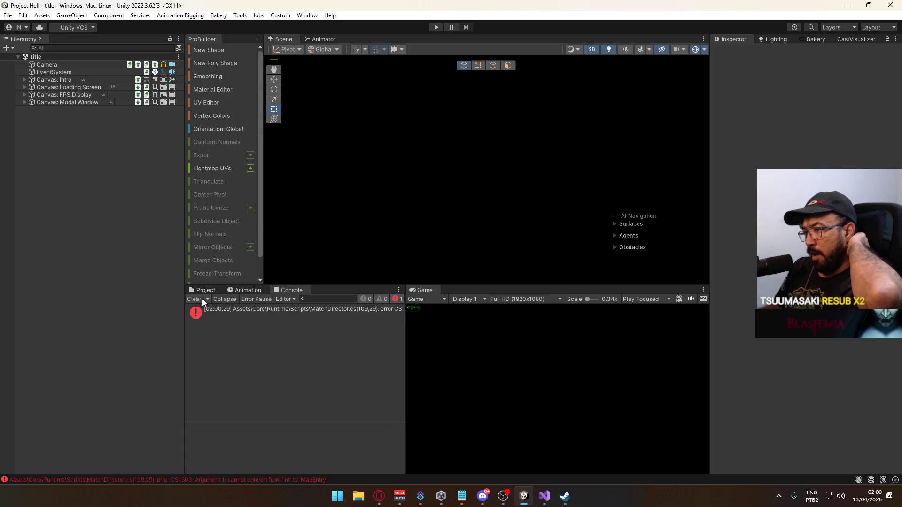
click(545, 496)
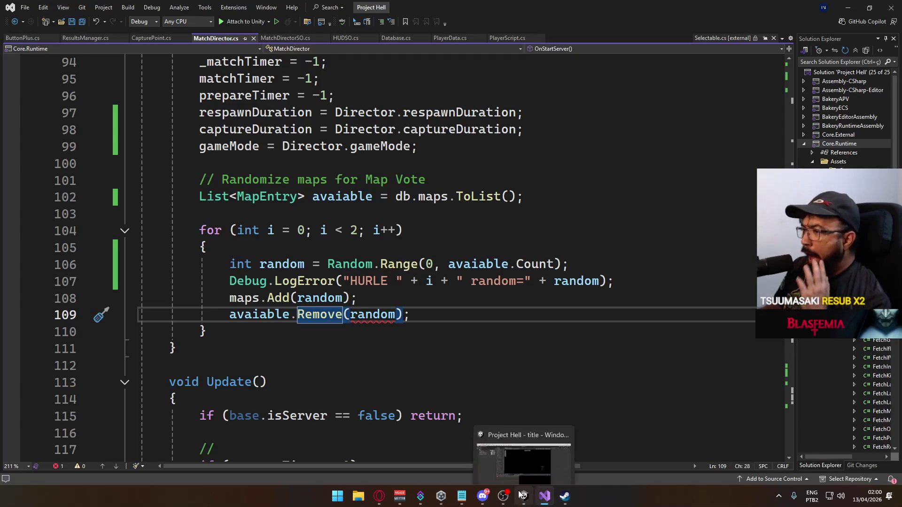
mouse_move(389, 323)
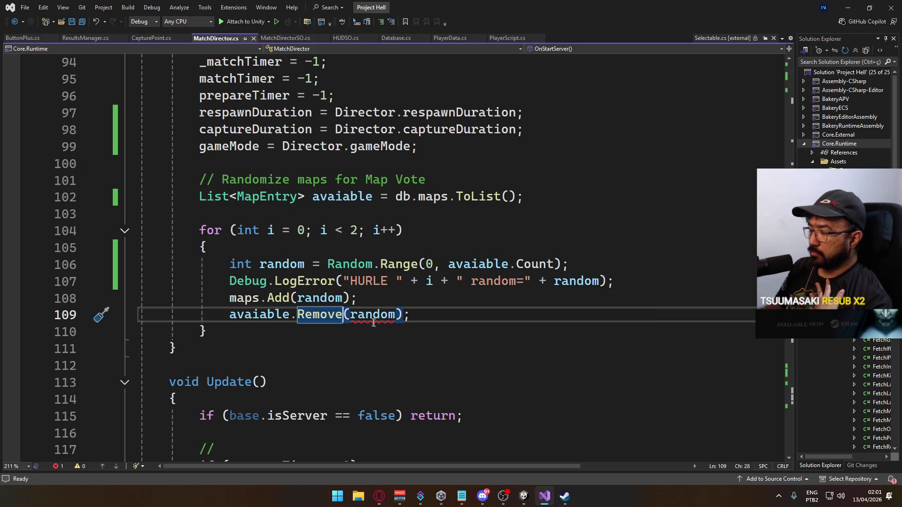
mouse_move(359, 322)
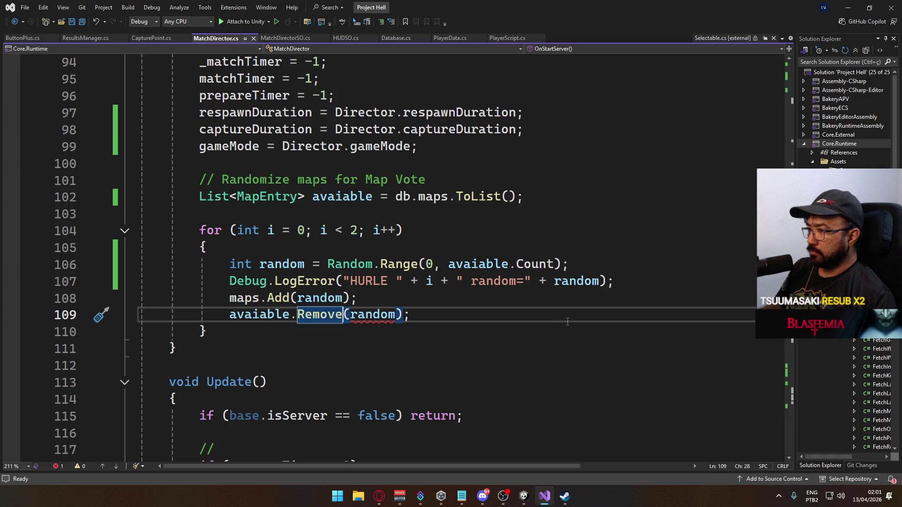
Change avaiable.Remove(random) to RemoveAt(random), save, and switch to Unity.
text(At)
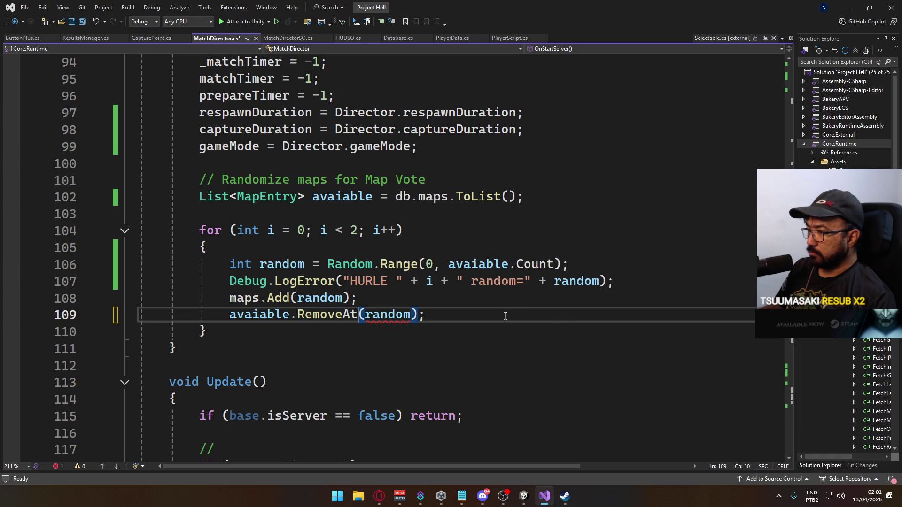
key(ctrl+s)
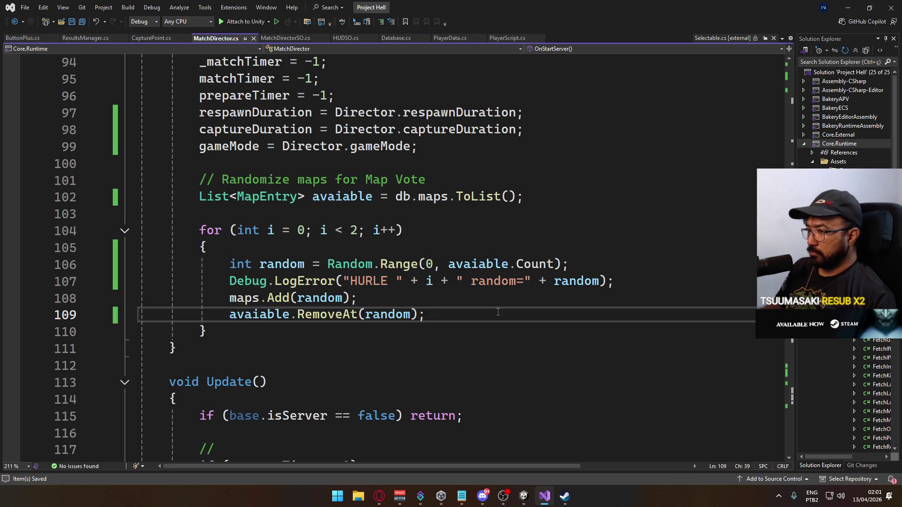
key(alt+Tab)
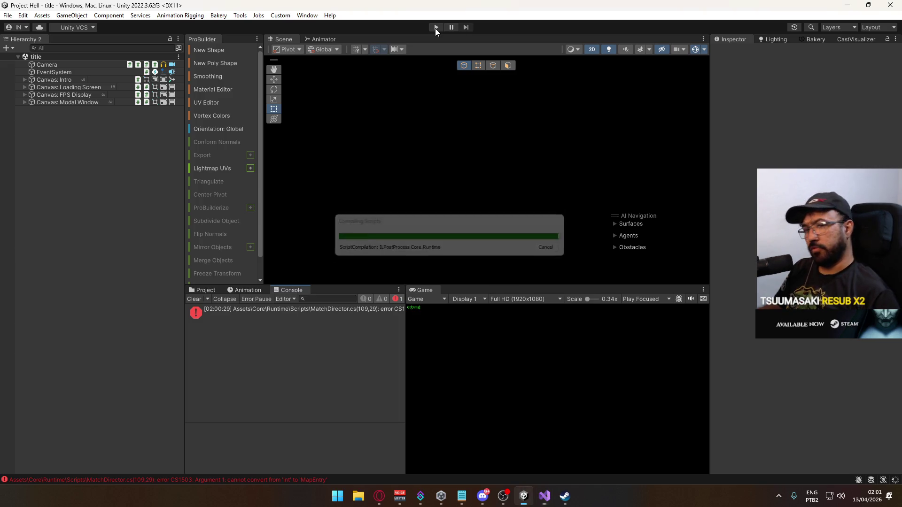
Enter Play mode, clear the Console, host a match on Crash, then stop and return to Visual Studio.
click(435, 29)
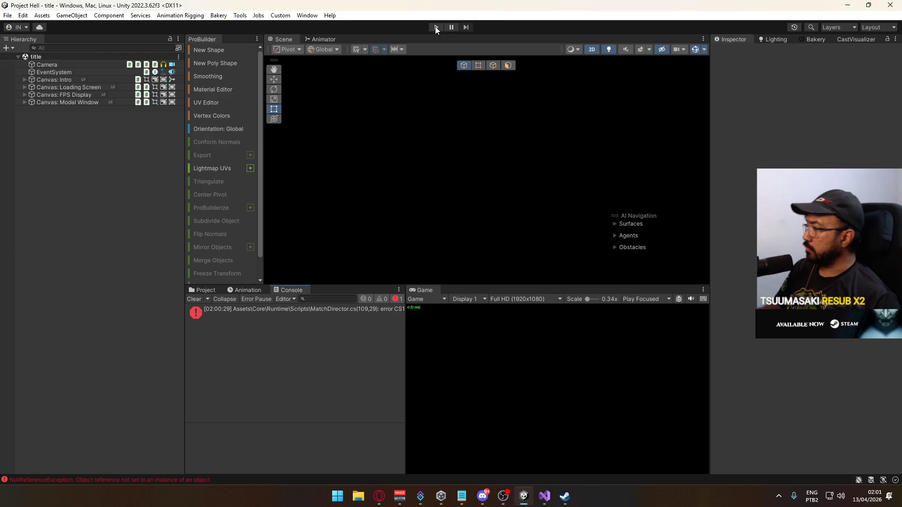
click(435, 27)
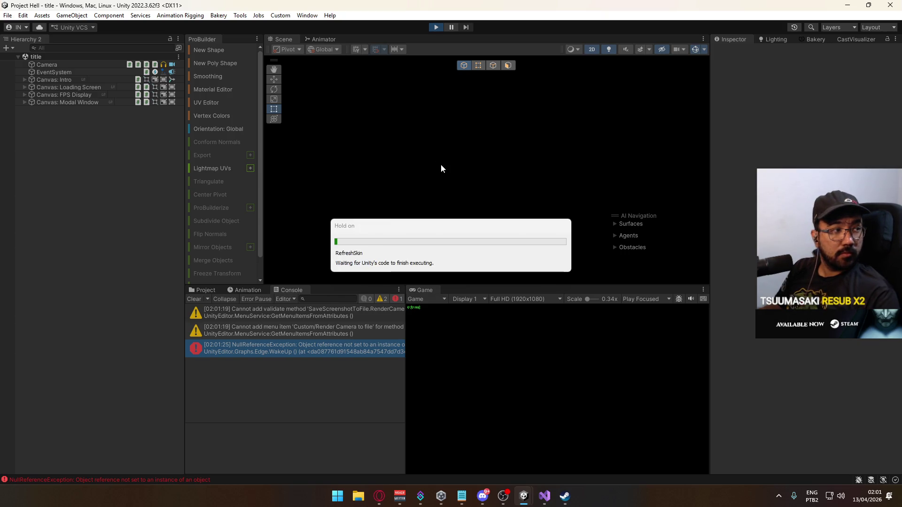
click(195, 301)
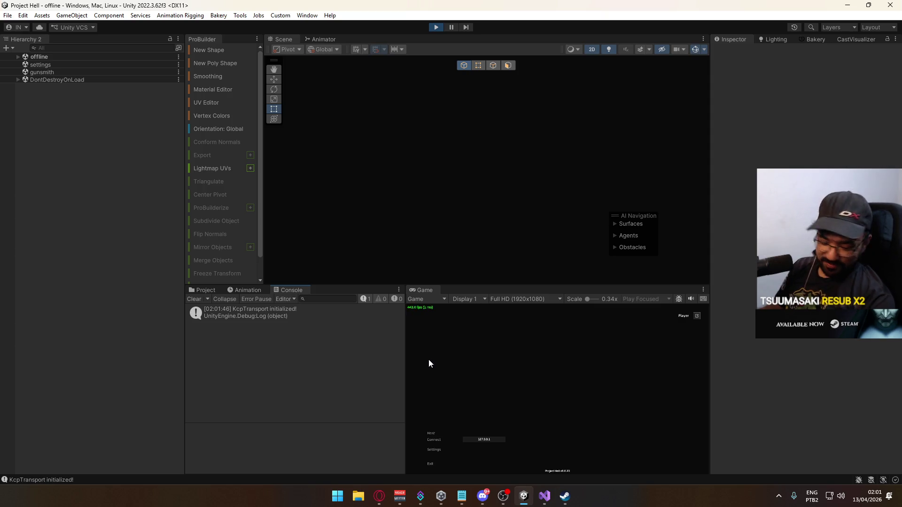
click(431, 433)
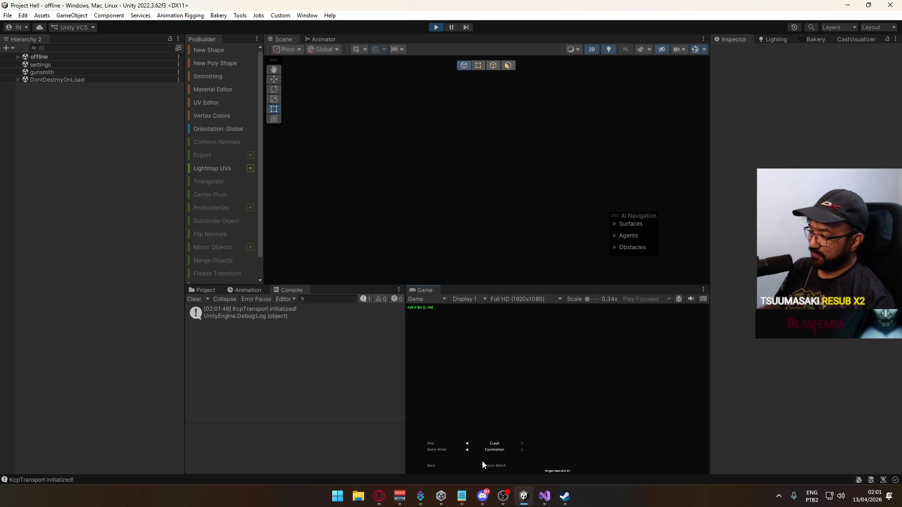
click(495, 466)
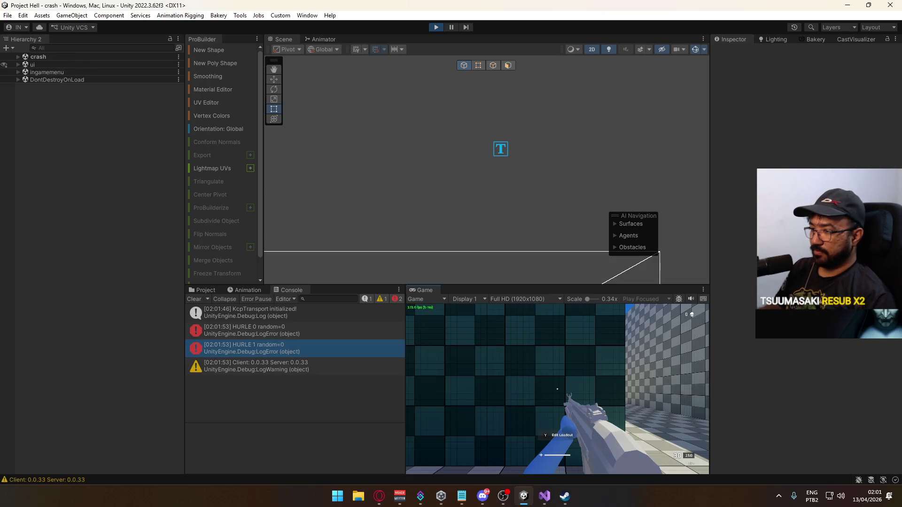
key(super)
key(super)
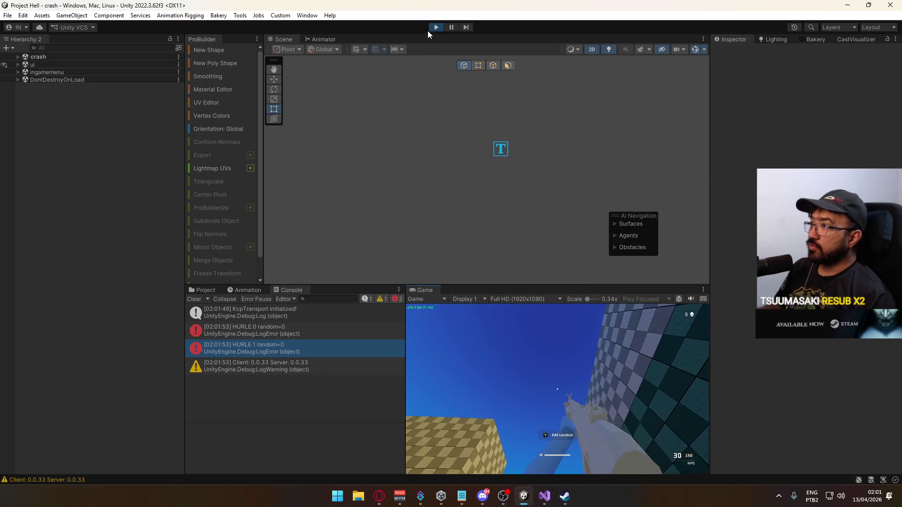
click(436, 27)
click(544, 496)
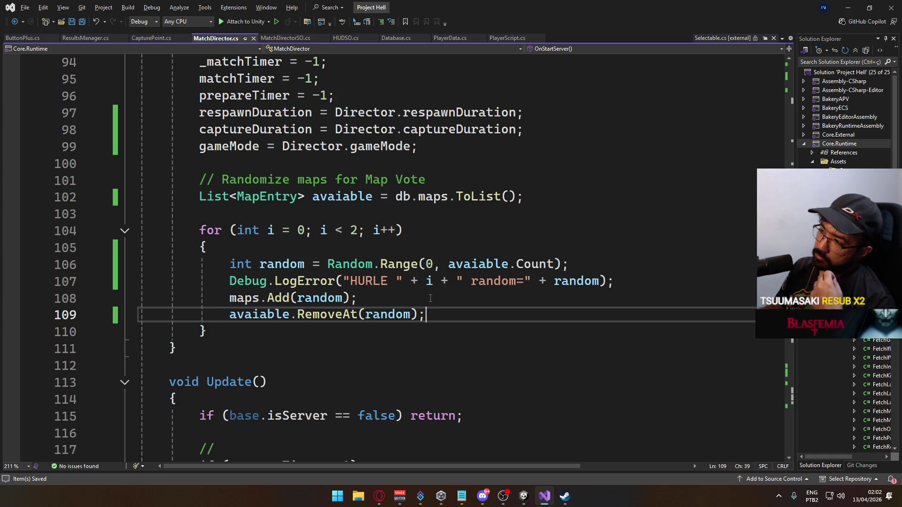
Delete the HURLE Debug.LogError line from the loop and save MatchDirector.cs.
mouse_move(455, 264)
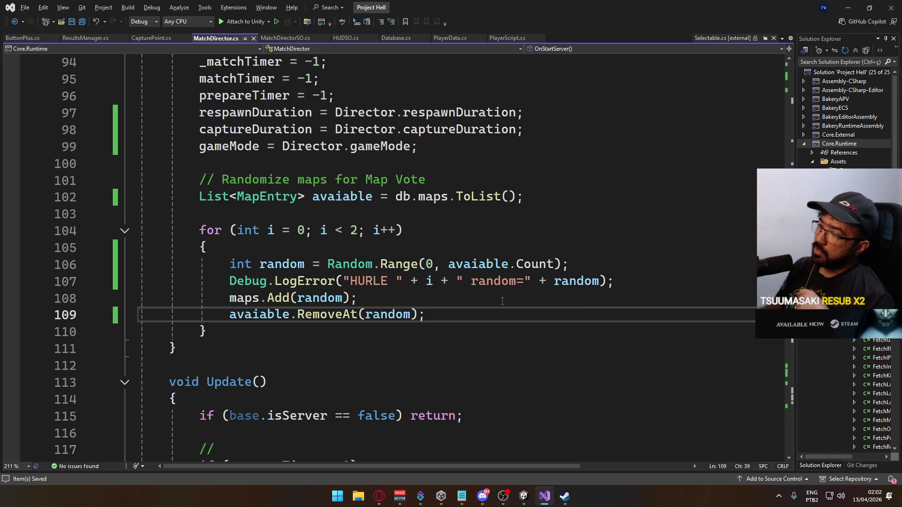
key(Up)
key(Up)
key(ctrl+x)
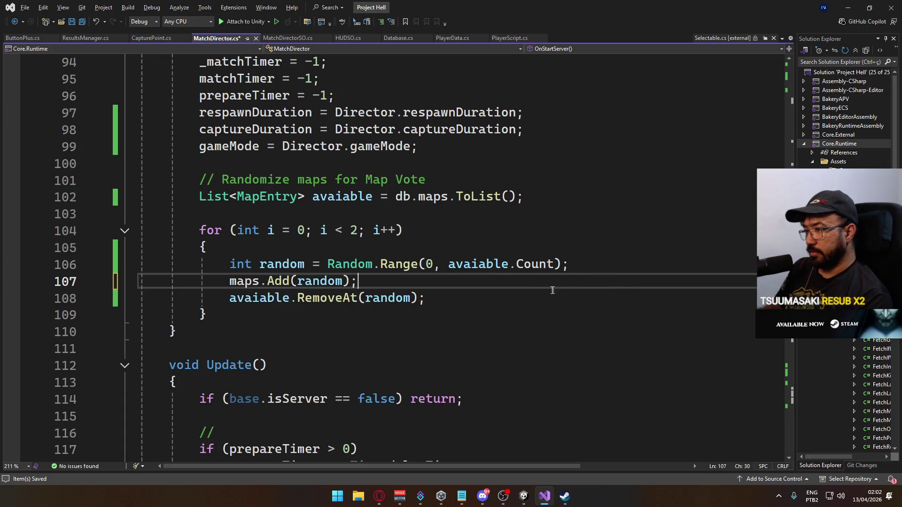
key(ctrl+s)
Review the maps SyncList and uses of random, then select the three loop-body statements.
scroll(324, 253, up, 5)
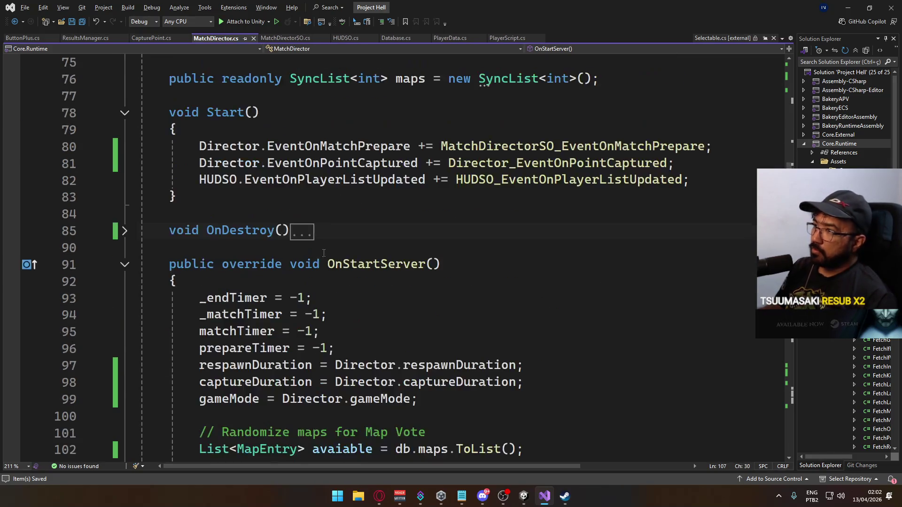
scroll(324, 253, up, 4)
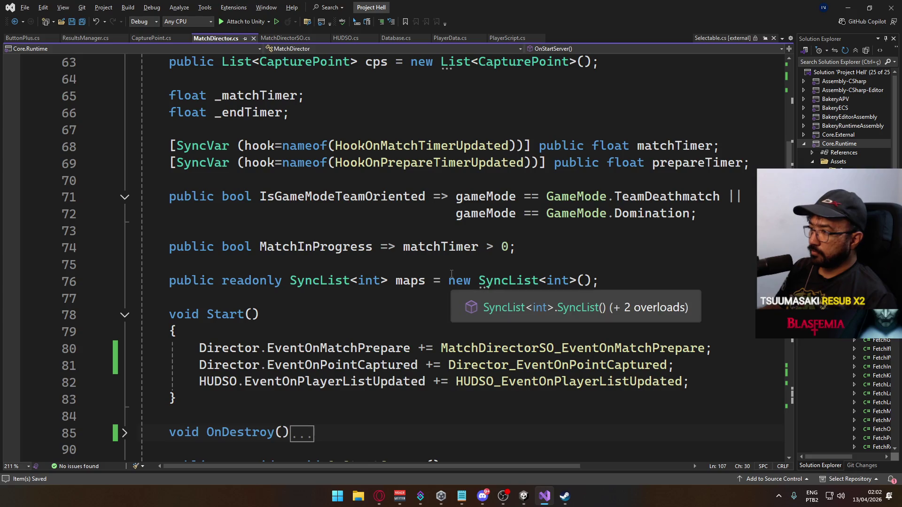
scroll(451, 274, down, 7)
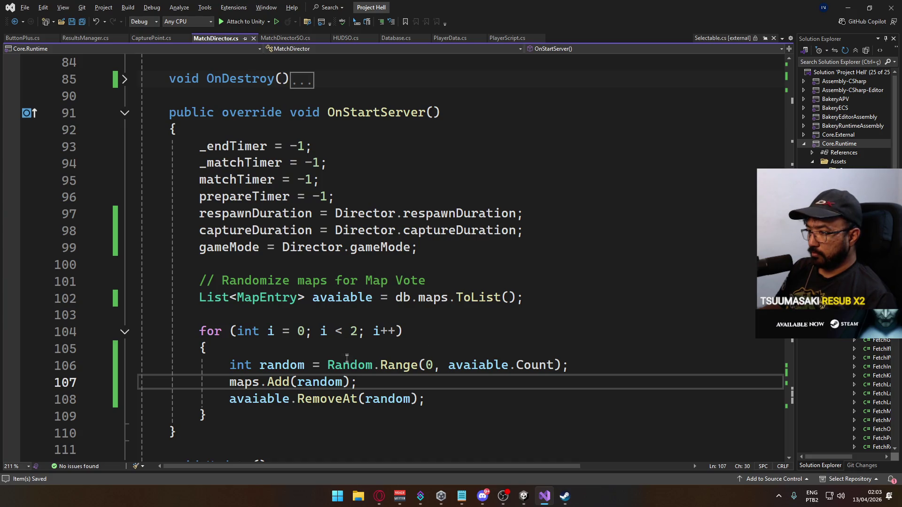
double_click(322, 382)
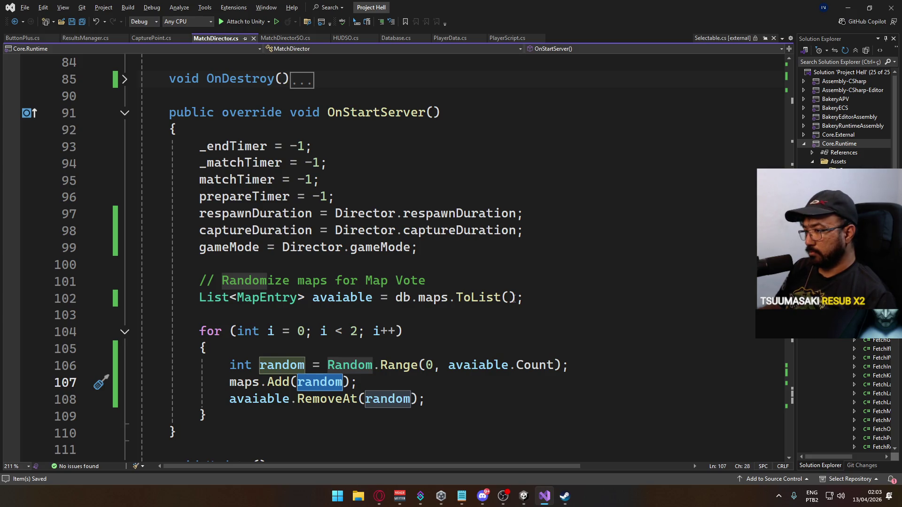
mouse_move(421, 400)
mouse_down()
mouse_move(301, 365)
mouse_move(229, 365)
mouse_up()
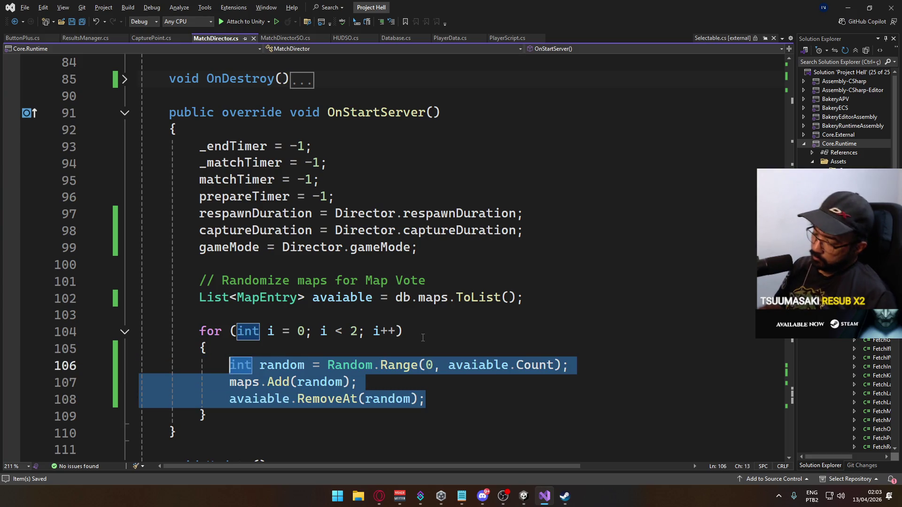
Rewrite the loop body starting with int random = Random.Range(0, avaiable.Count); and save.
key(Delete)
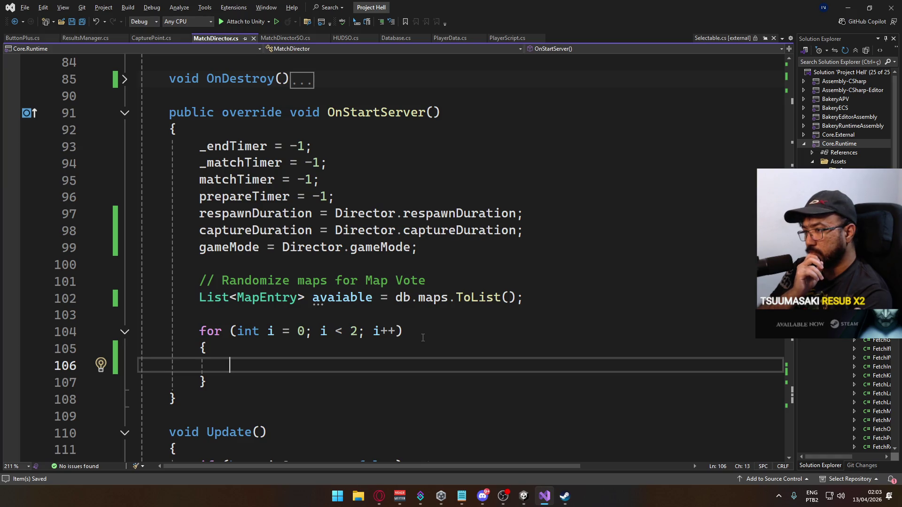
text(int random = Rnadom)
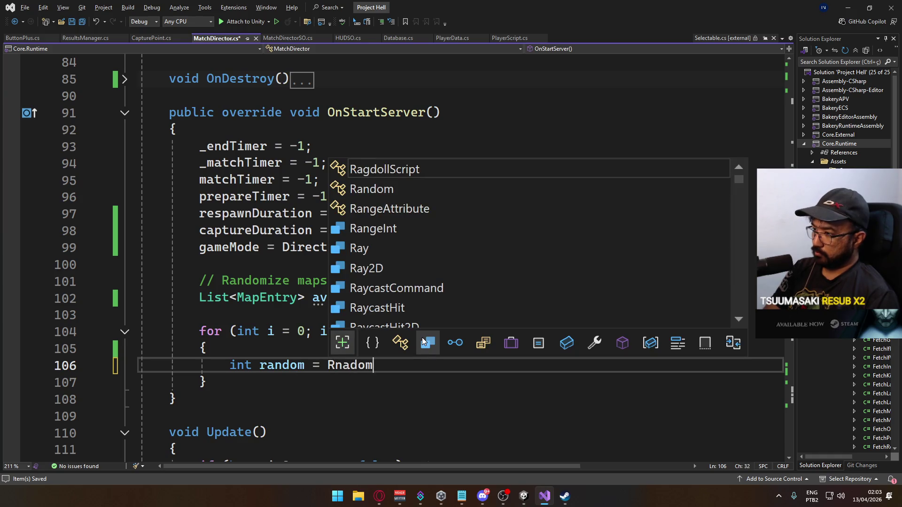
key(BackSpace)
key(BackSpace)
key(BackSpace)
key(BackSpace)
text(R)
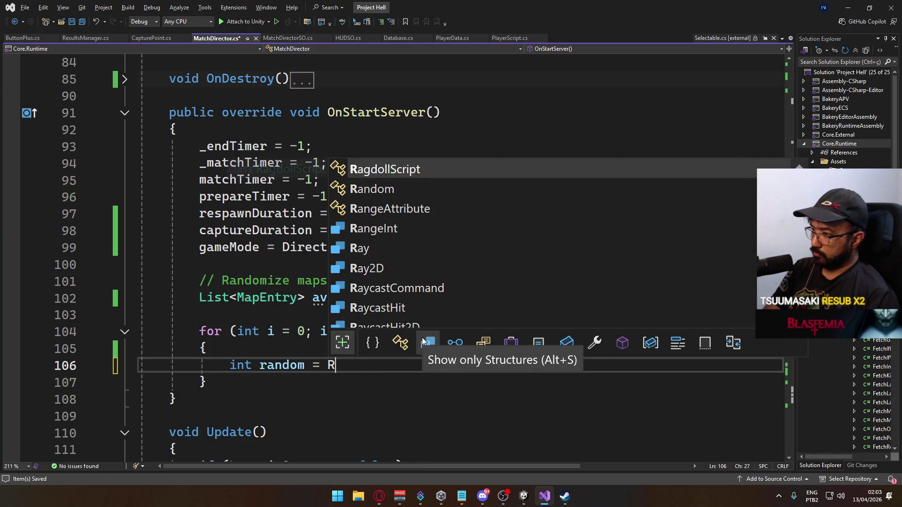
text(andom.ra)
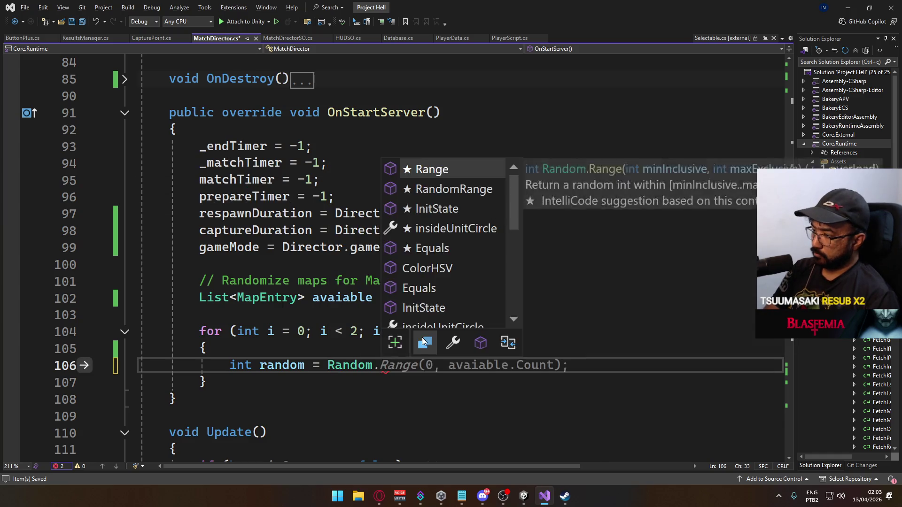
key(Tab)
text((0, a)
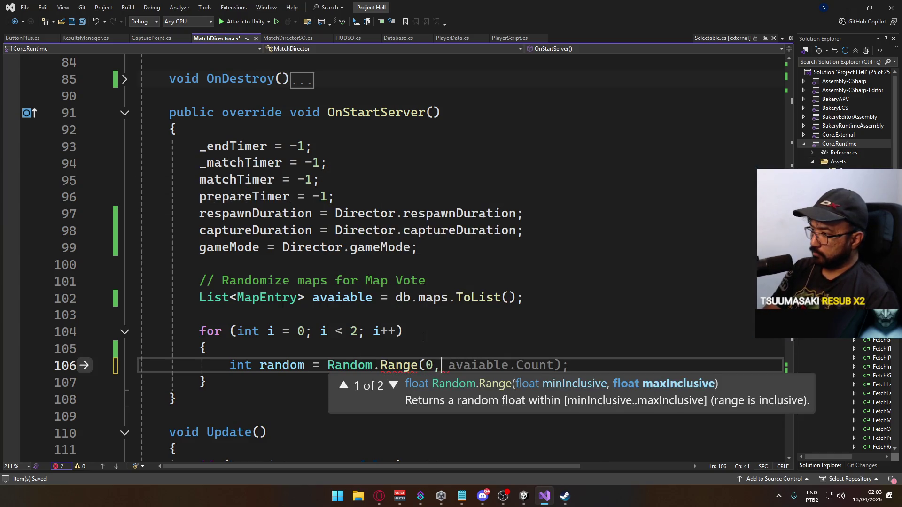
key(Tab)
text(.Cou)
key(Tab)
text();)
key(ctrl+s)
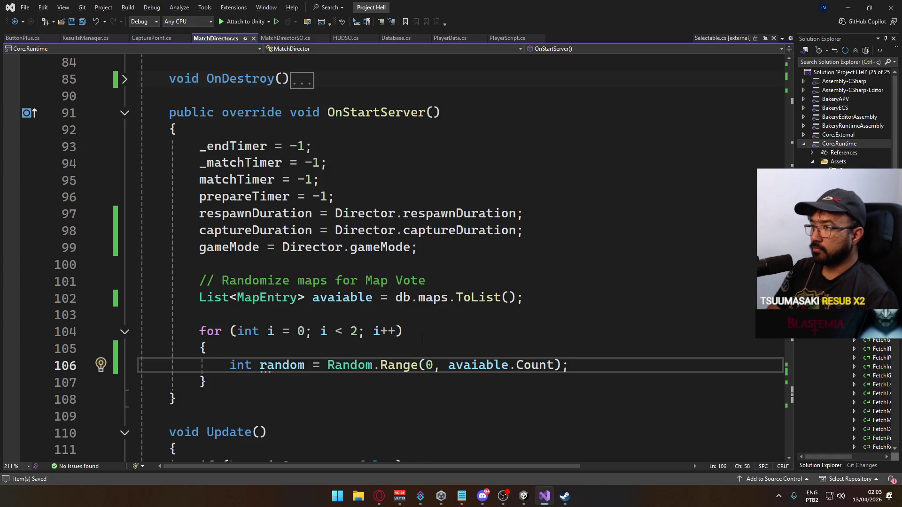
Add the line maps.Add(db.maps.IndexOf(avaiable[random]));.
key(Return)
text(map)
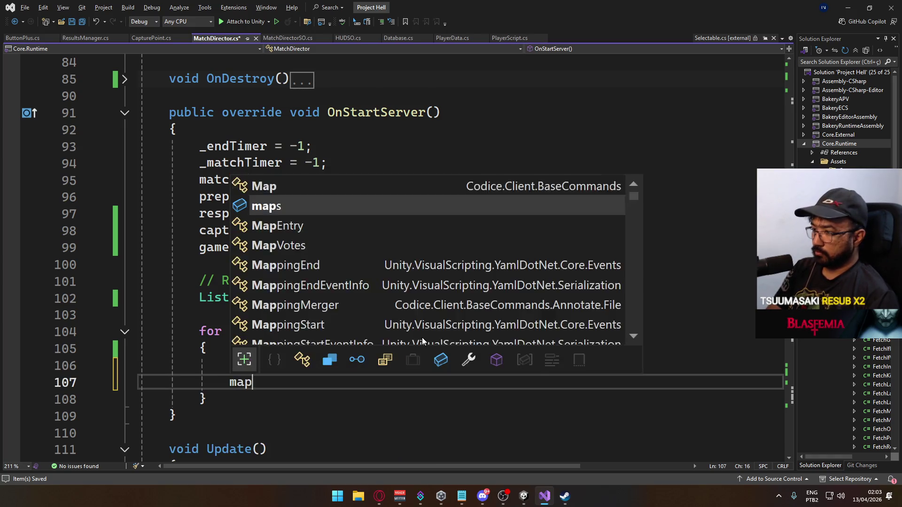
text(s.Add()
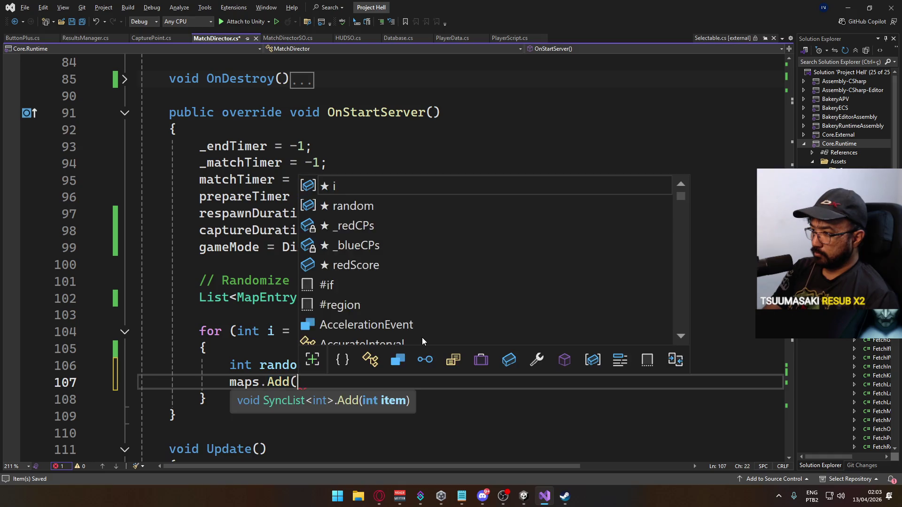
text(db)
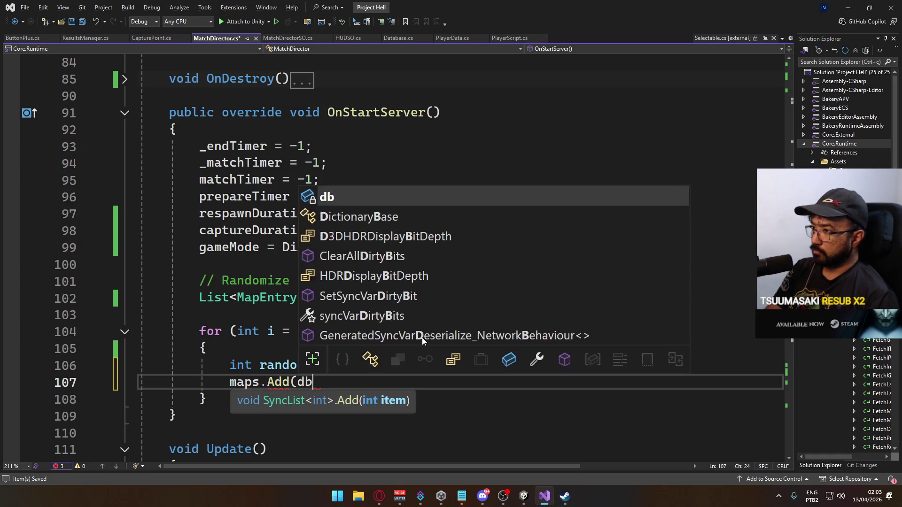
text(.maps.po)
key(BackSpace)
key(BackSpace)
text(index)
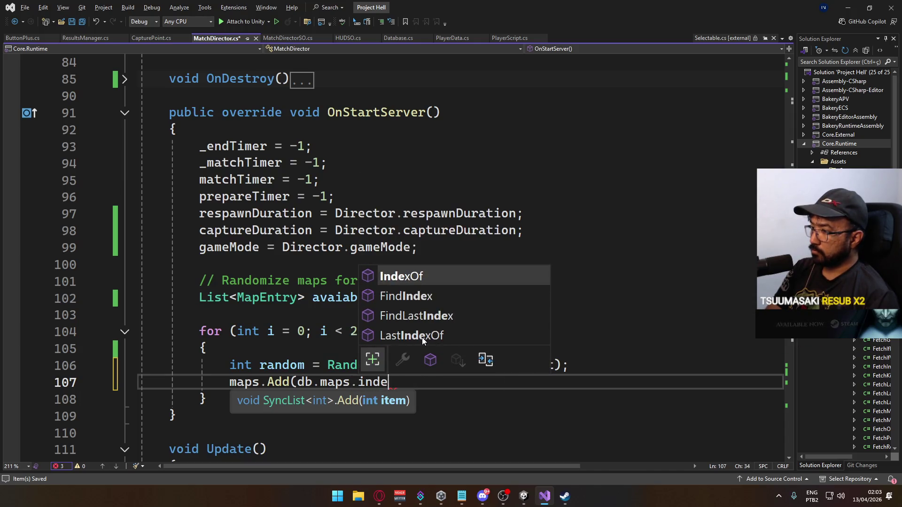
key(Tab)
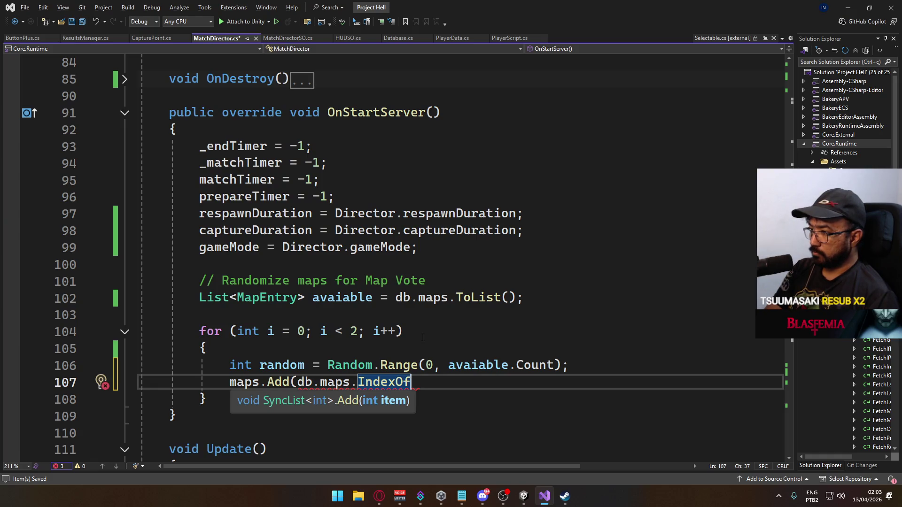
text((ava)
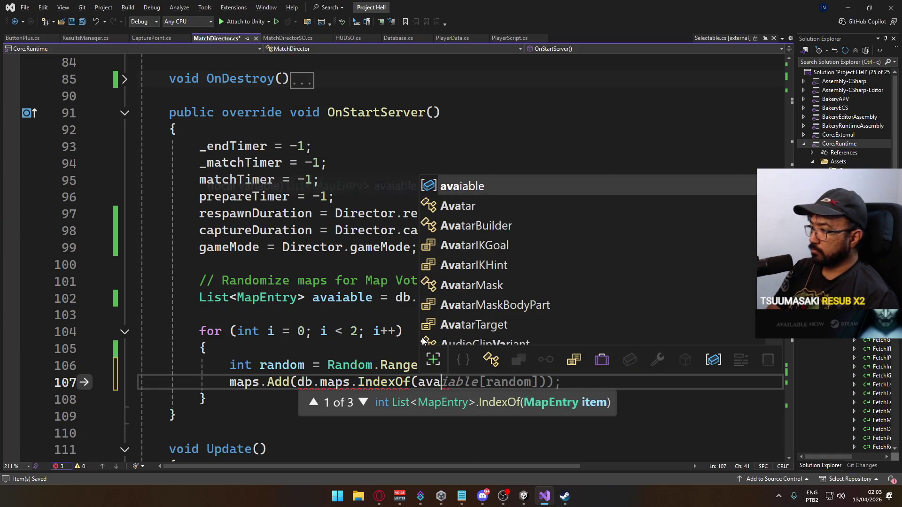
text(iable[random)
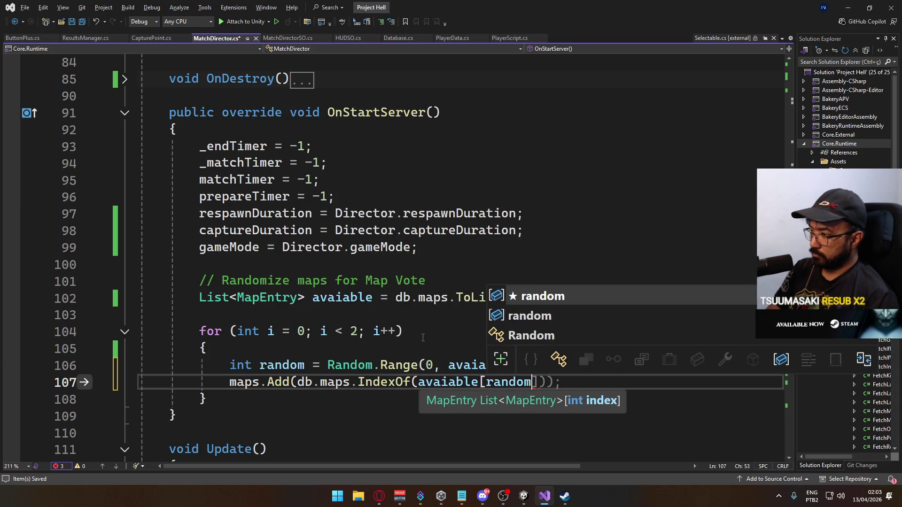
text(]))
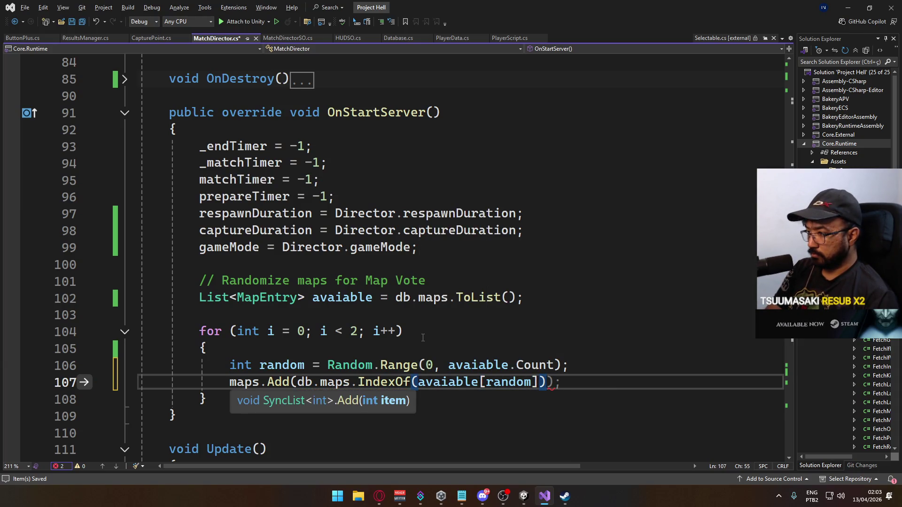
text();)
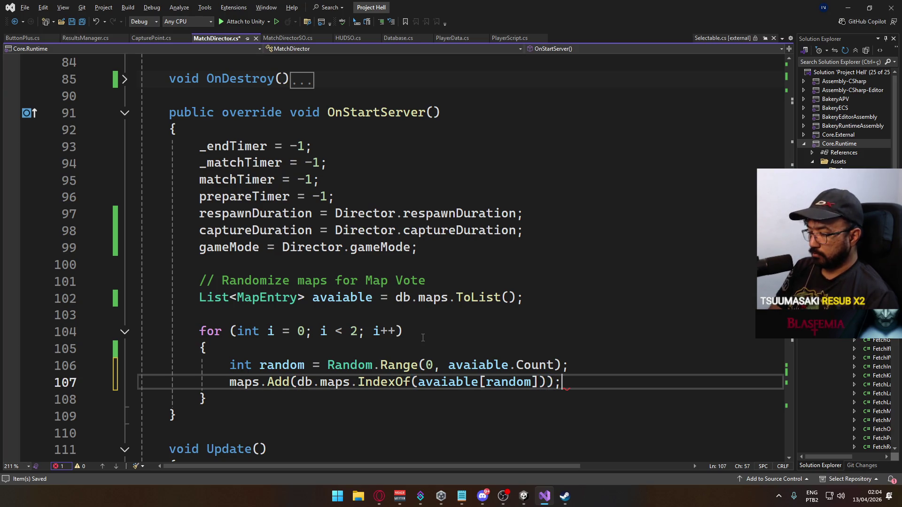
Add avaiable.Remove(avaiable[random]);, save MatchDirector.cs, and switch to Unity.
key(Return)
text(Rem)
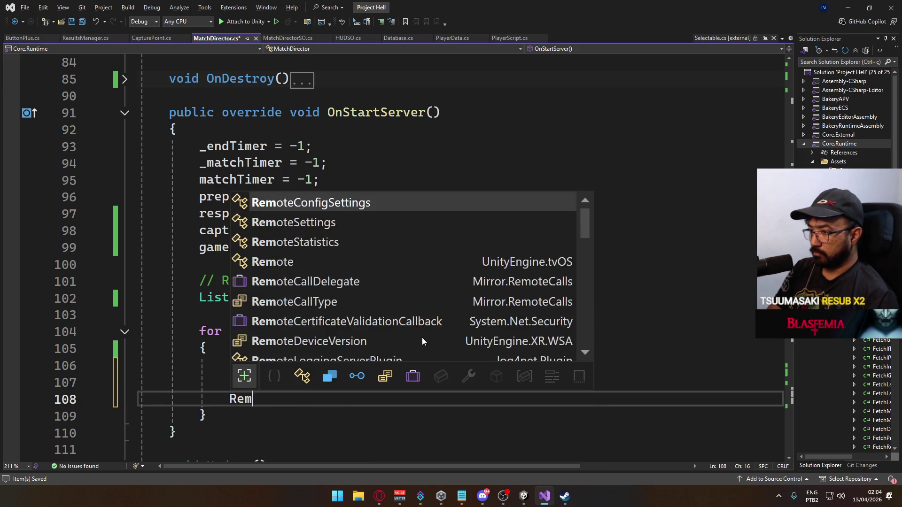
key(BackSpace)
key(BackSpace)
key(BackSpace)
text(avaiable.)
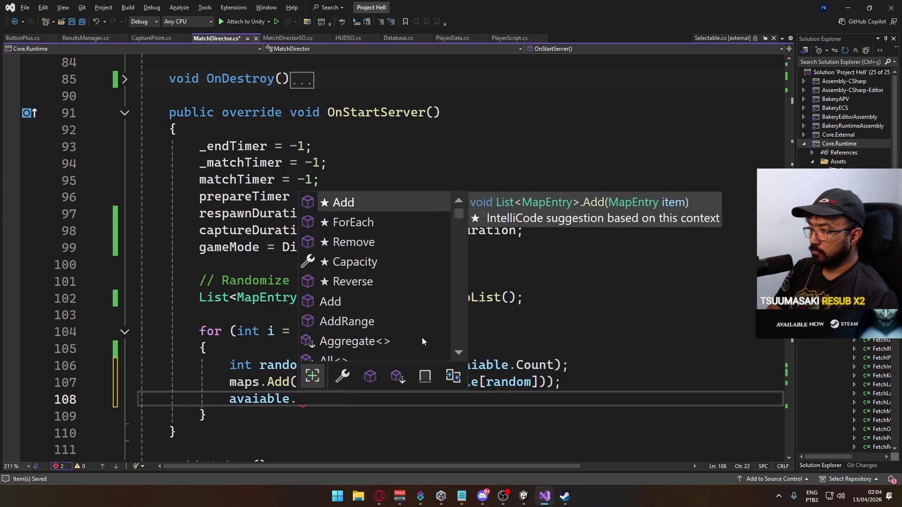
text(rea)
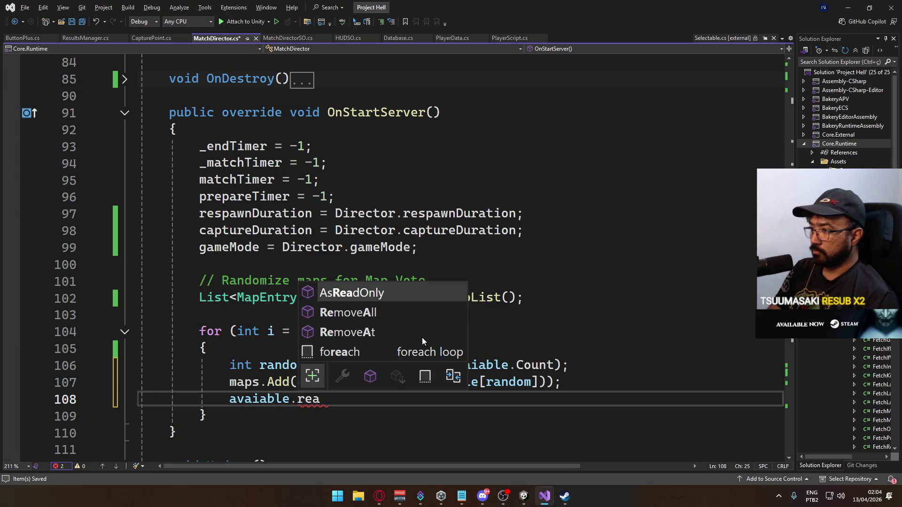
key(Down)
key(Down)
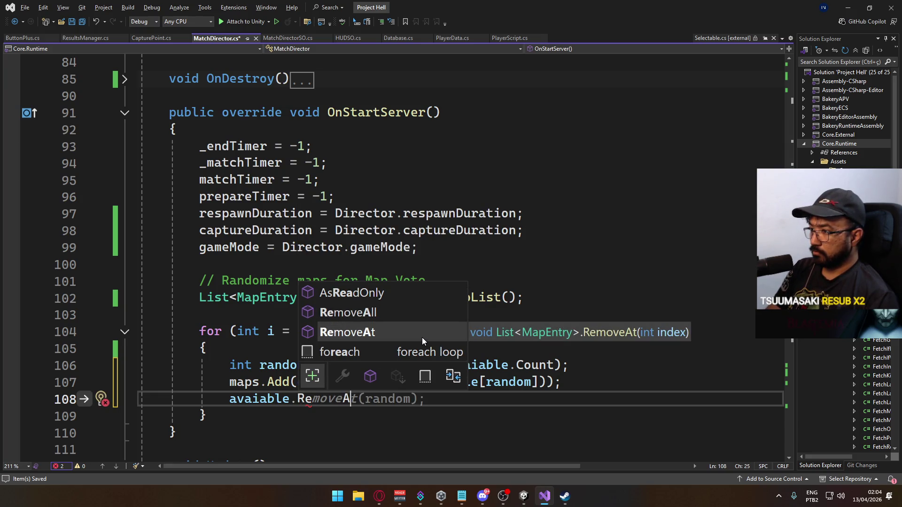
key(BackSpace)
key(BackSpace)
key(BackSpace)
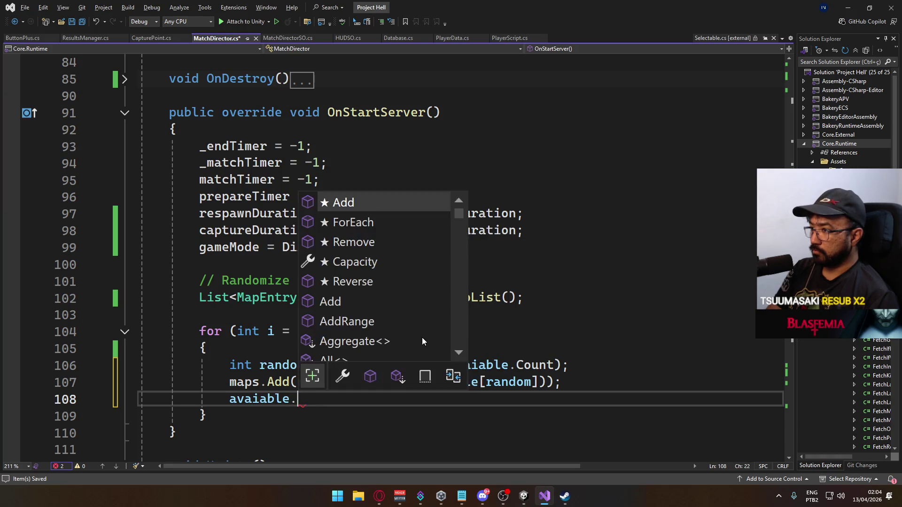
text(remo)
key(Tab)
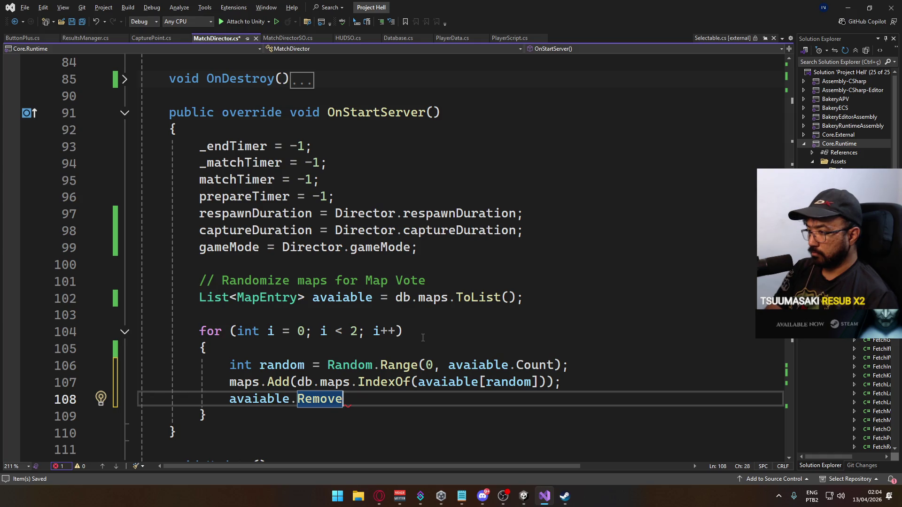
text((avai)
key(Tab)
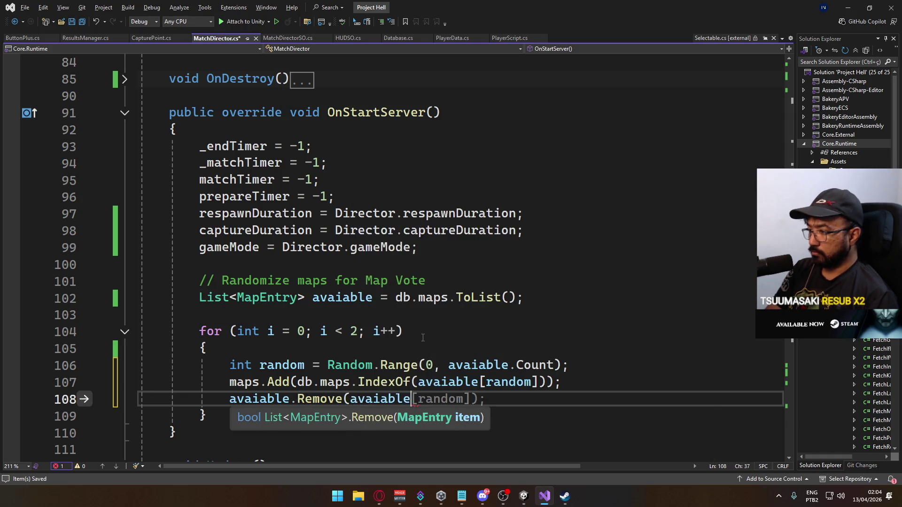
text(;)
key(ctrl+s)
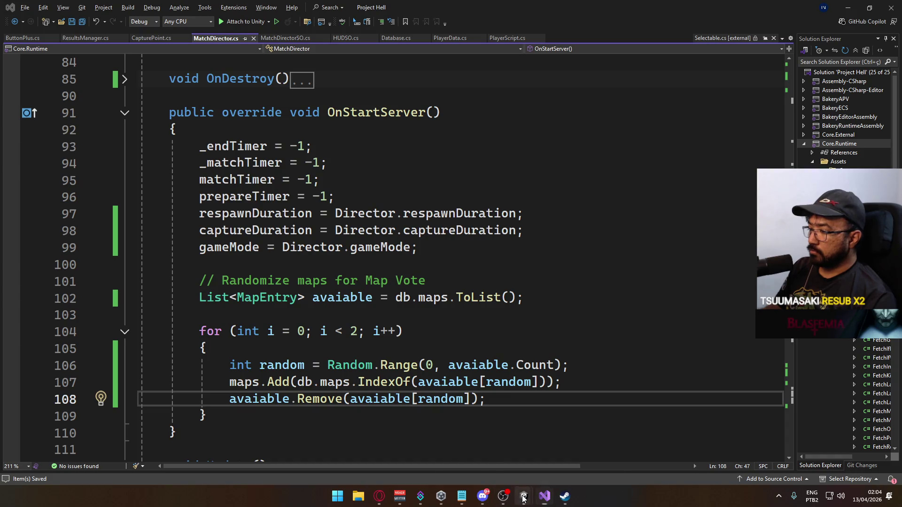
mouse_move(524, 496)
click(521, 449)
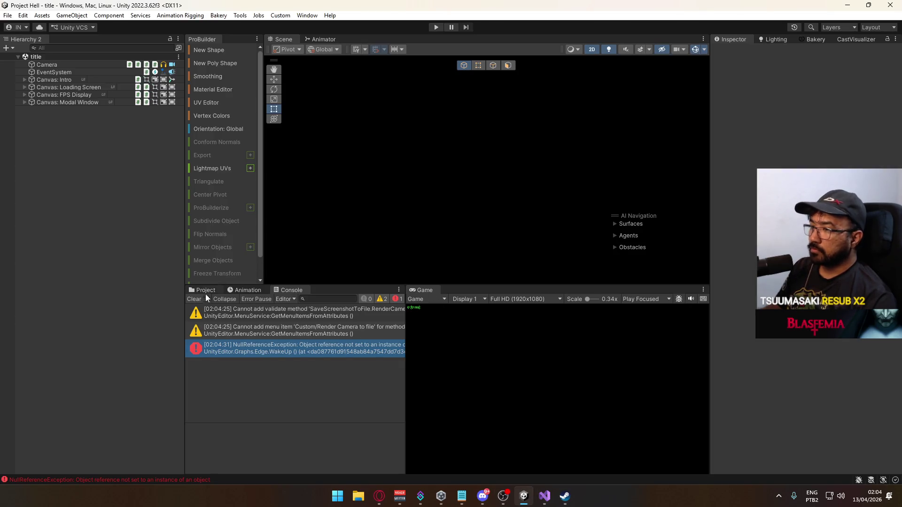
Clear the Console, start Play mode, and focus the game at its main menu.
click(193, 299)
click(436, 28)
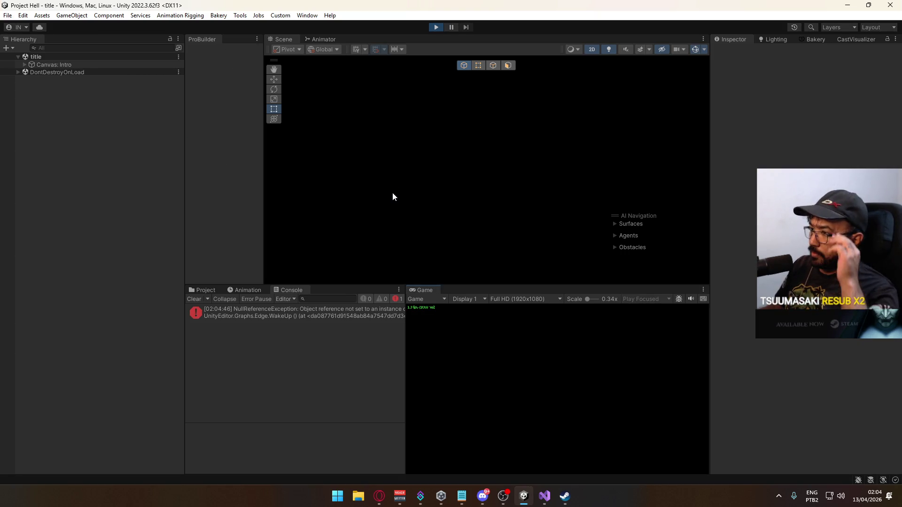
click(195, 298)
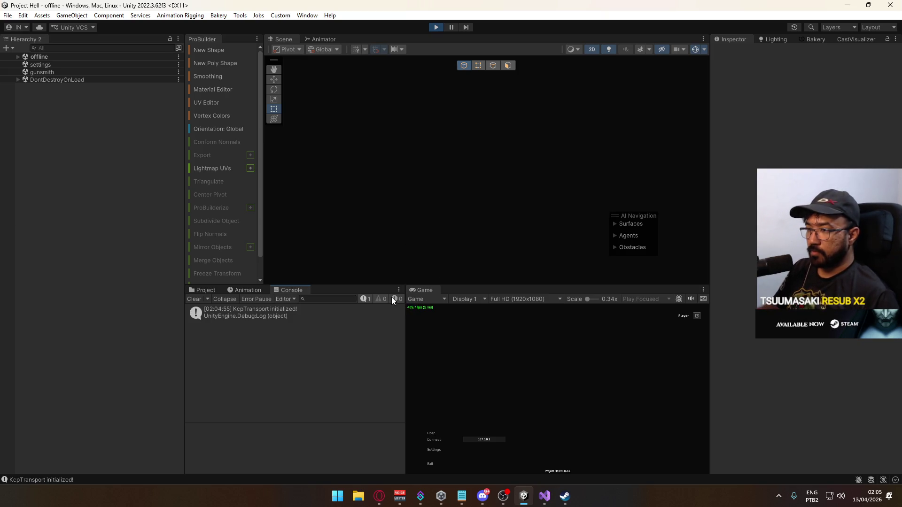
Host and create a match, then sprint, jump and move the player around the loaded map.
click(435, 433)
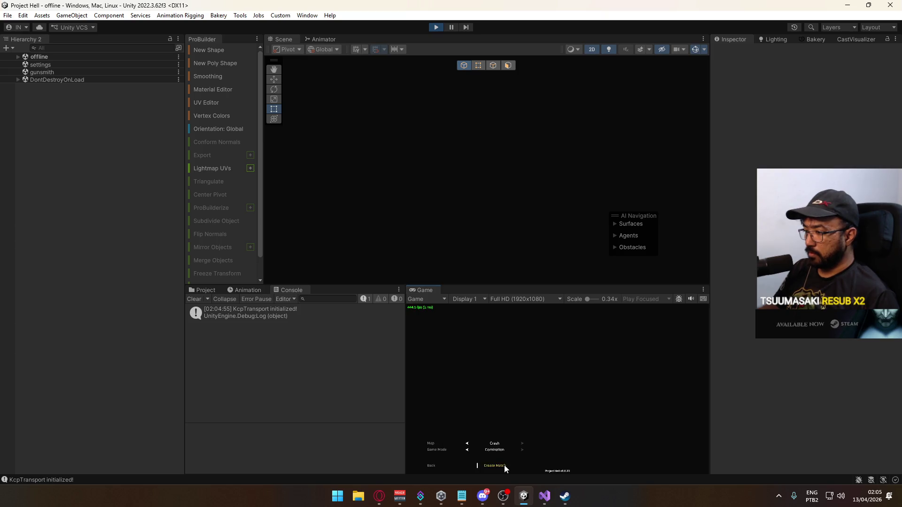
click(503, 464)
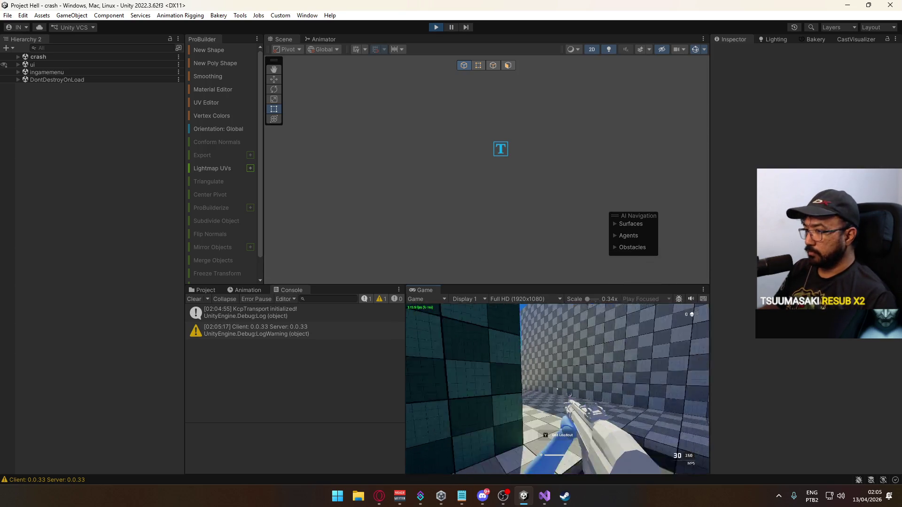
key(shift+w)
key(space)
key(Escape)
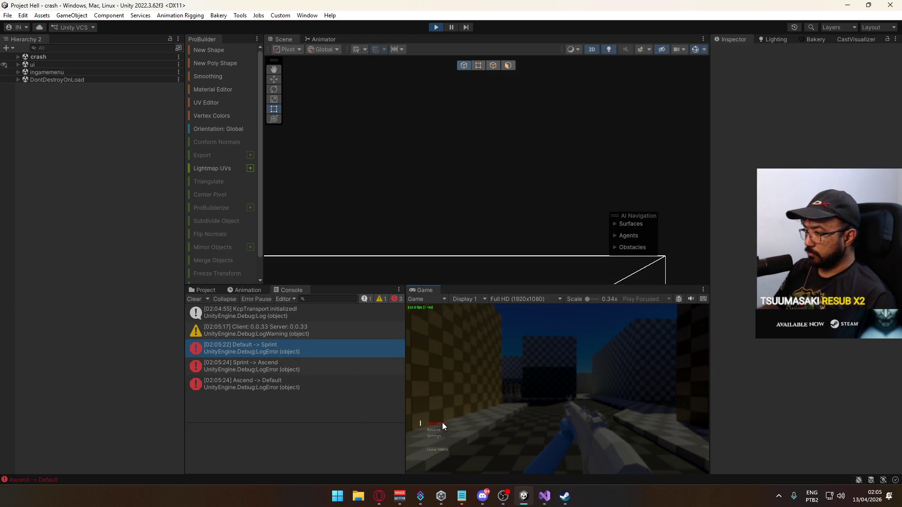
click(441, 422)
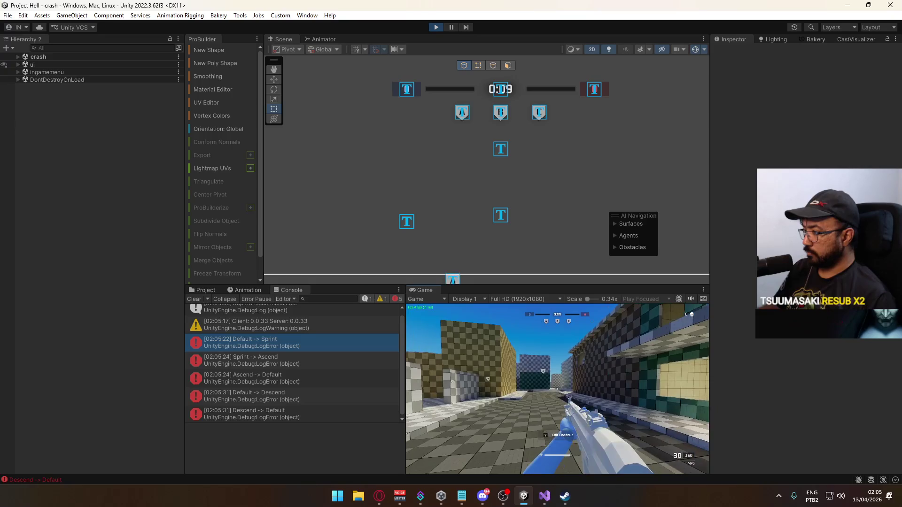
key(shift)
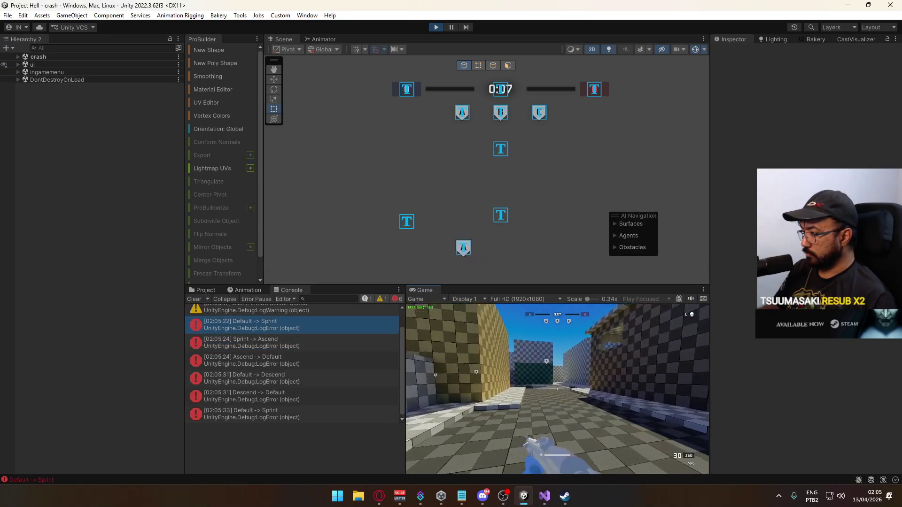
key(w)
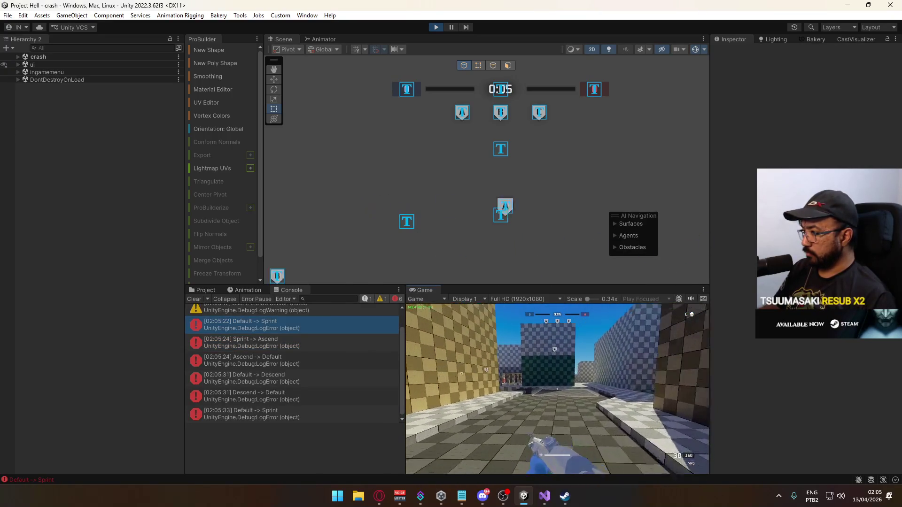
key(w)
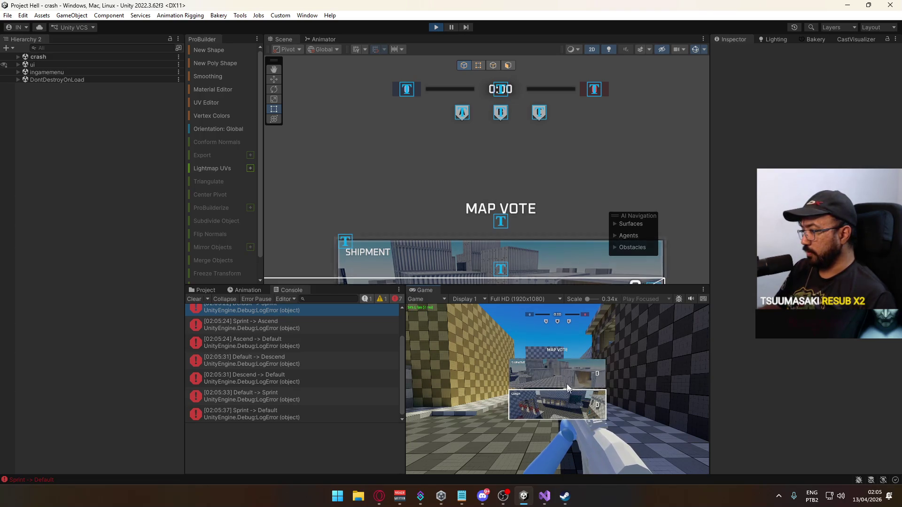
Vote for Crash on the Map Vote screen, then stop the playtest.
click(576, 372)
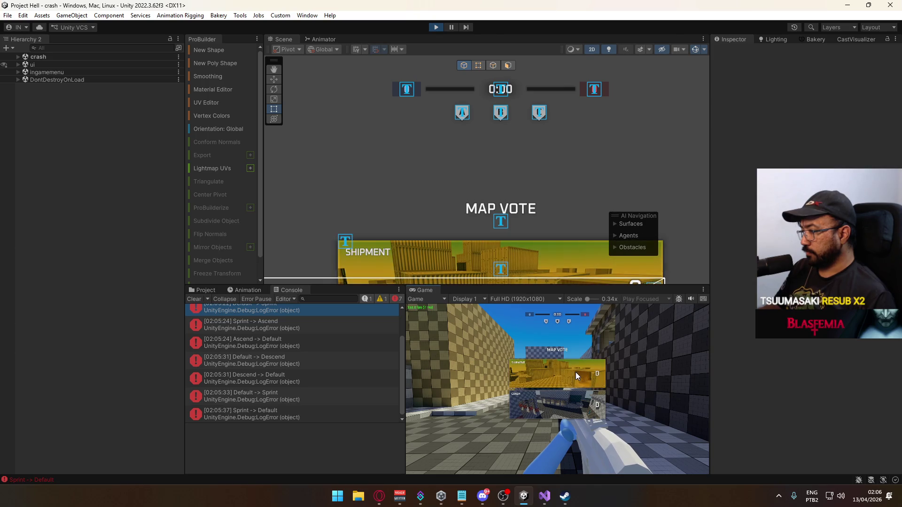
click(545, 396)
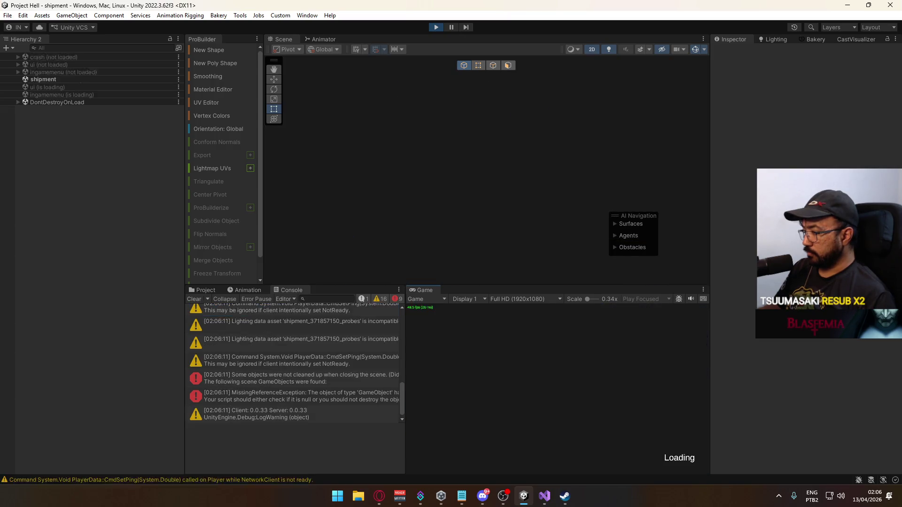
key(super)
click(383, 81)
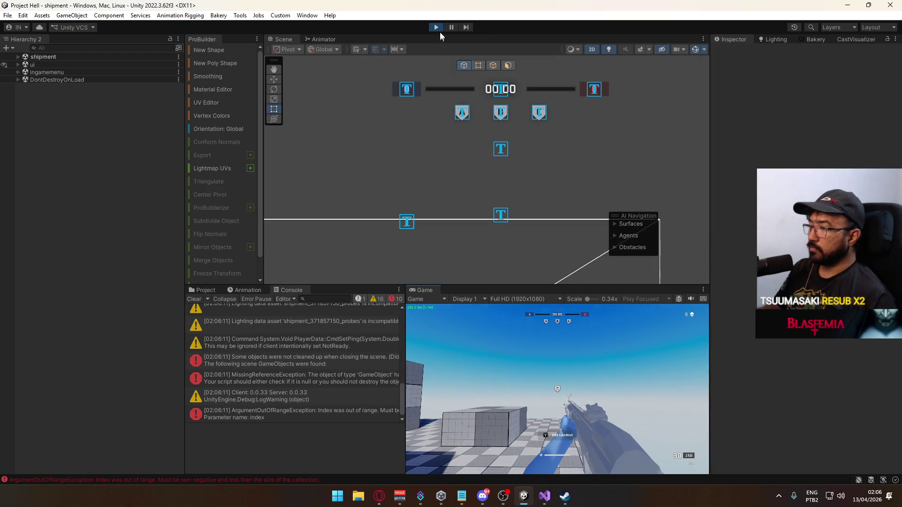
click(436, 27)
Clear the Console and open the crash, offline, crash, then ui scenes from the Scenes folder.
click(194, 300)
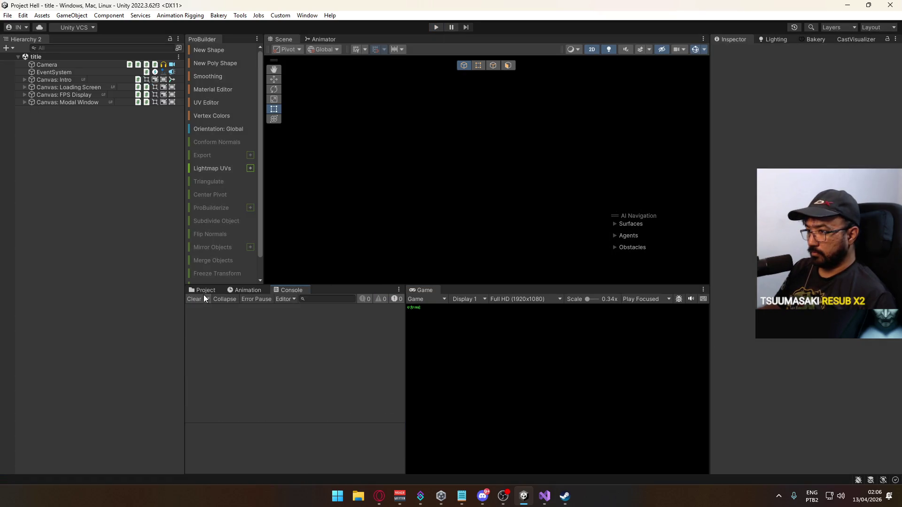
click(204, 291)
double_click(310, 347)
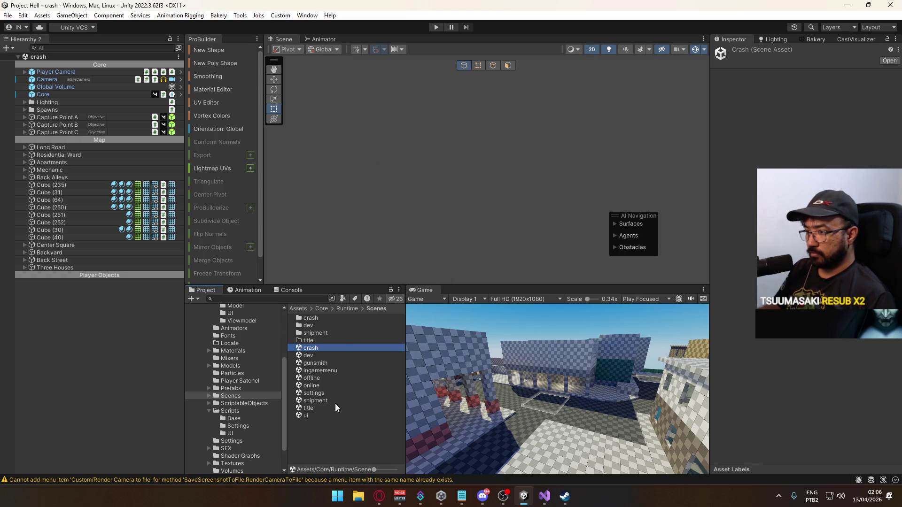
double_click(318, 377)
double_click(311, 348)
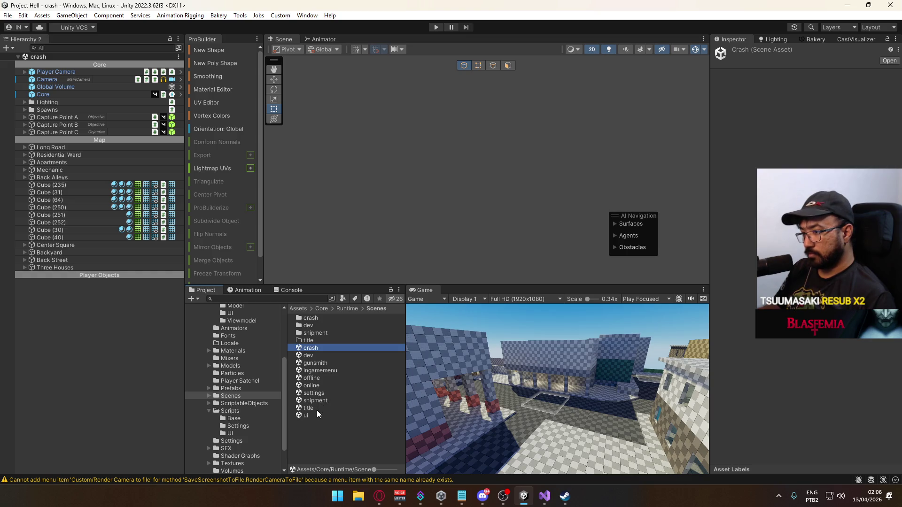
double_click(316, 414)
Select Blur Volume in the ui scene and assign it the Results Blur Profile.
click(44, 80)
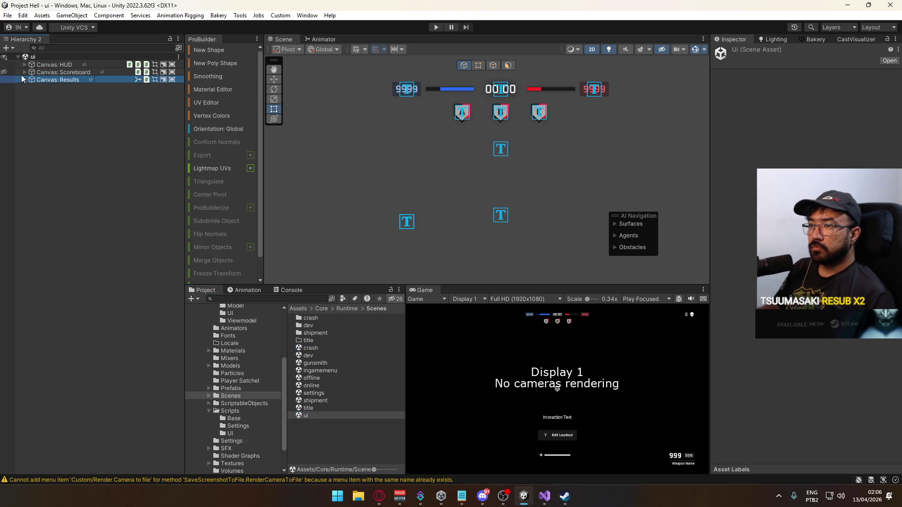
click(24, 79)
click(25, 72)
click(36, 80)
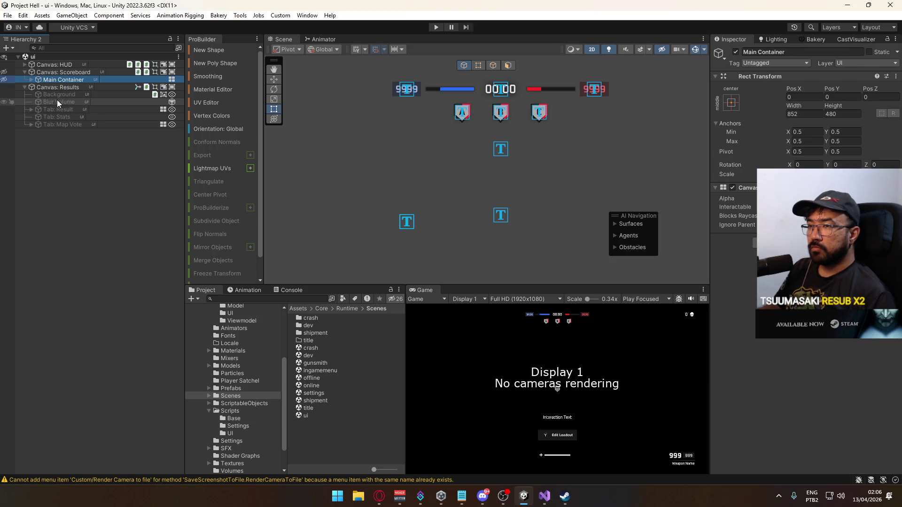
click(57, 101)
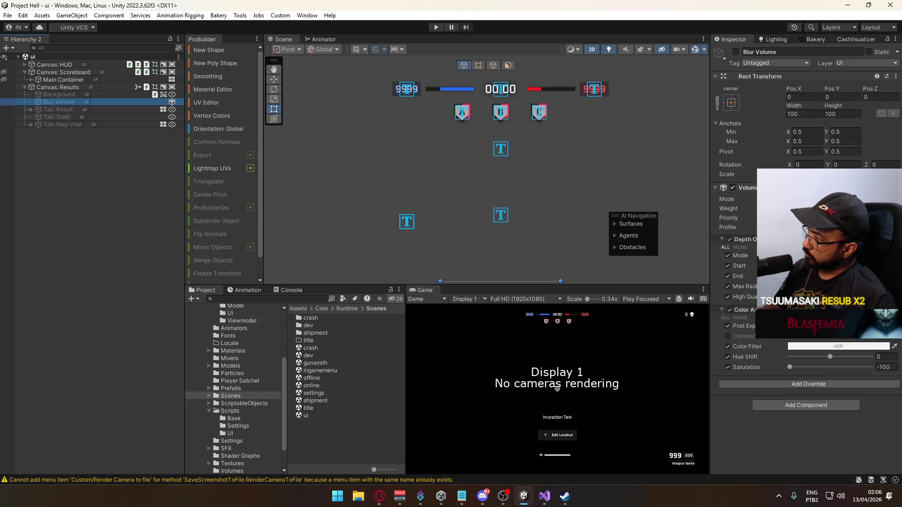
click(894, 227)
double_click(677, 282)
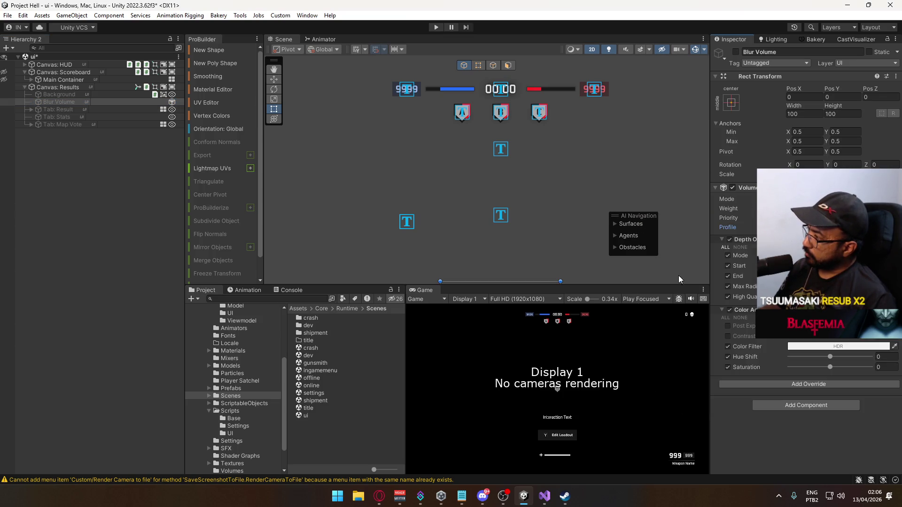
Duplicate Blur Volume and name the copy 'Desaturate Volume'.
key(ctrl+d)
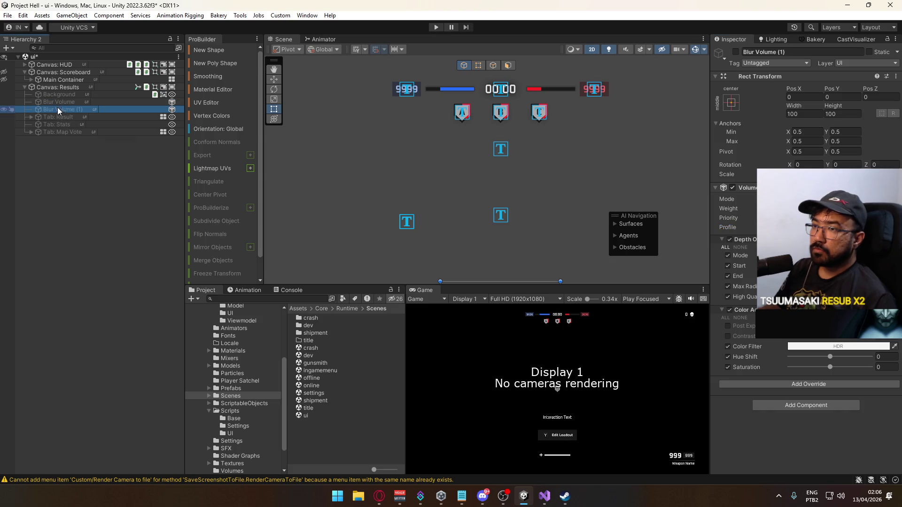
key(F2)
text(De)
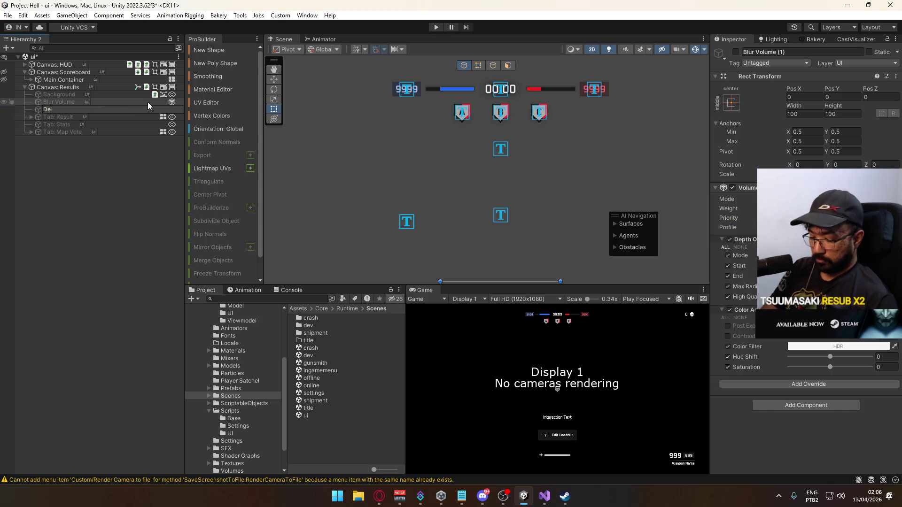
text(saturate )
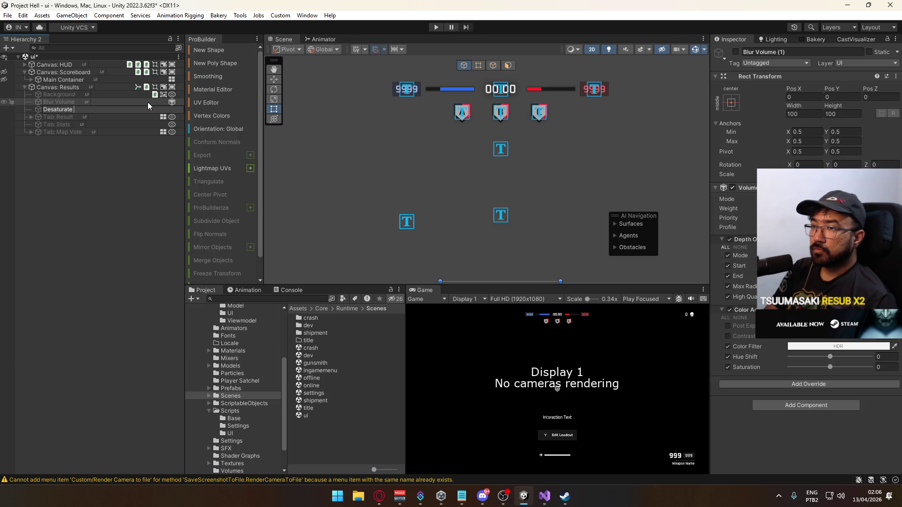
text(Volume)
key(Return)
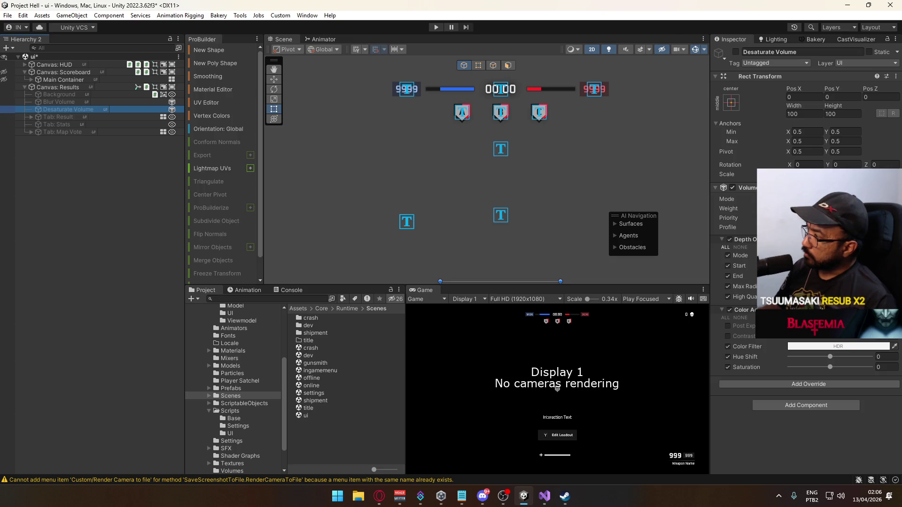
Rename Menu Blur Profile to 'Blur Profile' and Results Blur Profile to 'Desaturate Profile'.
click(808, 227)
click(329, 331)
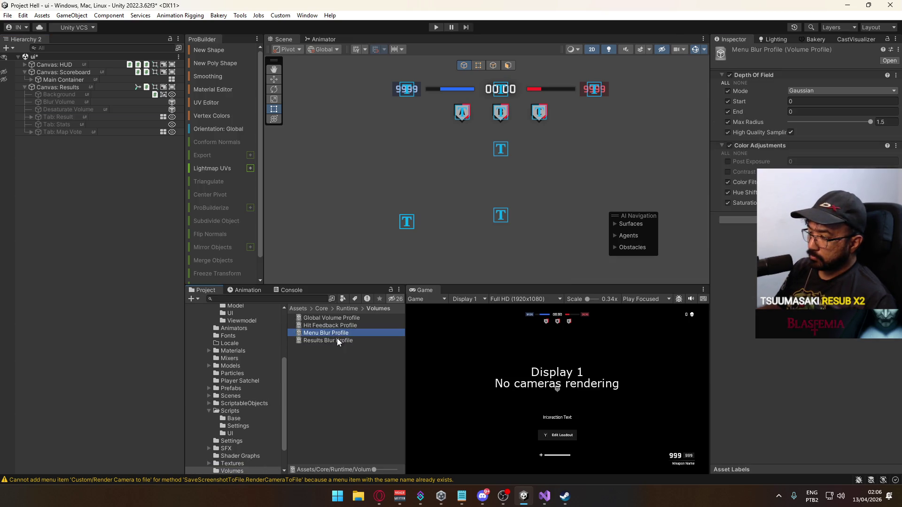
click(323, 341)
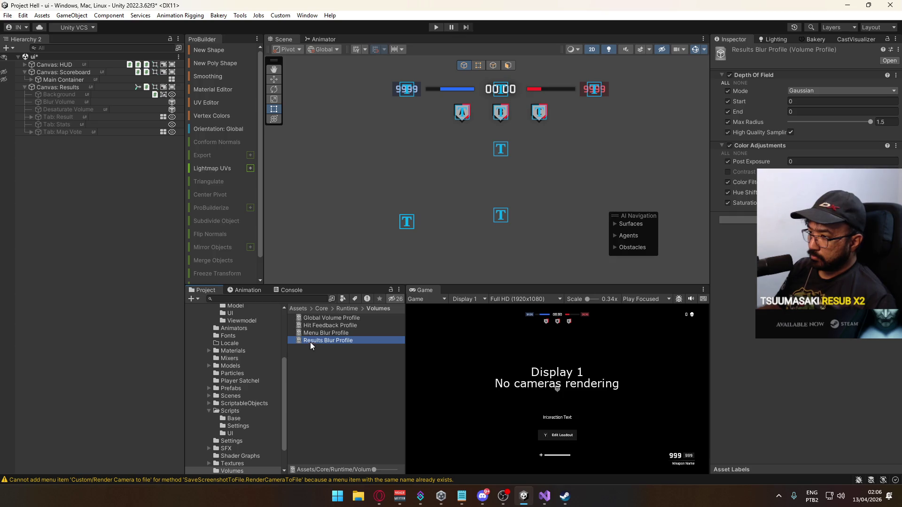
click(314, 333)
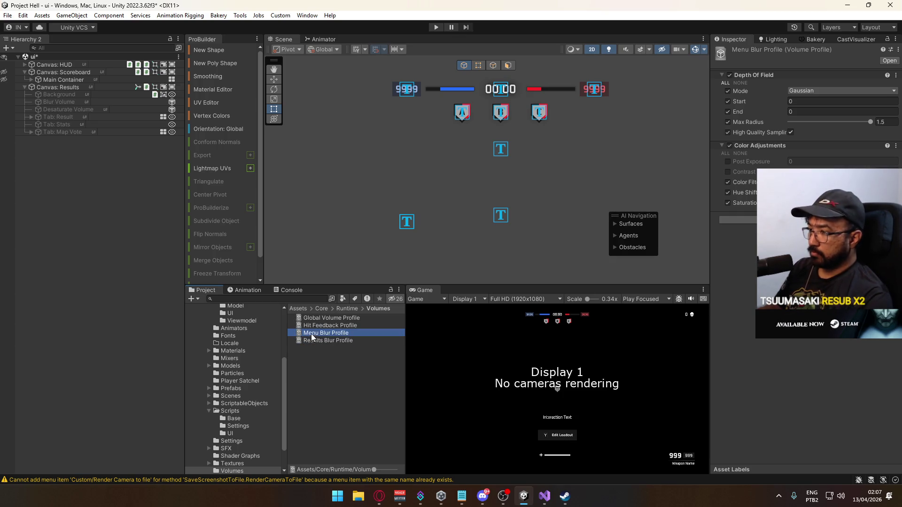
click(312, 335)
text(Blur Profile)
key(Return)
click(312, 339)
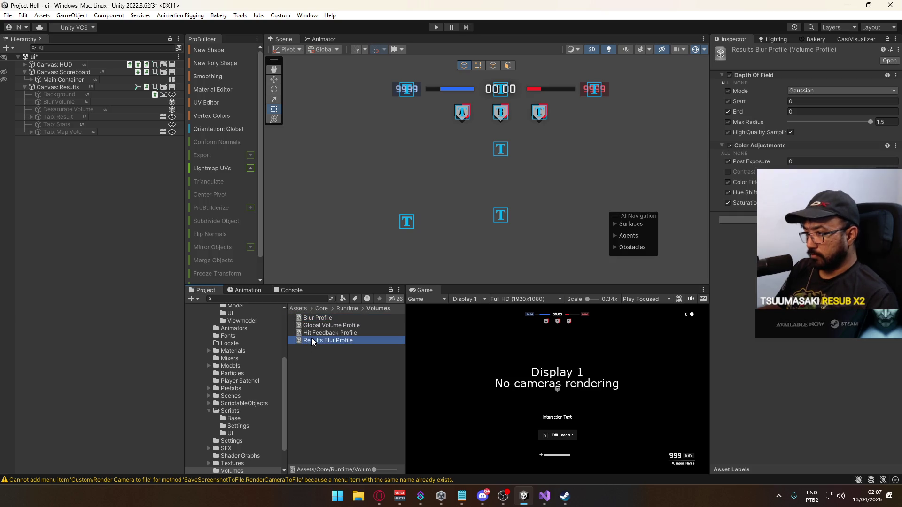
click(309, 340)
drag(303, 340, 335, 341)
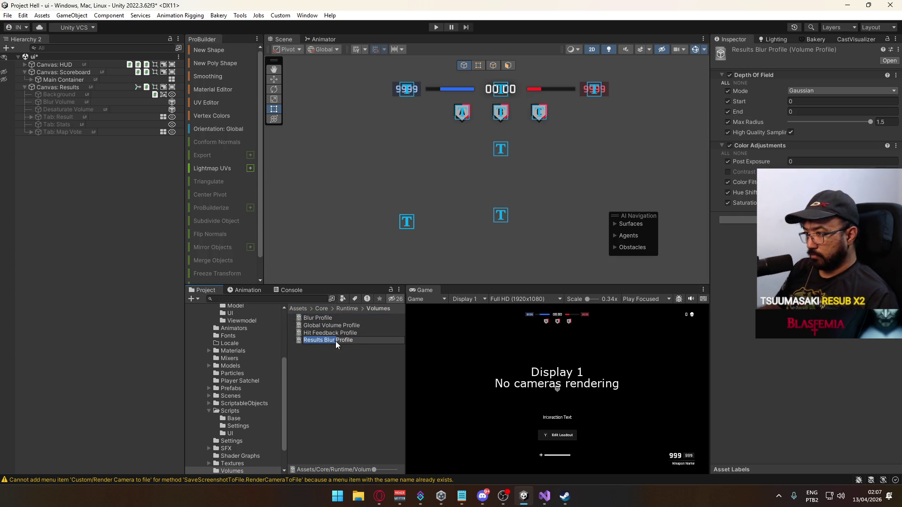
text(Desaturate)
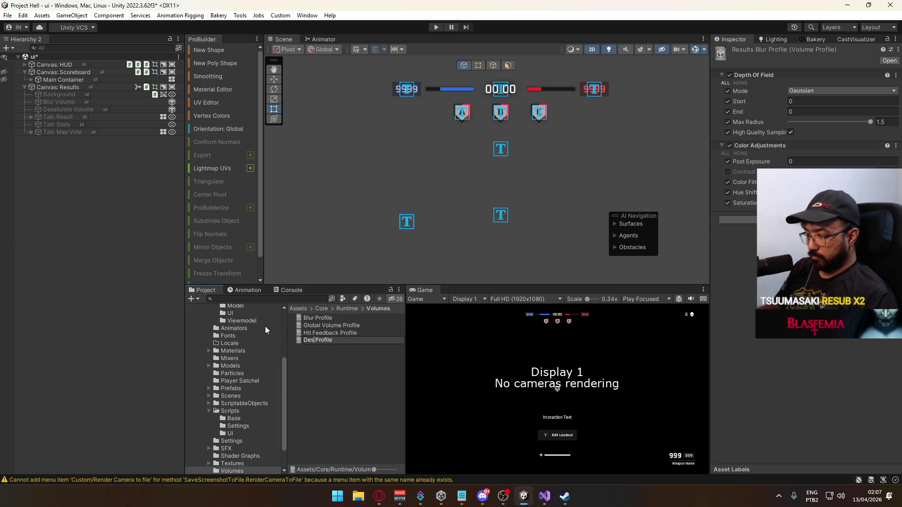
key(Return)
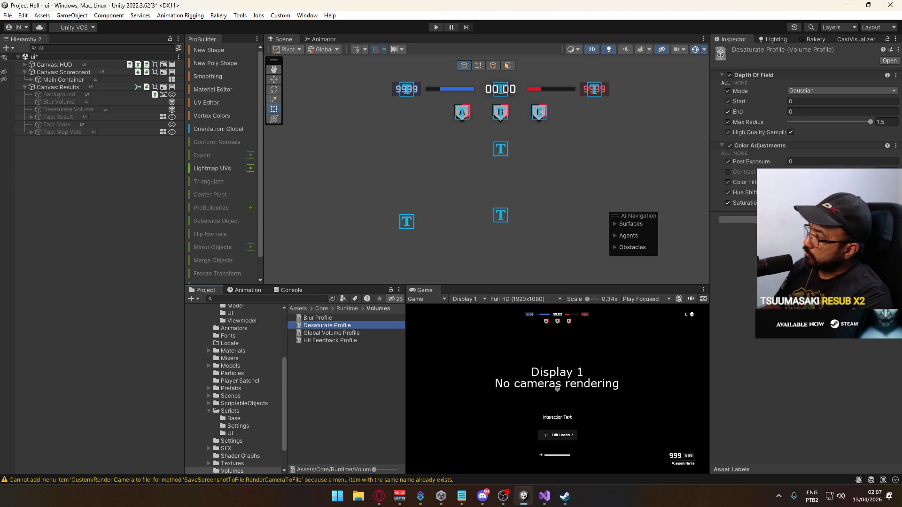
Remove the Depth Of Field override from Desaturate Profile, keeping Saturation -80.
click(841, 203)
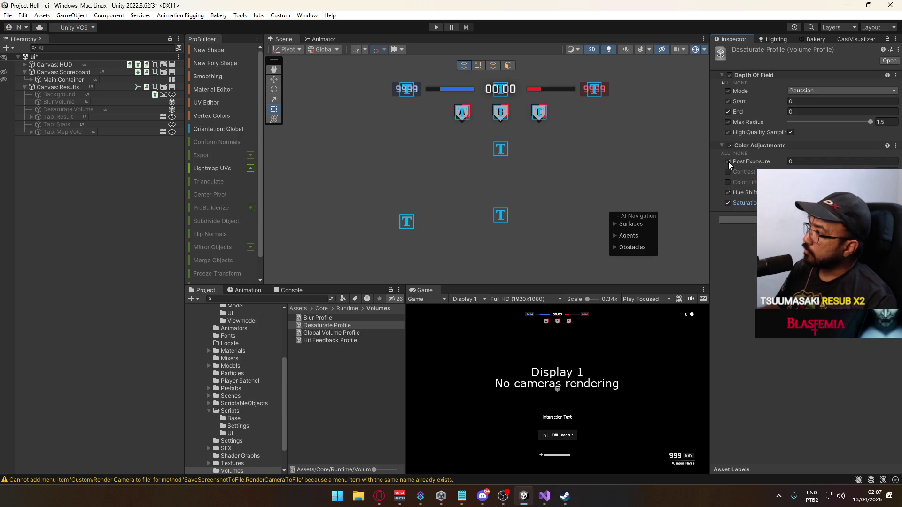
right_click(760, 75)
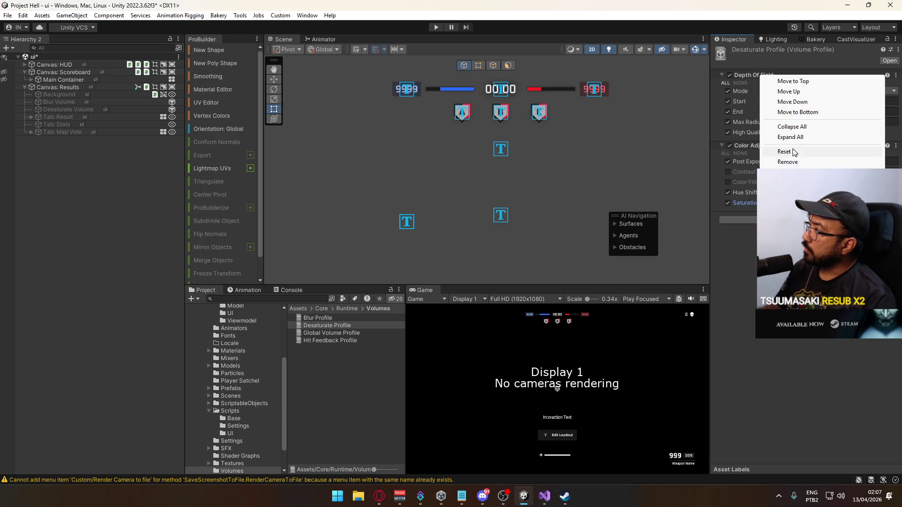
click(787, 161)
click(69, 100)
key(ctrl+d)
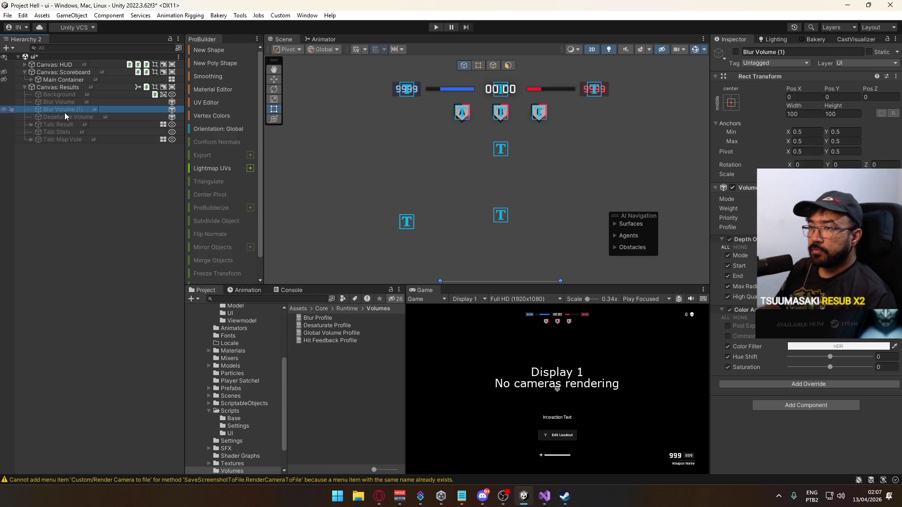
Delete the extra Blur Volume duplicate and assign Desaturate Profile to Desaturate Volume.
click(90, 110)
key(BackSpace)
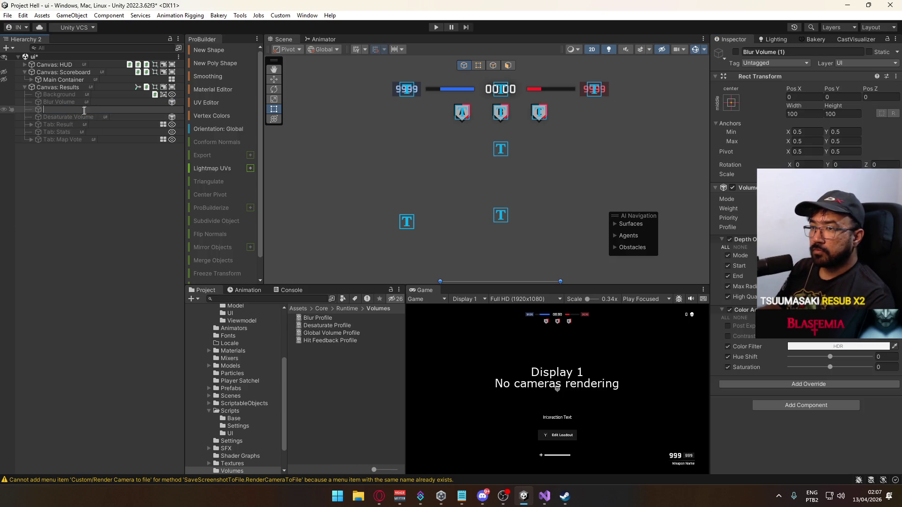
key(Escape)
key(Delete)
click(70, 110)
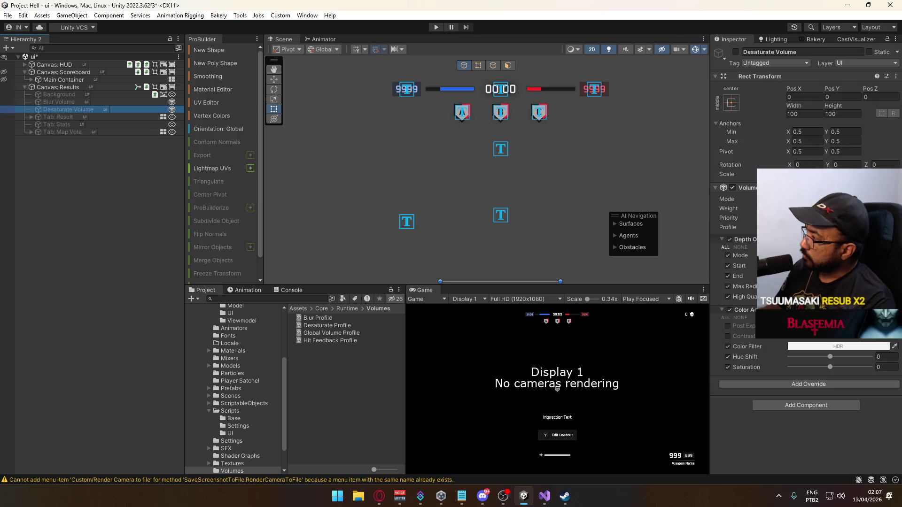
click(894, 227)
double_click(687, 264)
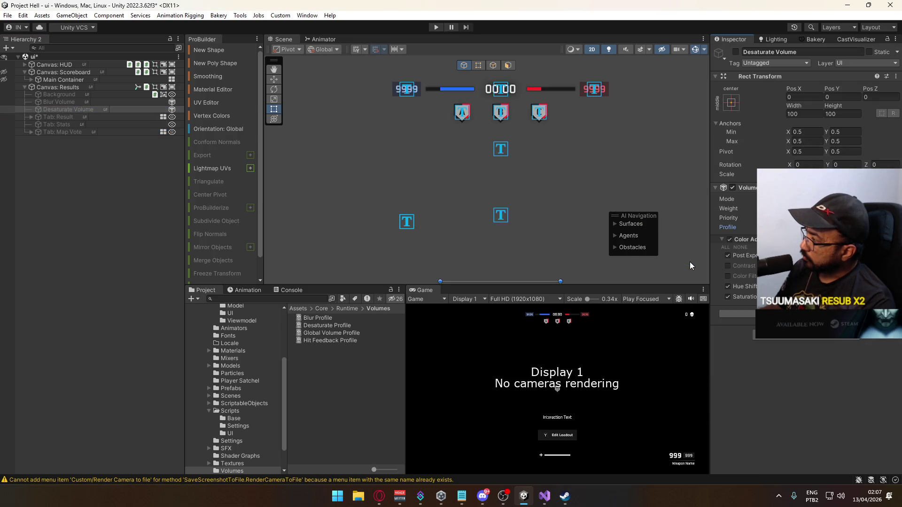
click(100, 102)
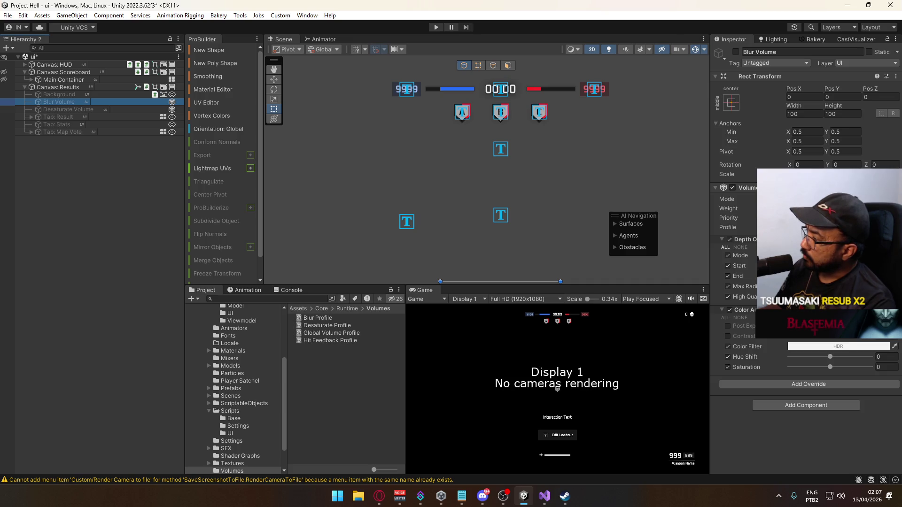
right_click(763, 338)
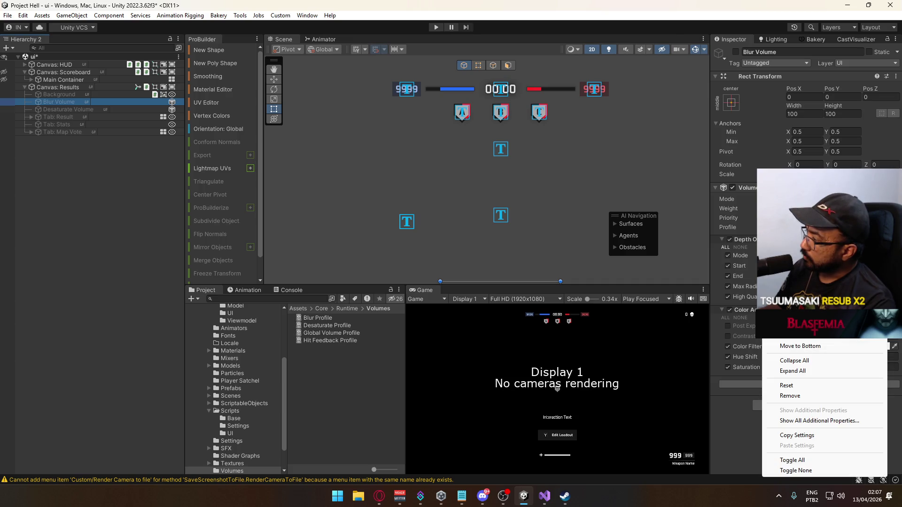
click(795, 396)
click(67, 108)
click(65, 101)
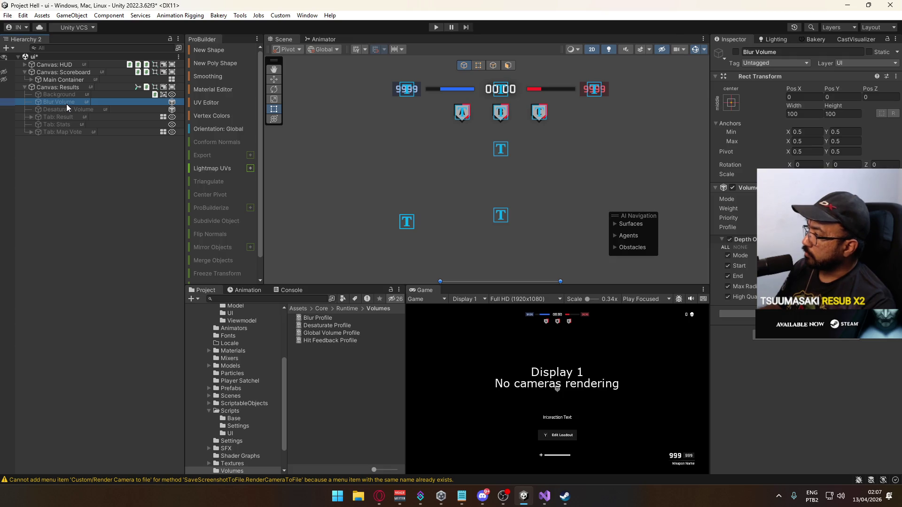
click(65, 107)
Select Canvas: Results and preview its Results@Start animation clip.
click(56, 86)
click(252, 292)
click(355, 335)
Key Desaturate Volume's active state and Volume Weight in the Results@Start animation.
scroll(350, 362, up, 3)
scroll(350, 370, up, 1)
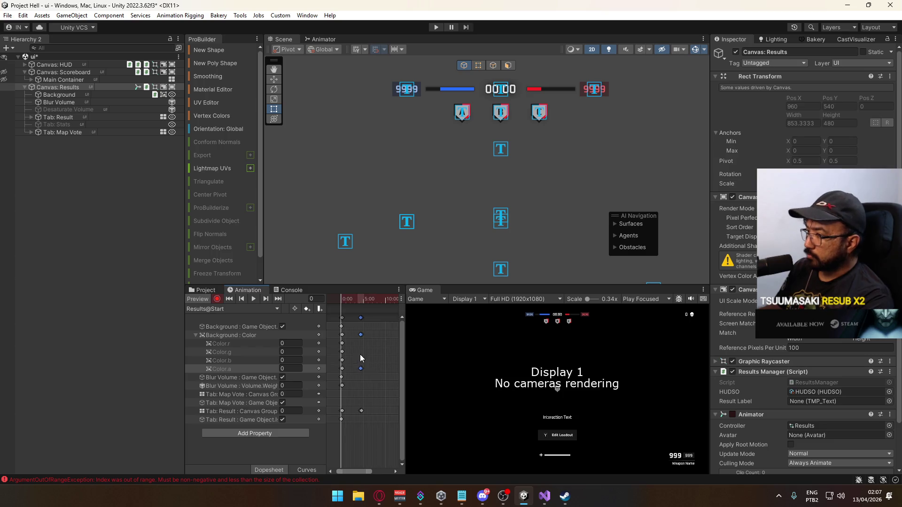
scroll(438, 337, up, 1)
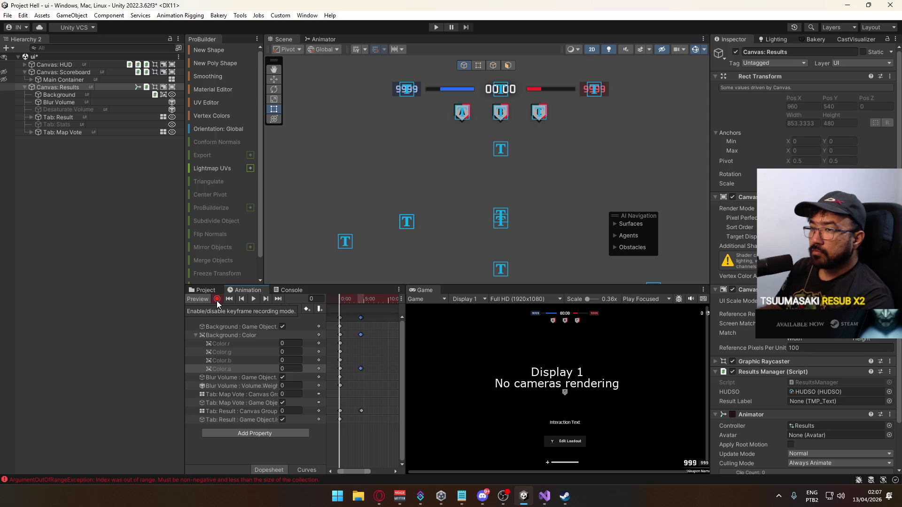
click(98, 111)
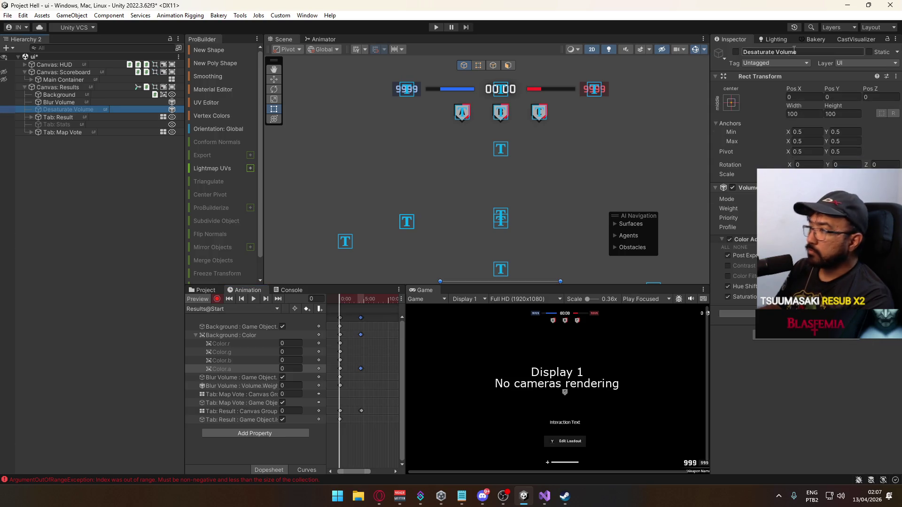
click(736, 52)
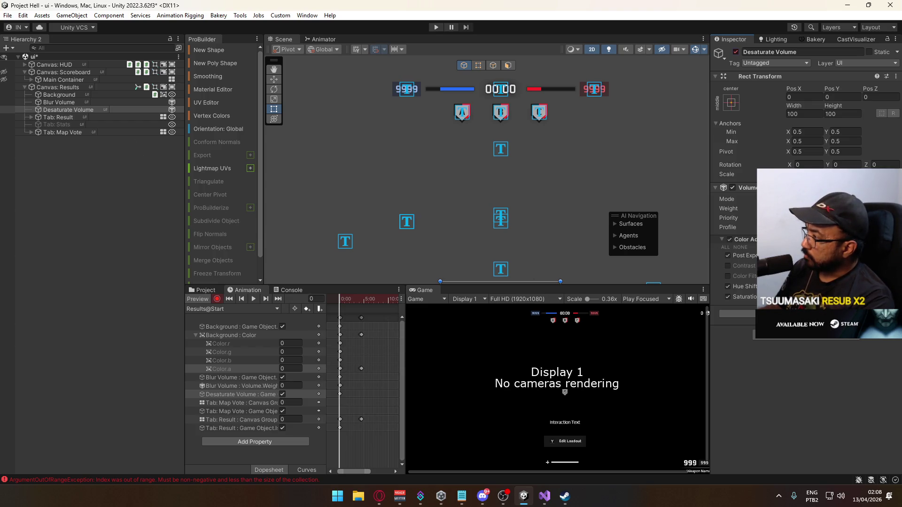
drag(728, 208, 734, 208)
Scrub and step through keyframes to preview when the Map Vote panel appears, then deselect.
scroll(349, 356, up, 3)
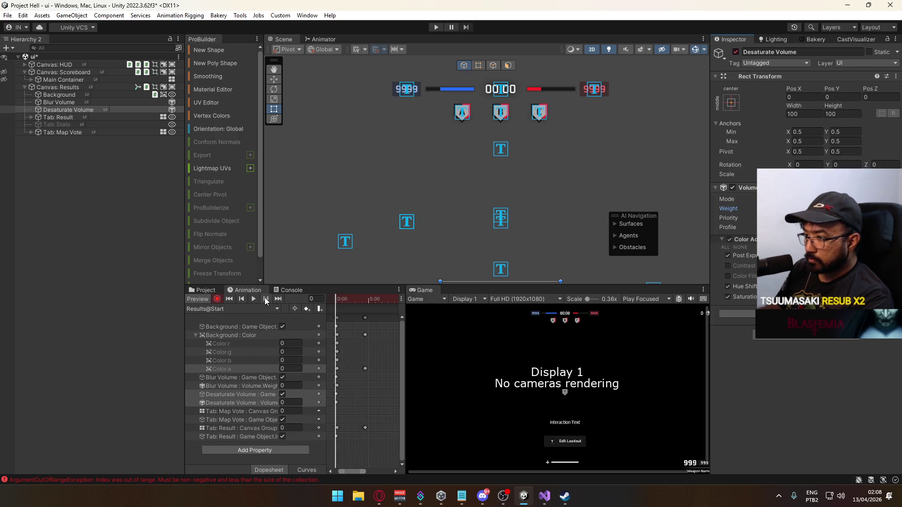
click(266, 299)
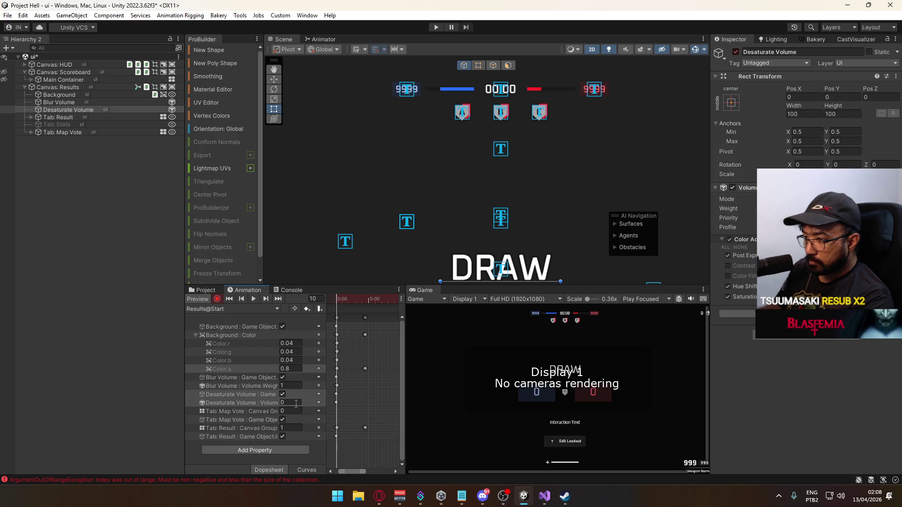
scroll(358, 346, down, 1)
drag(339, 298, 367, 300)
scroll(396, 357, down, 1)
drag(366, 471, 413, 470)
drag(369, 300, 380, 298)
scroll(379, 328, up, 1)
click(244, 301)
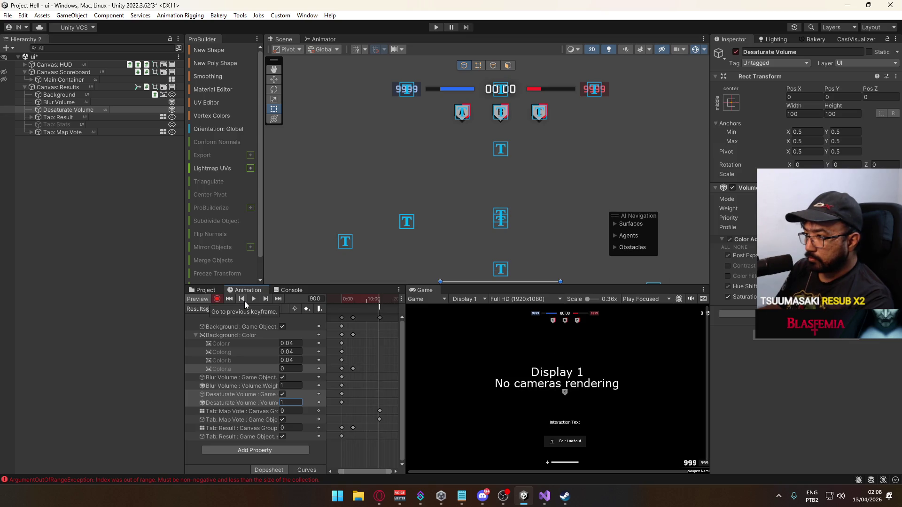
click(266, 300)
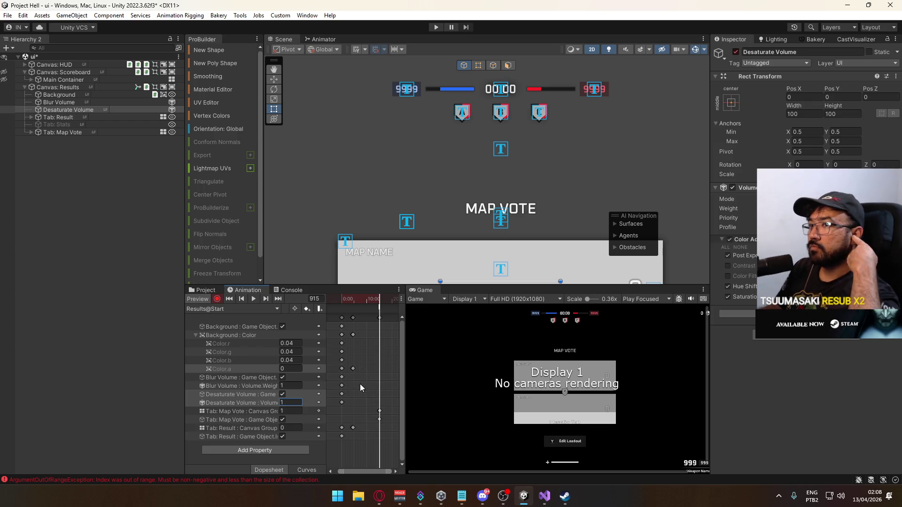
drag(343, 471, 340, 471)
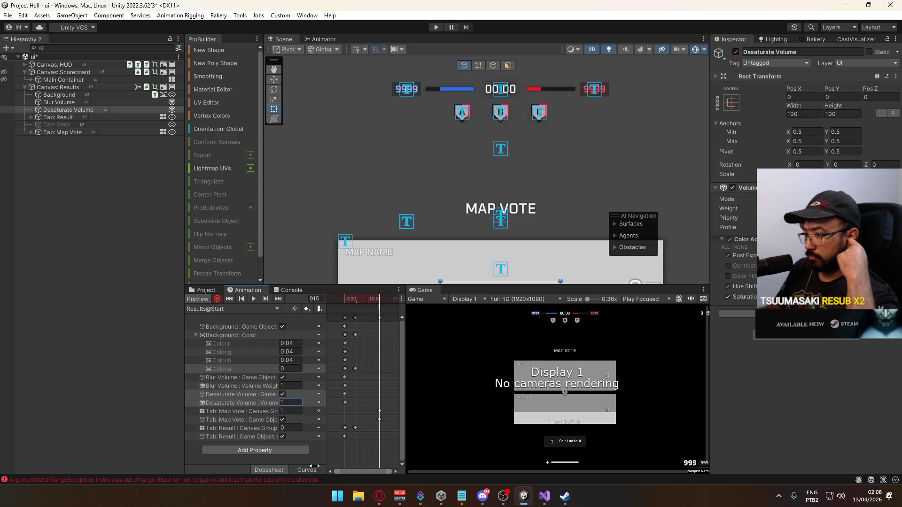
click(89, 319)
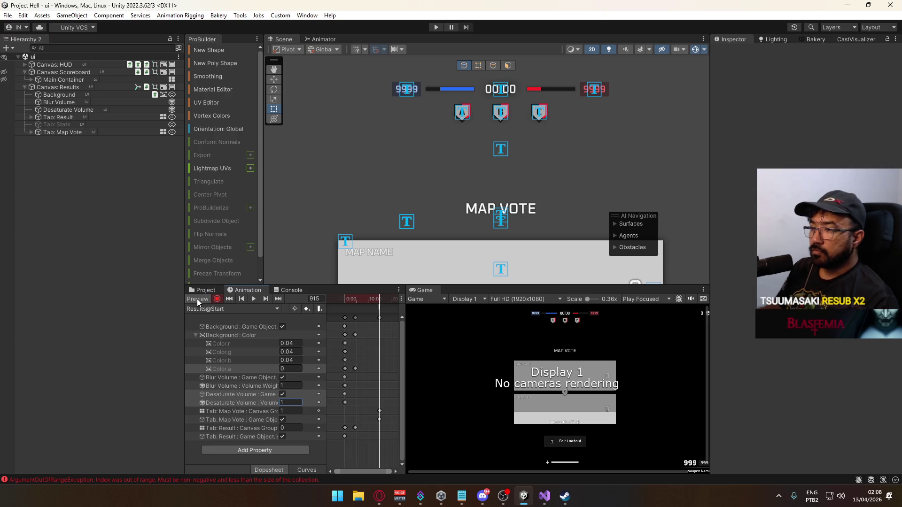
Reload the ui scene and expand Canvas: Results > Tab: Map Vote to select Vote Map Button A.
click(201, 290)
click(241, 396)
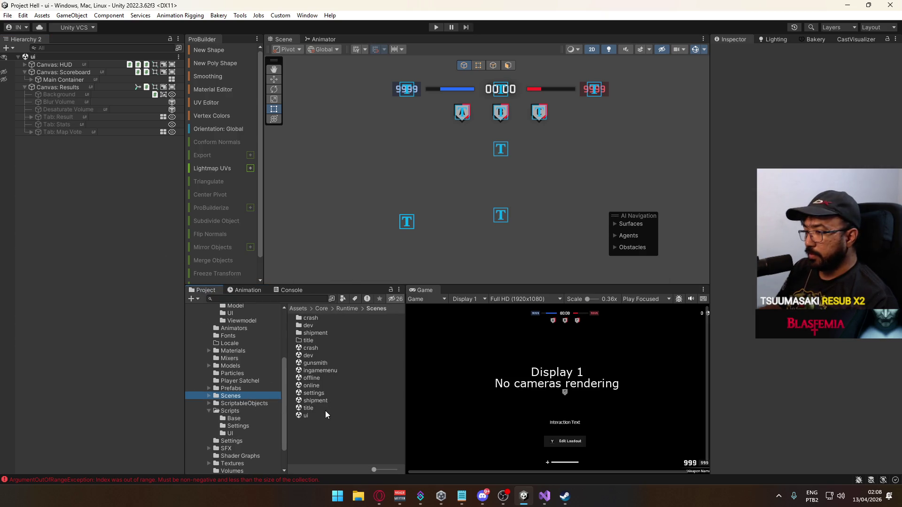
drag(321, 415, 450, 196)
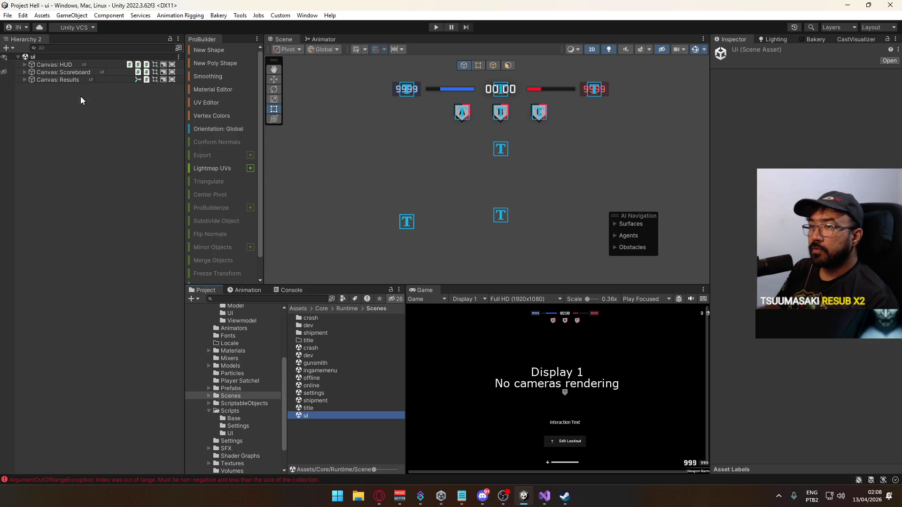
click(24, 79)
click(59, 116)
click(60, 125)
click(30, 125)
click(37, 139)
click(72, 148)
scroll(803, 282, down, 5)
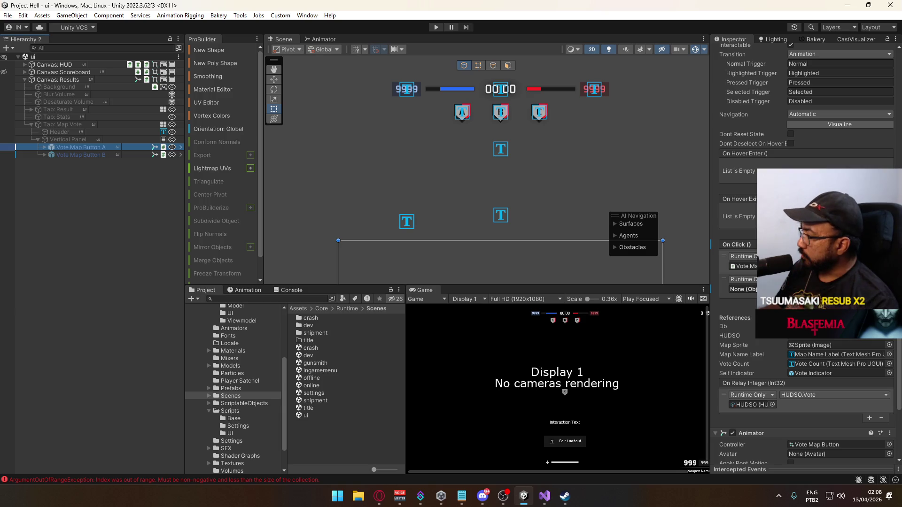
scroll(804, 329, up, 2)
Make Vote Map Button A's second click action call ChangeActiveElement on Canvas: Results.
drag(58, 79, 751, 377)
click(831, 367)
mouse_move(816, 465)
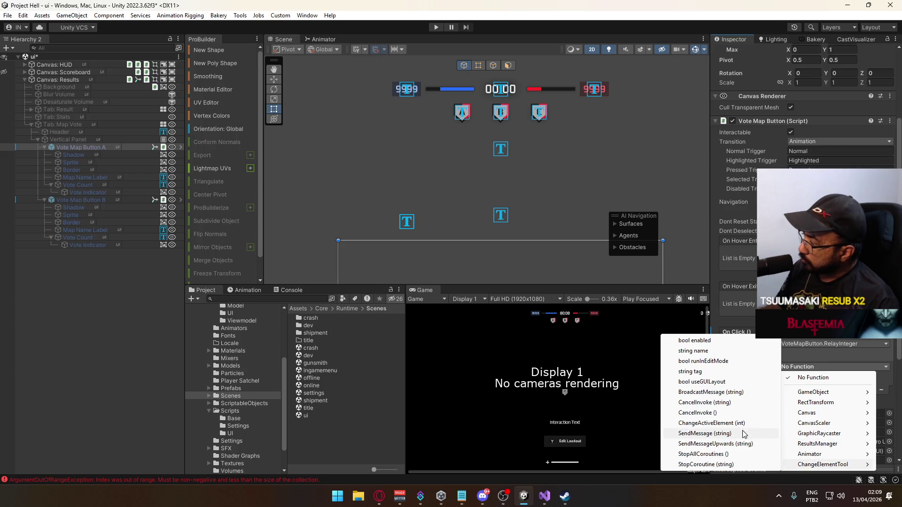
click(719, 423)
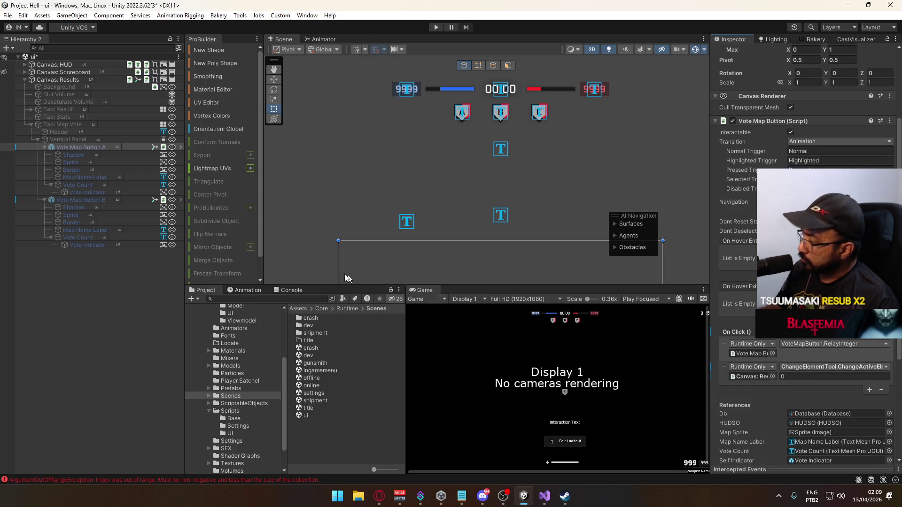
Make Vote Map Button B's click action call ChangeElementTool.ChangeActiveElement on Canvas: Results.
click(80, 199)
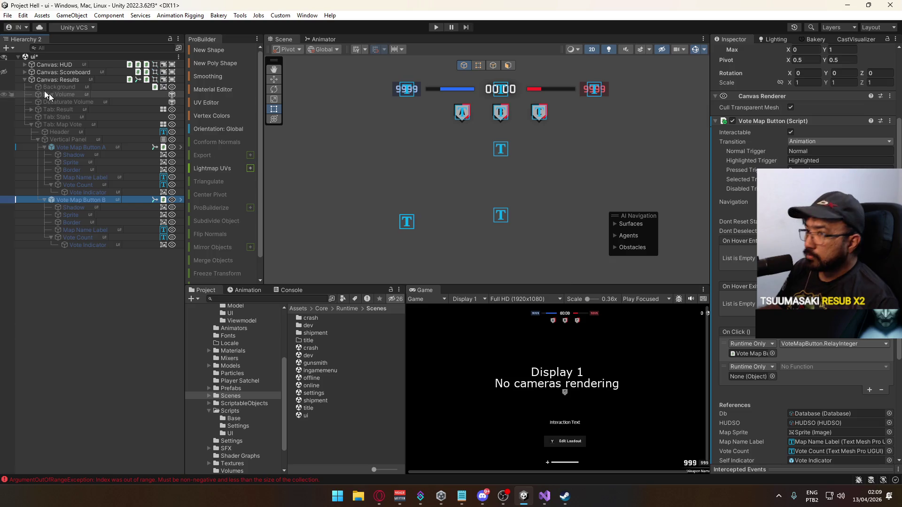
drag(69, 84, 751, 376)
click(831, 367)
mouse_move(826, 464)
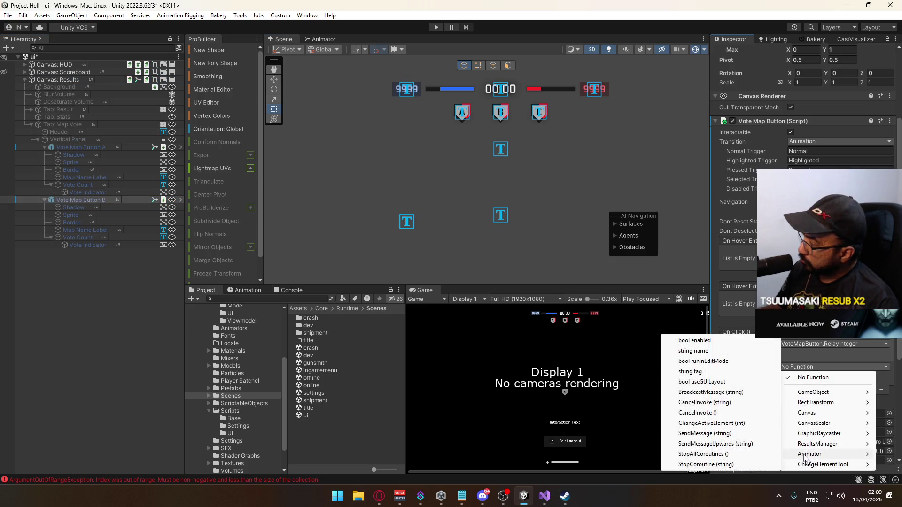
click(732, 424)
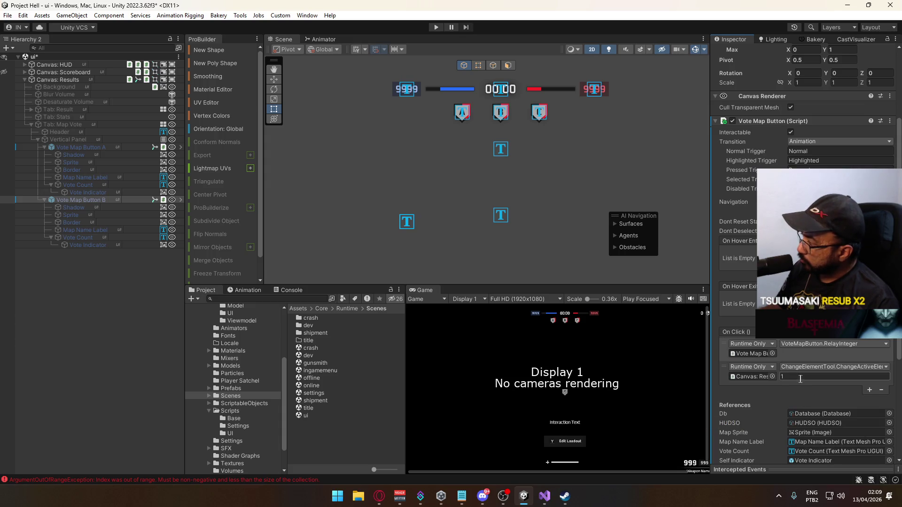
scroll(834, 374, down, 5)
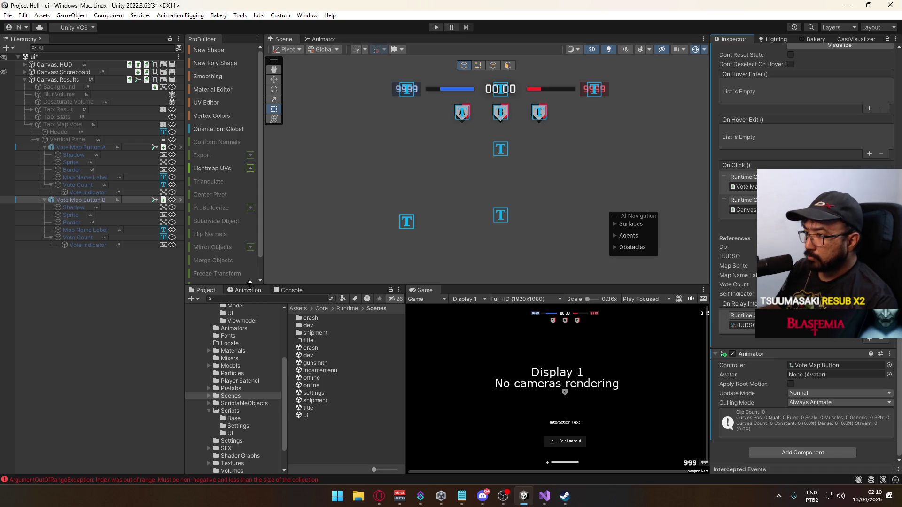
Clear the Unity console and switch to Visual Studio and back.
click(291, 291)
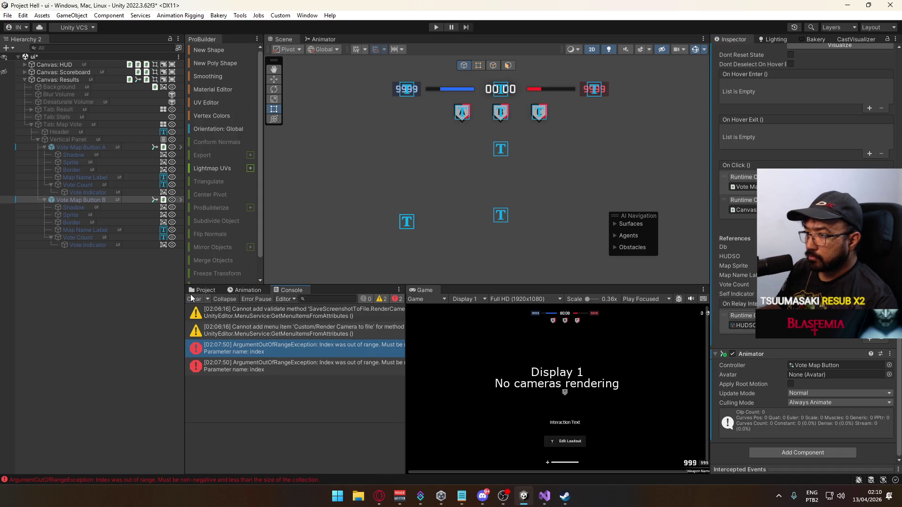
click(193, 299)
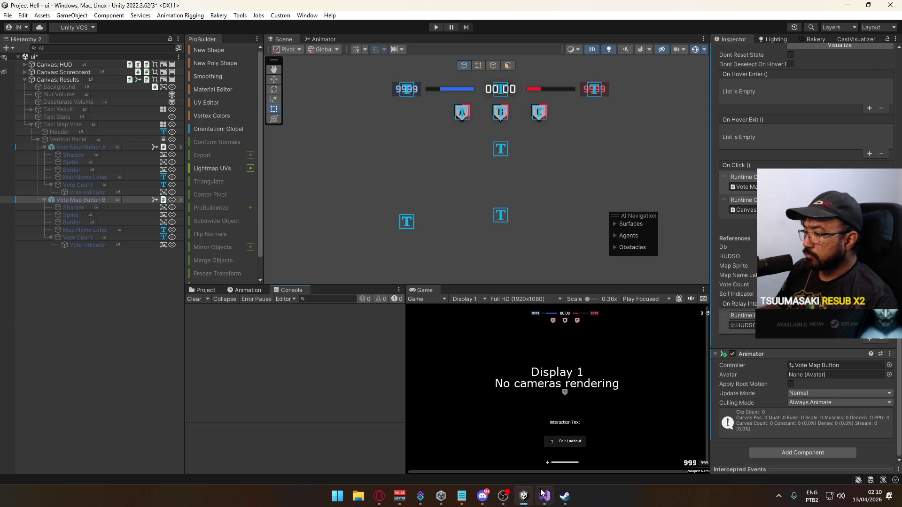
key(alt+Tab)
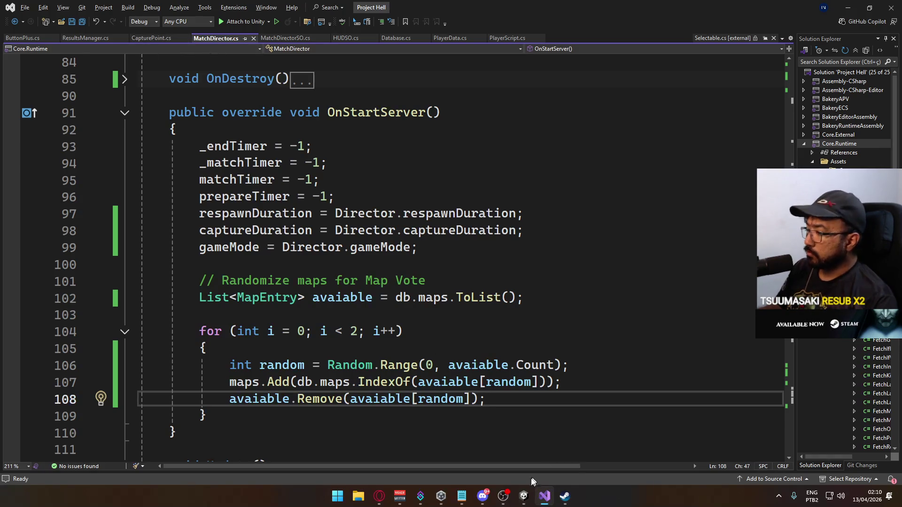
click(524, 496)
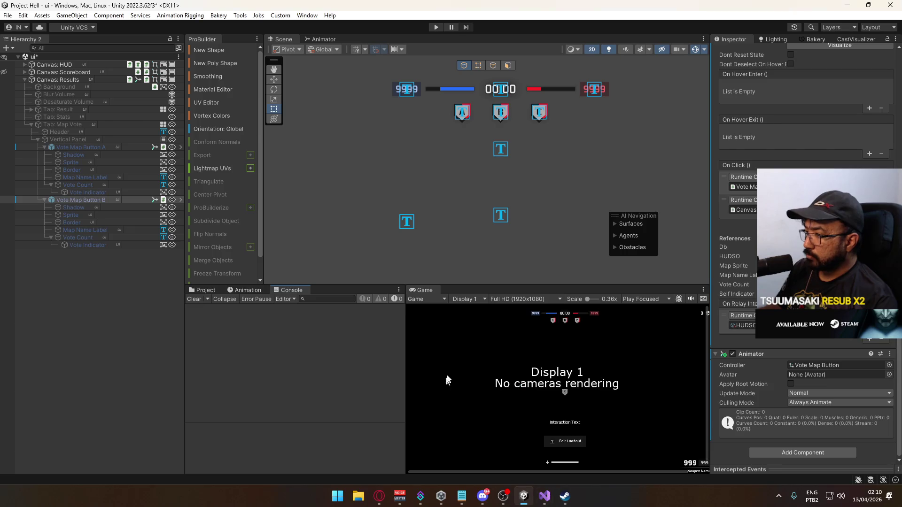
Check Vote Map Button B's relay function and ping its HUDSO asset in ScriptableObjects.
click(80, 201)
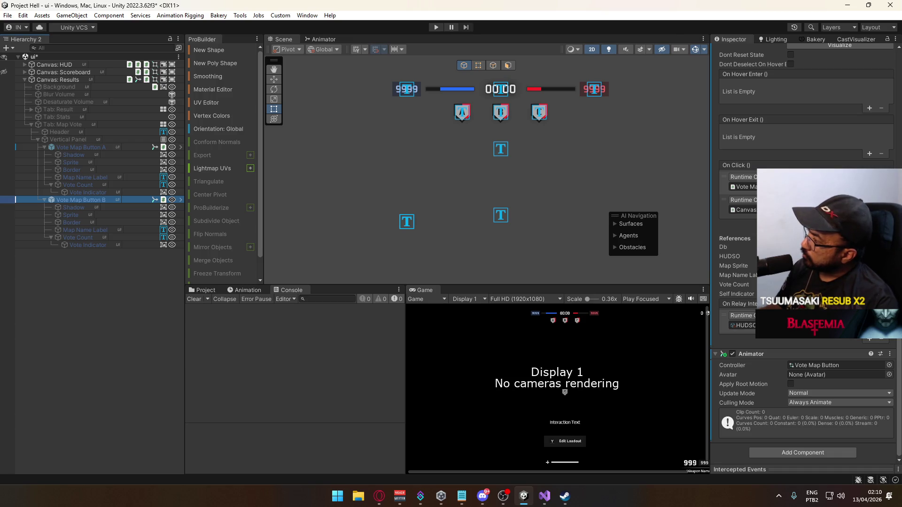
click(814, 342)
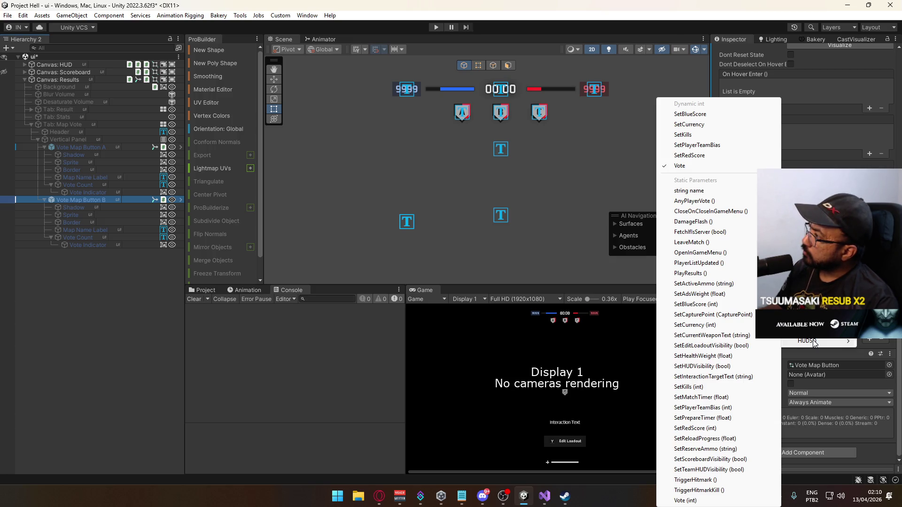
click(210, 292)
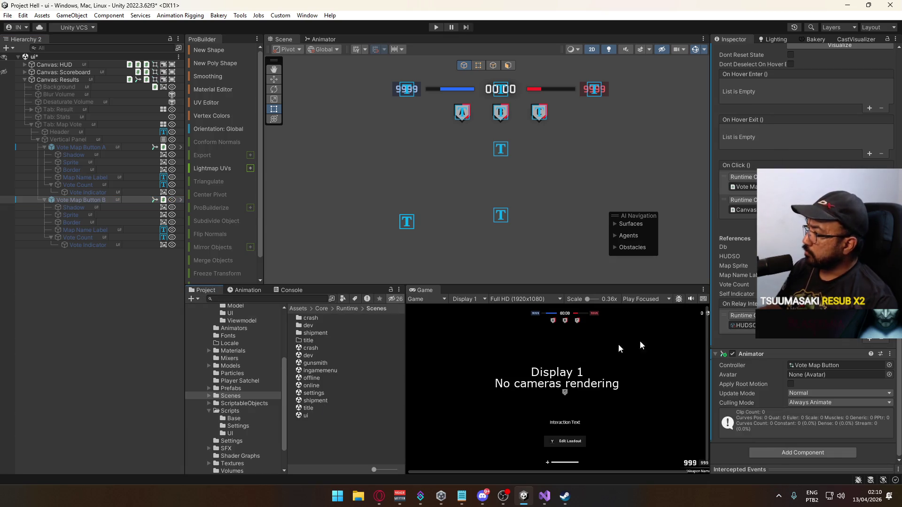
click(742, 325)
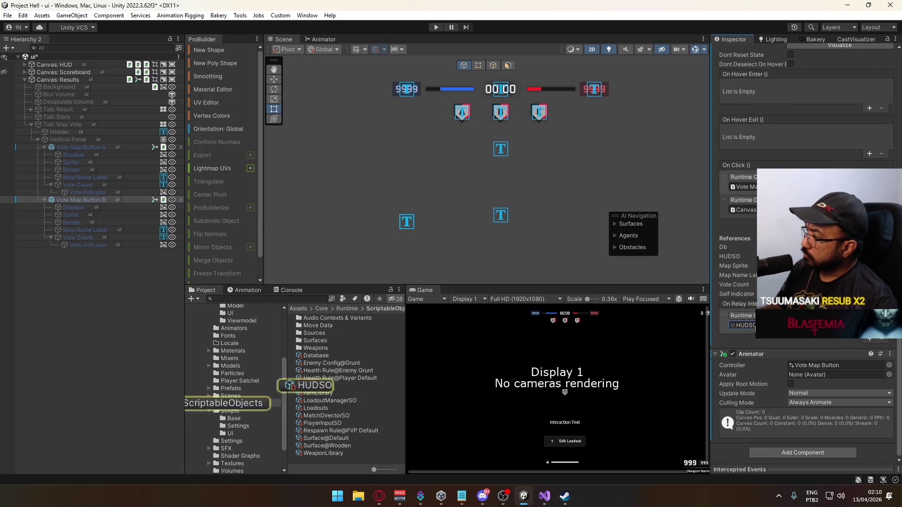
Open the HUDSO script and find EventOnVote's references, jumping to its subscription in PlayerData.cs.
double_click(307, 387)
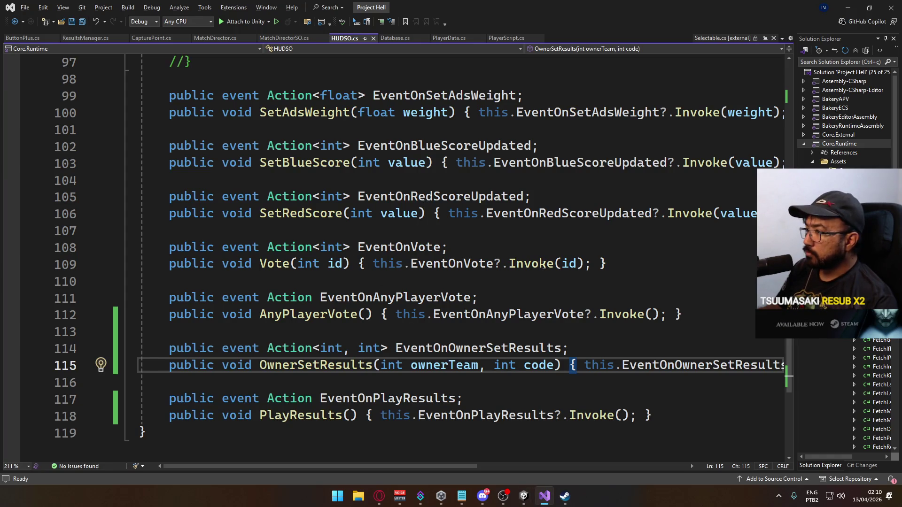
click(400, 229)
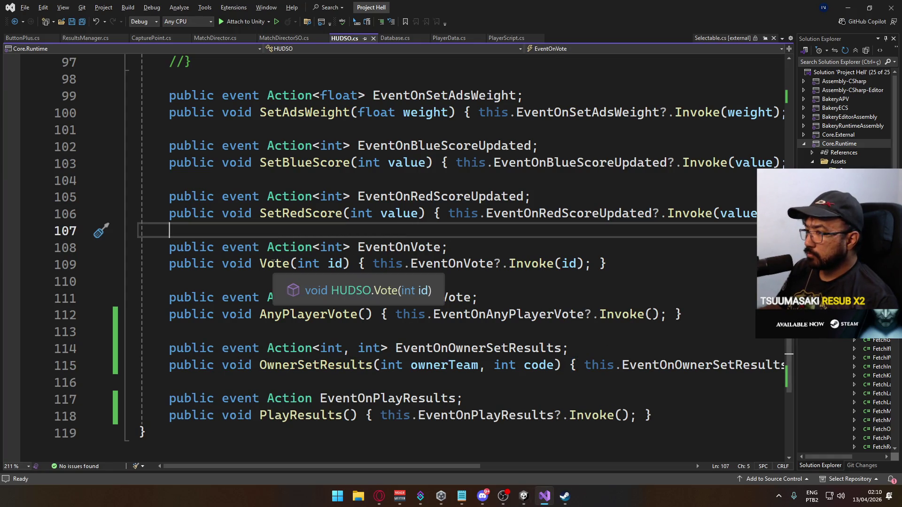
double_click(399, 247)
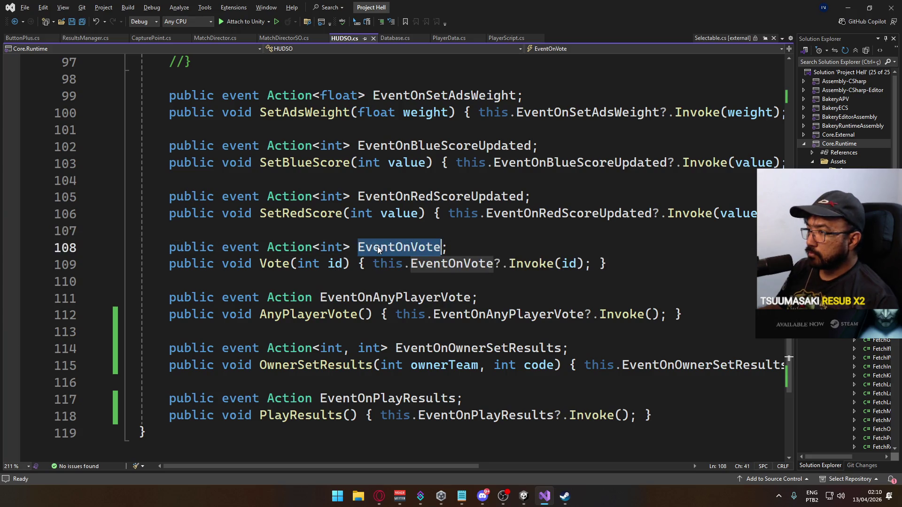
key(ctrl+f)
click(771, 70)
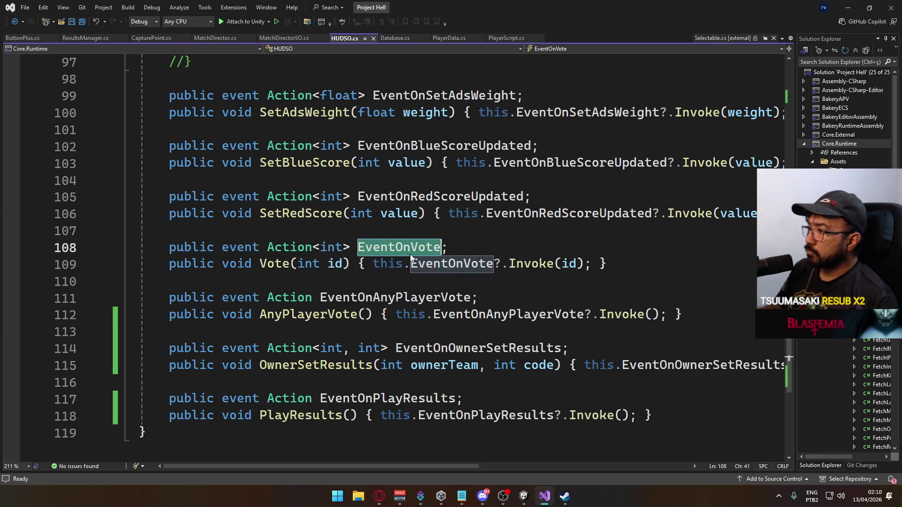
right_click(399, 246)
click(465, 324)
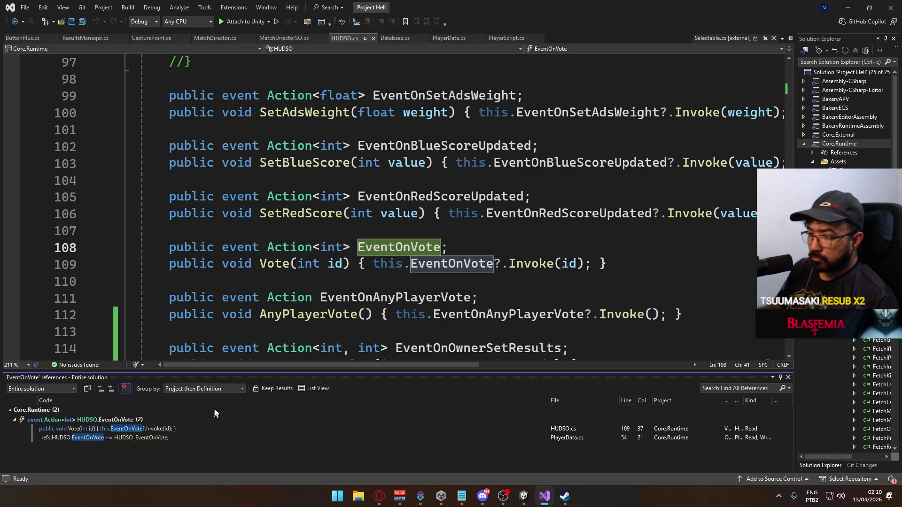
double_click(101, 438)
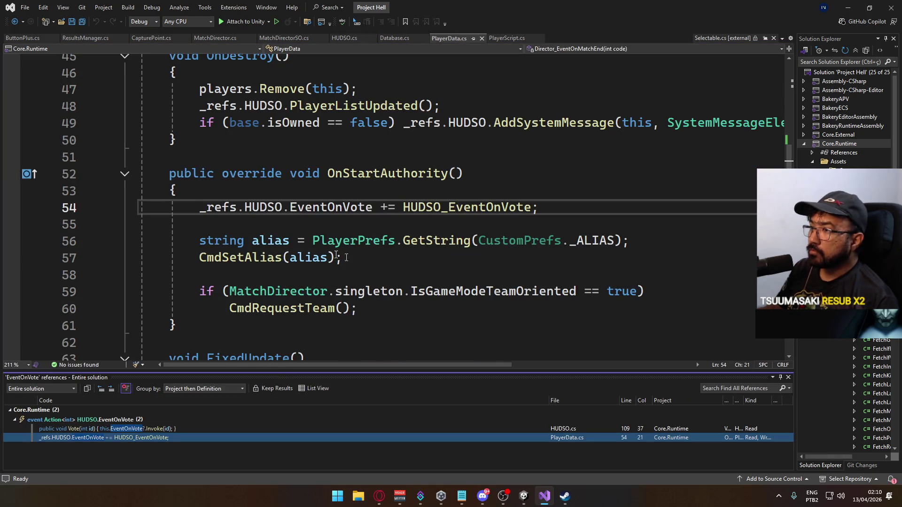
Inspect the HUDSO_EventOnVote handler and the expanded CmdSetVote method body.
ctrl+click(465, 208)
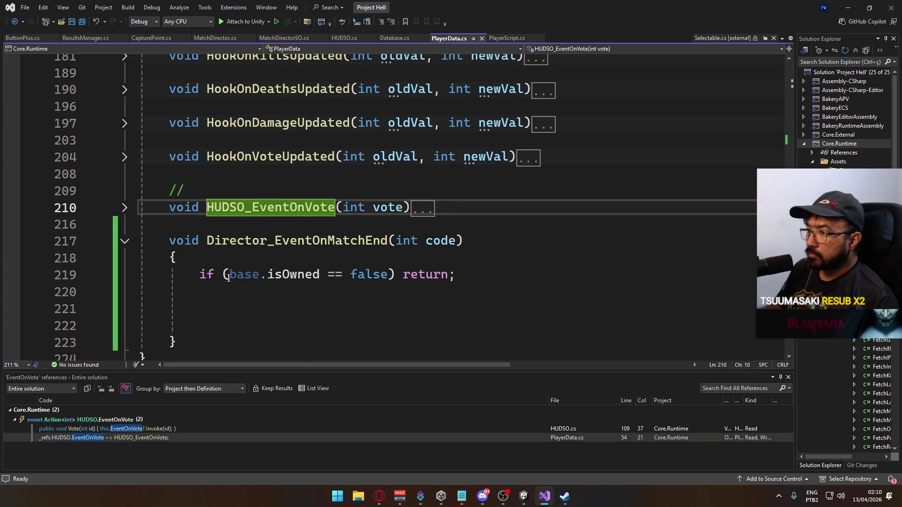
key(ctrl+m)
key(ctrl+m)
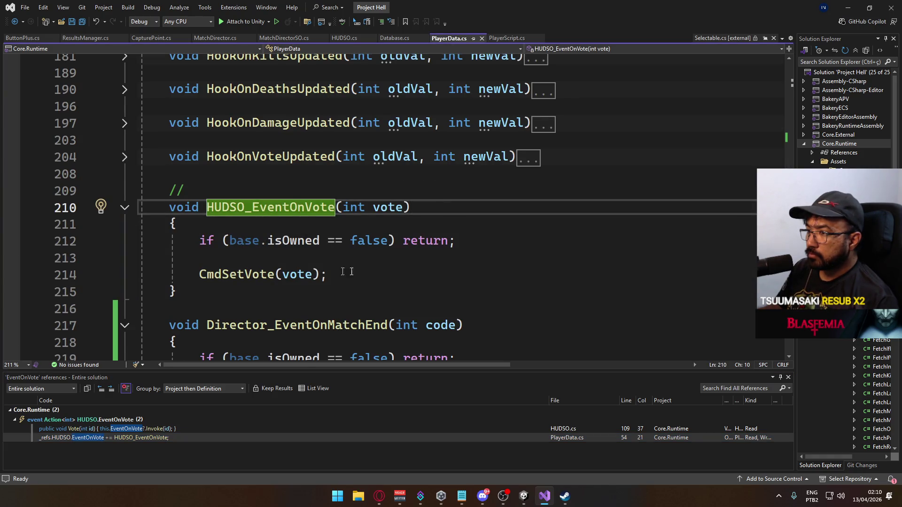
ctrl+click(268, 267)
click(123, 208)
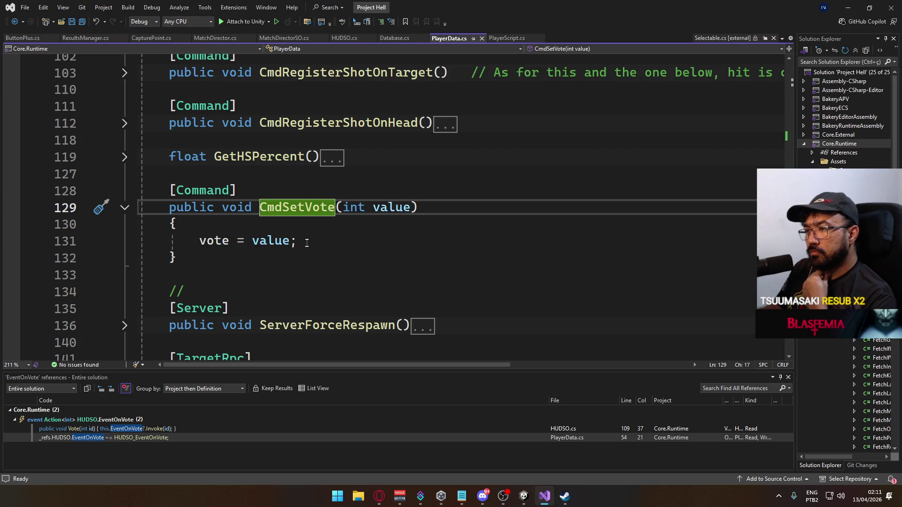
click(307, 243)
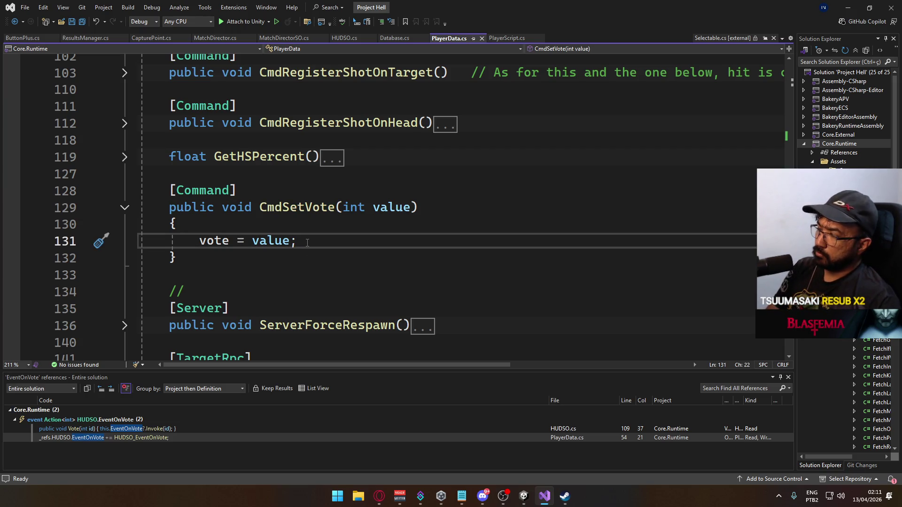
scroll(329, 256, down, 10)
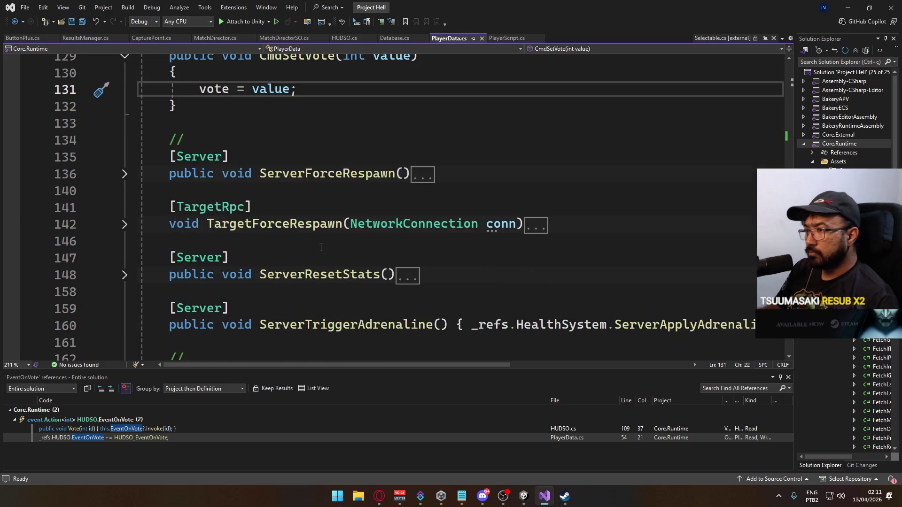
scroll(357, 271, down, 2)
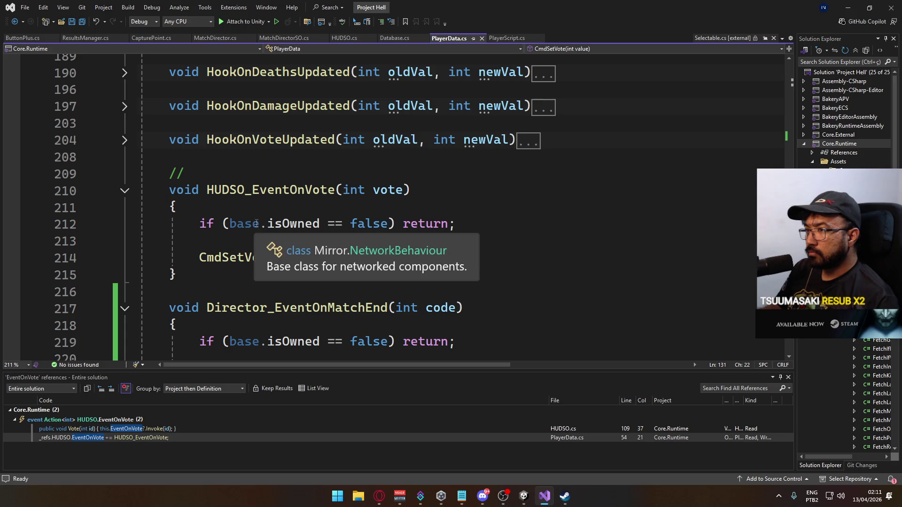
scroll(357, 253, down, 7)
scroll(380, 277, up, 1)
scroll(379, 277, up, 4)
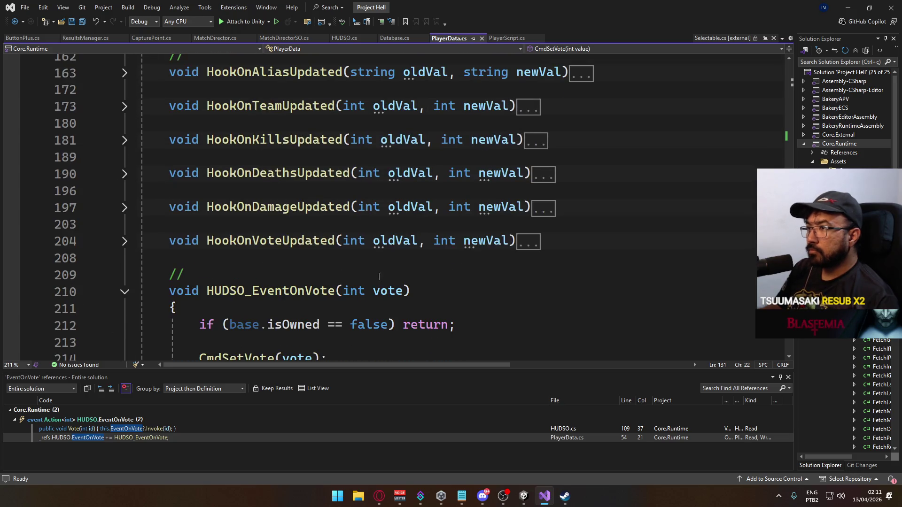
Delete the _refs.HUDSO.AnyPlayerVote() call from HookOnVoteUpdated, leaving it empty.
click(125, 241)
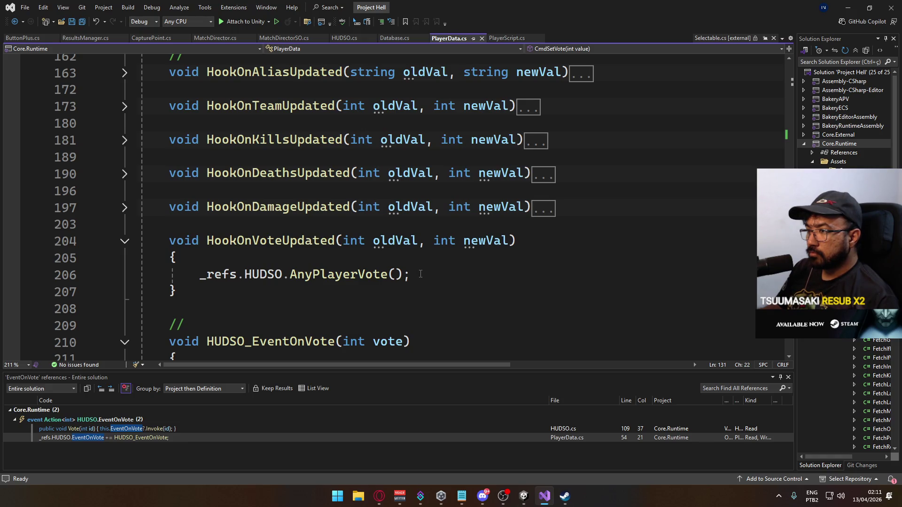
drag(420, 274, 199, 274)
key(BackSpace)
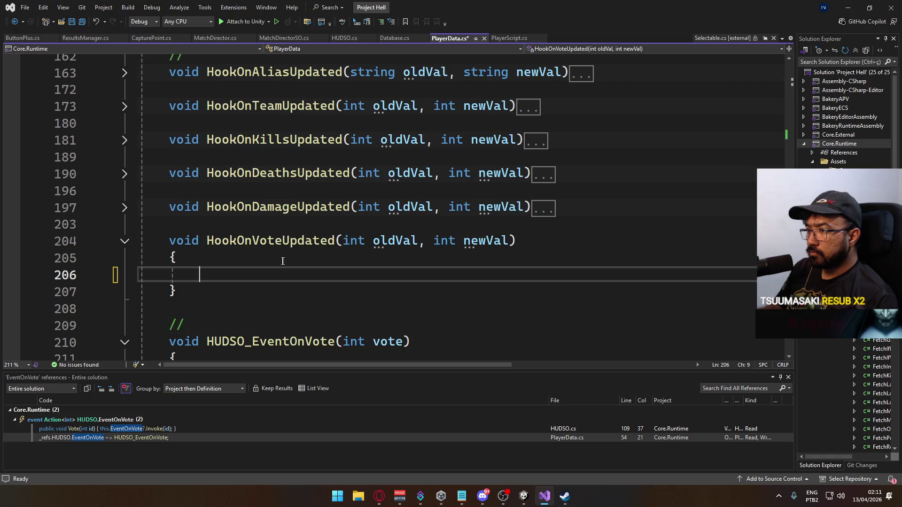
scroll(220, 265, up, 10)
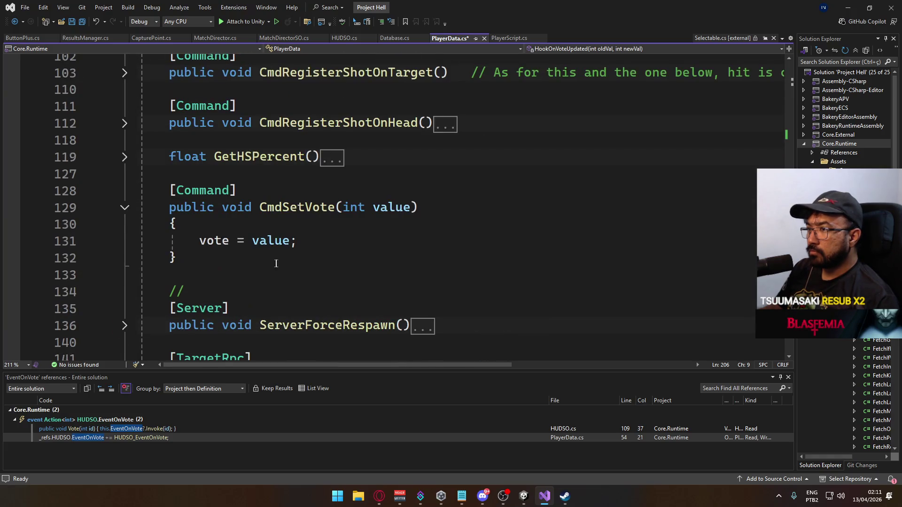
click(298, 261)
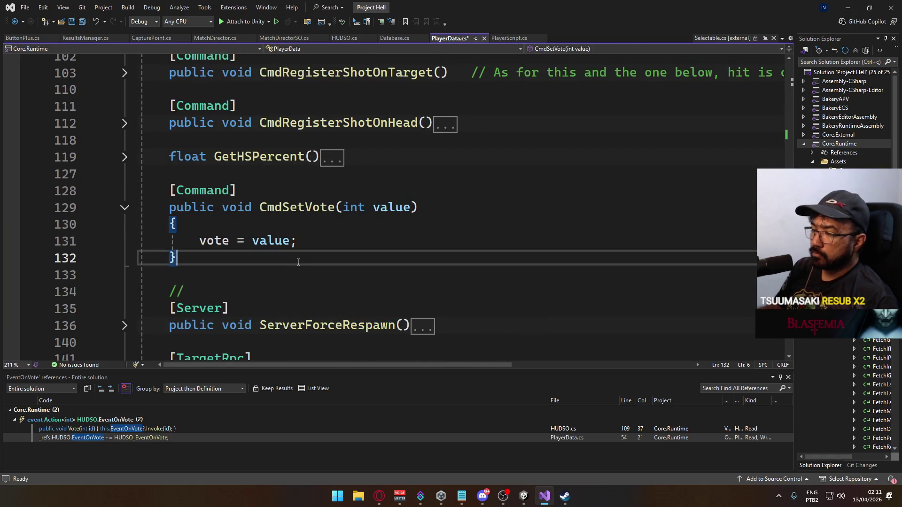
Add a [ClientRpc] void RpcAnyPlayerVote() calling _refs.HUDSO.AnyPlayerVote() below CmdSetVote and save.
key(Return)
key(Return)
text(pu)
key(BackSpace)
key(BackSpace)
text([Rpc)
key(Tab)
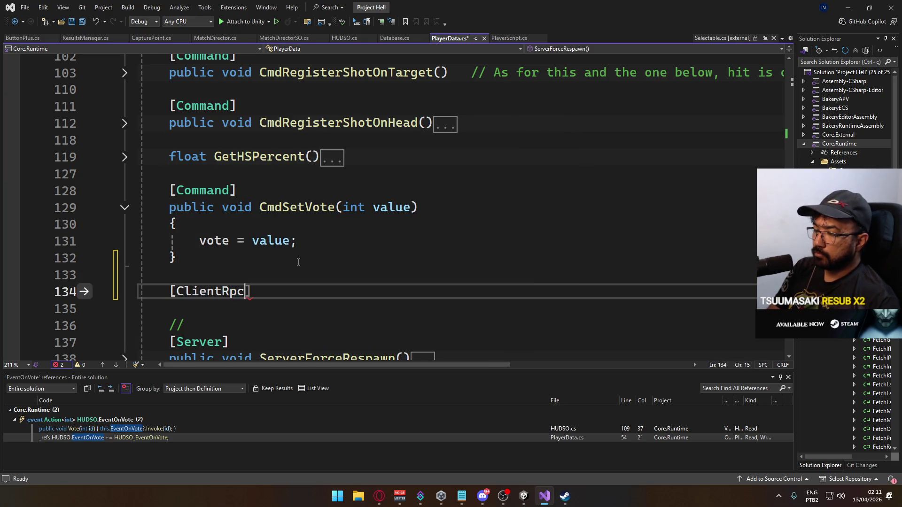
key(Right)
key(Return)
text(void Rp)
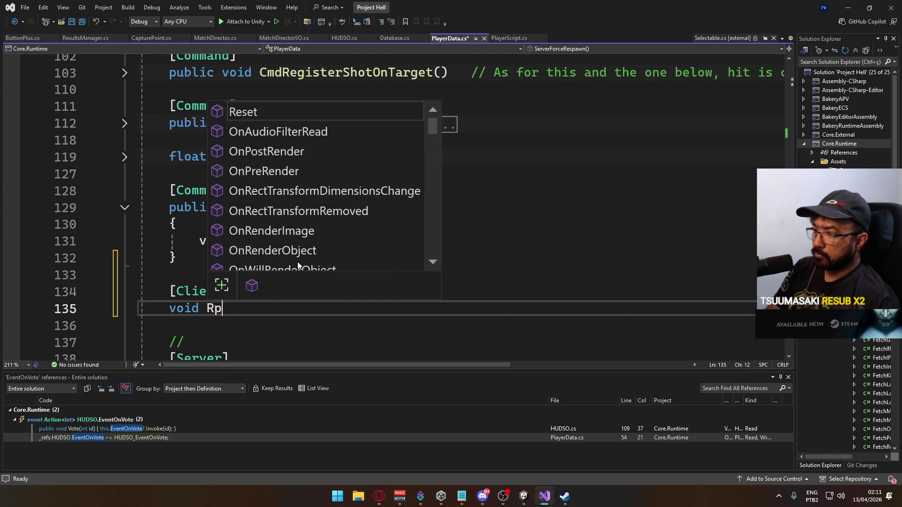
text(cAnyPlayerVote()
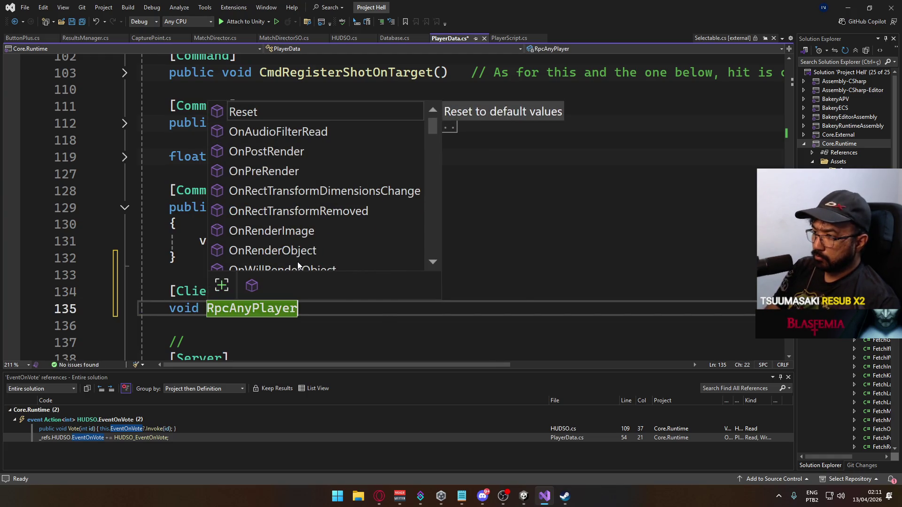
key(Return)
text({)
key(Return)
key(Tab)
key(Tab)
key(ctrl+s)
Call RpcAnyPlayerVote(); after the vote assignment in CmdSetVote and save PlayerData.cs.
click(339, 237)
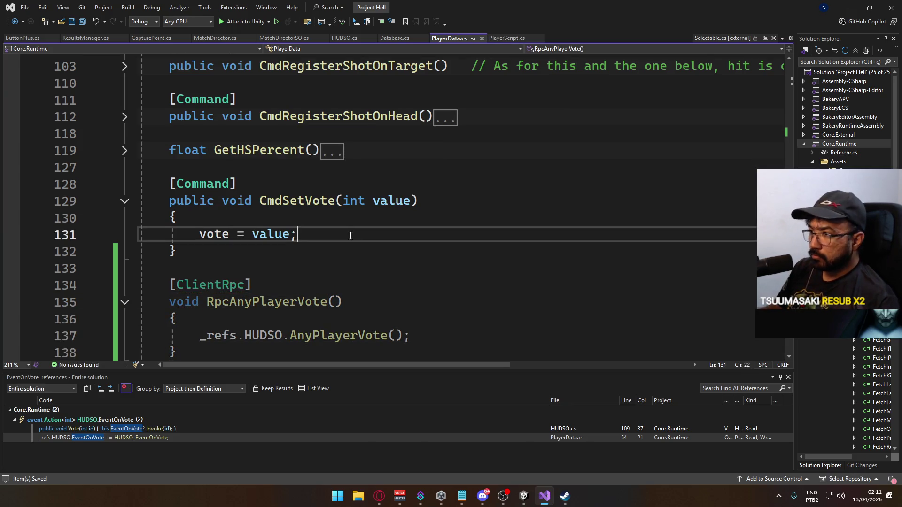
key(Return)
text(Rpc)
key(Tab)
text(();)
key(ctrl+s)
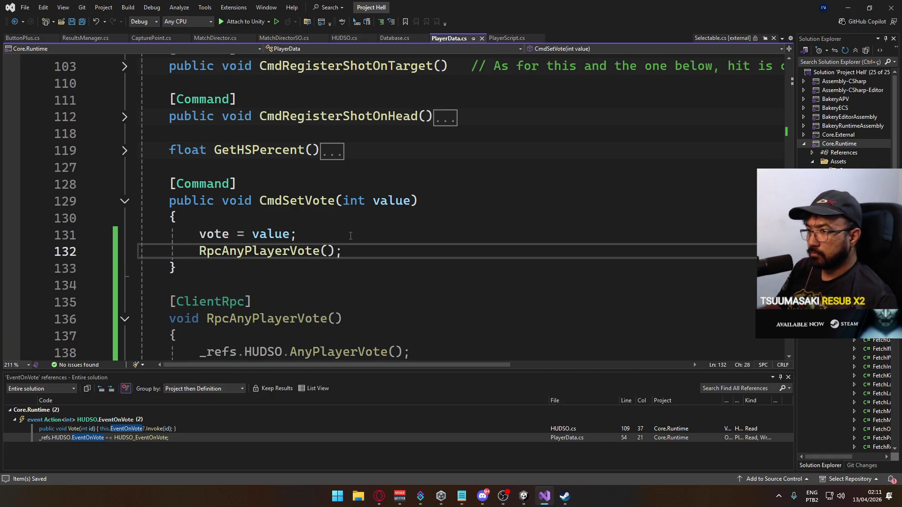
mouse_move(521, 501)
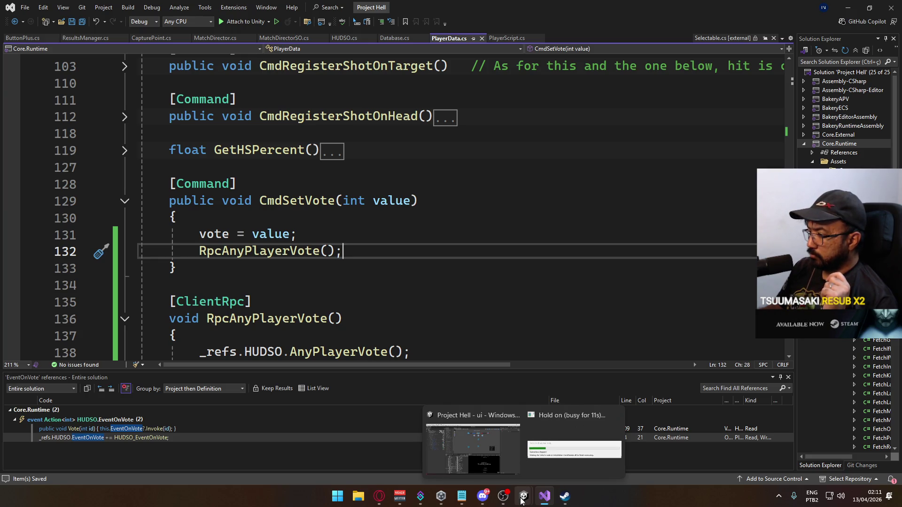
click(521, 446)
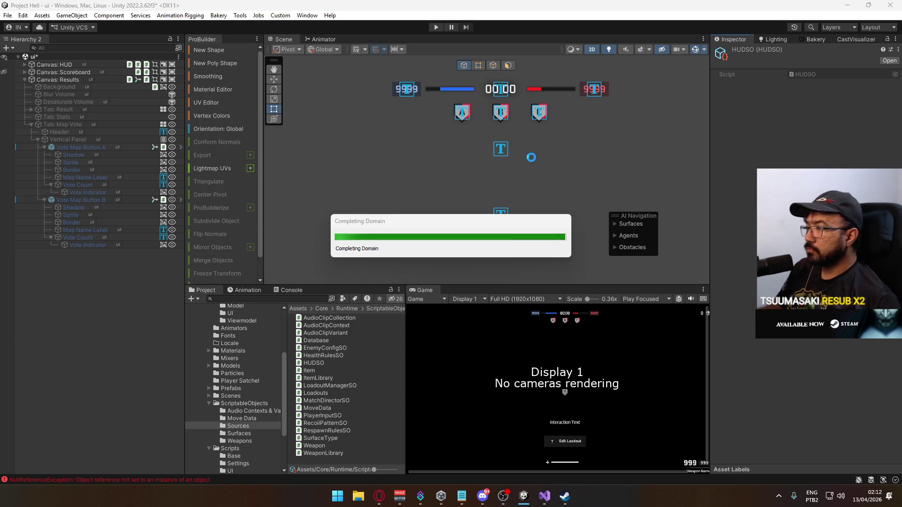
Select the match timer's Shadow object under Canvas: HUD's Main Container.
click(500, 91)
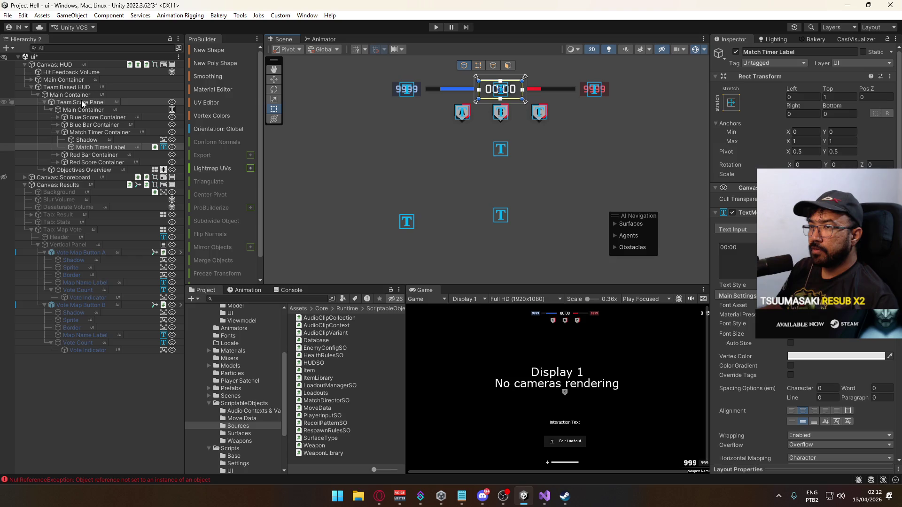
click(66, 66)
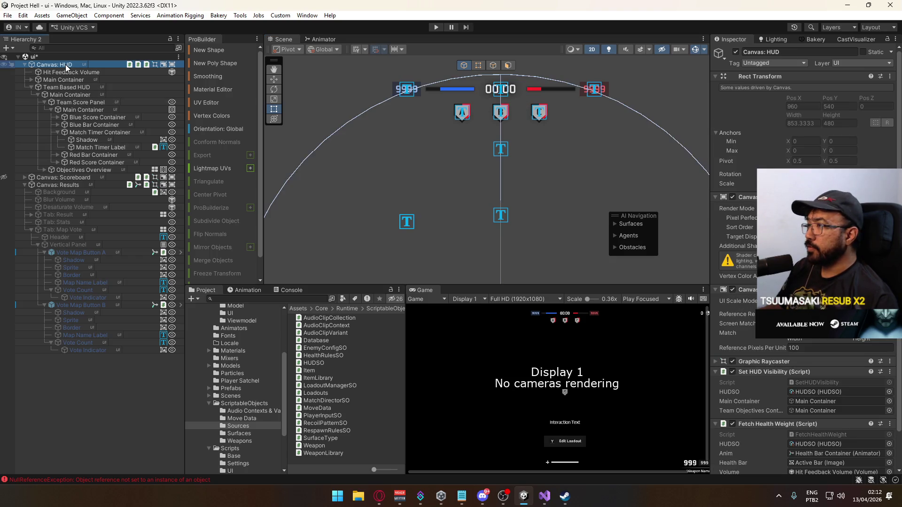
click(50, 96)
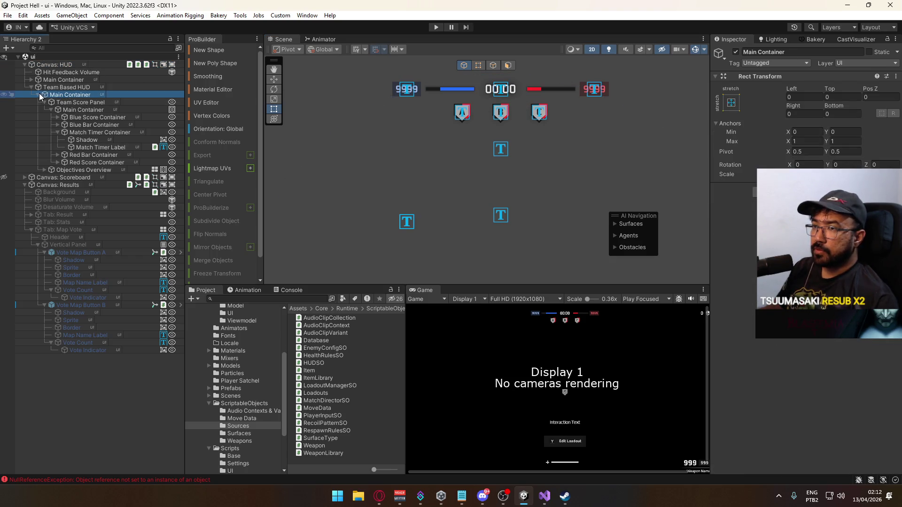
click(40, 95)
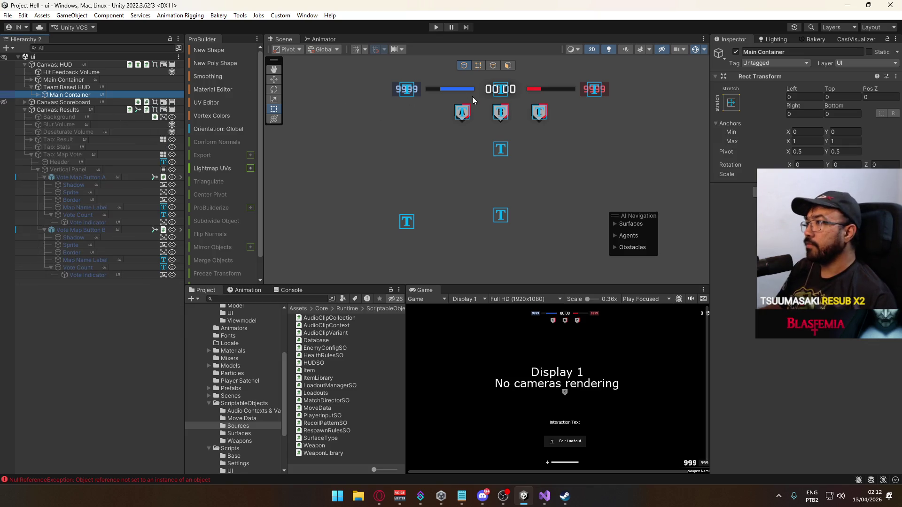
click(32, 80)
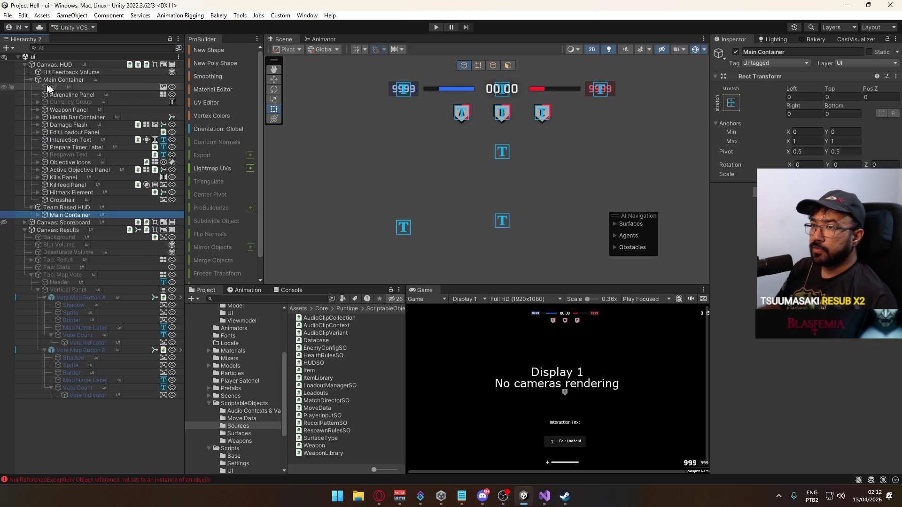
scroll(490, 202, up, 5)
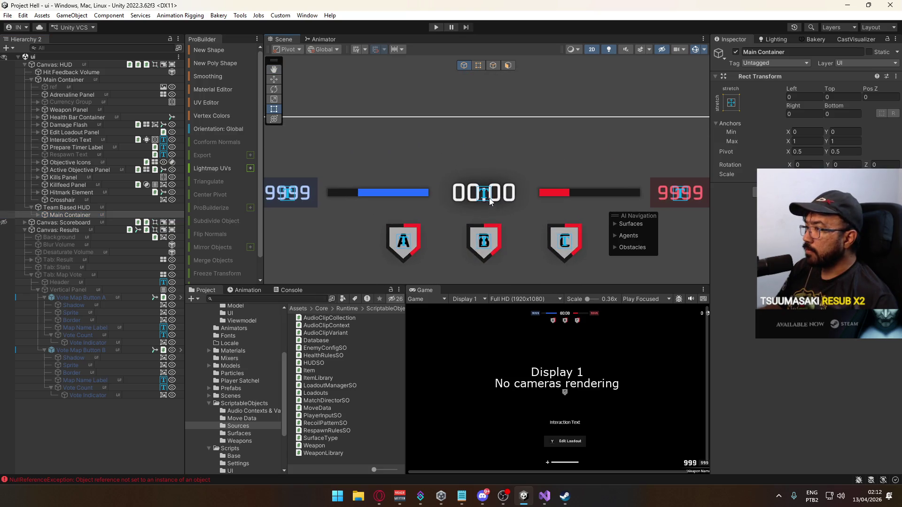
click(489, 202)
click(94, 260)
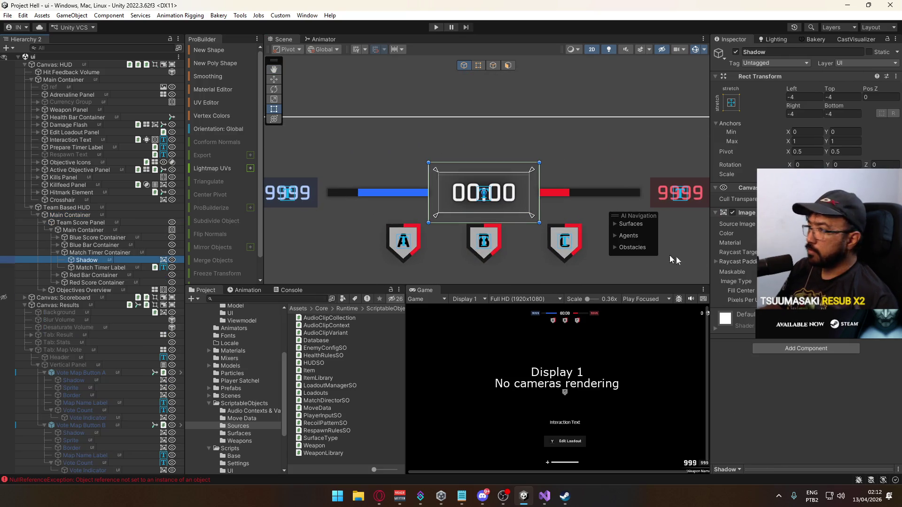
Set the Shadow image colour's alpha to 40 and collapse the HUD hierarchy.
click(826, 234)
click(877, 417)
text(30)
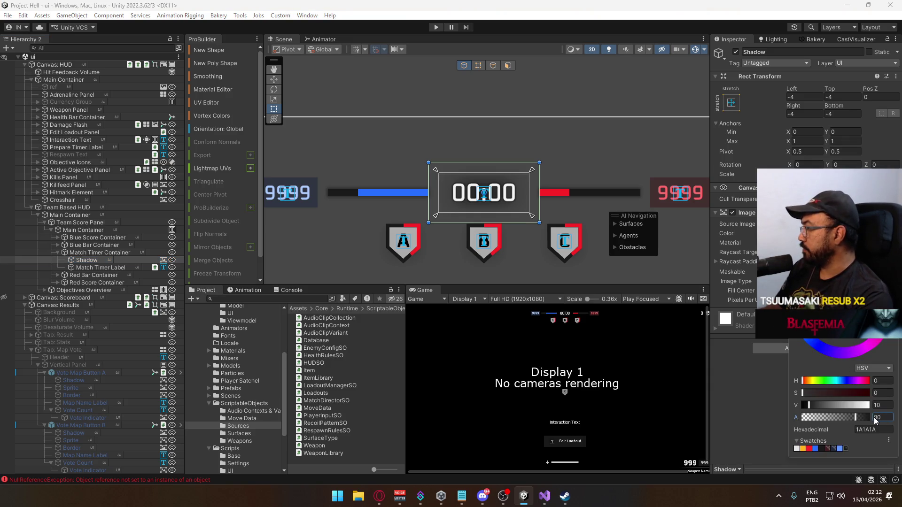
text(40)
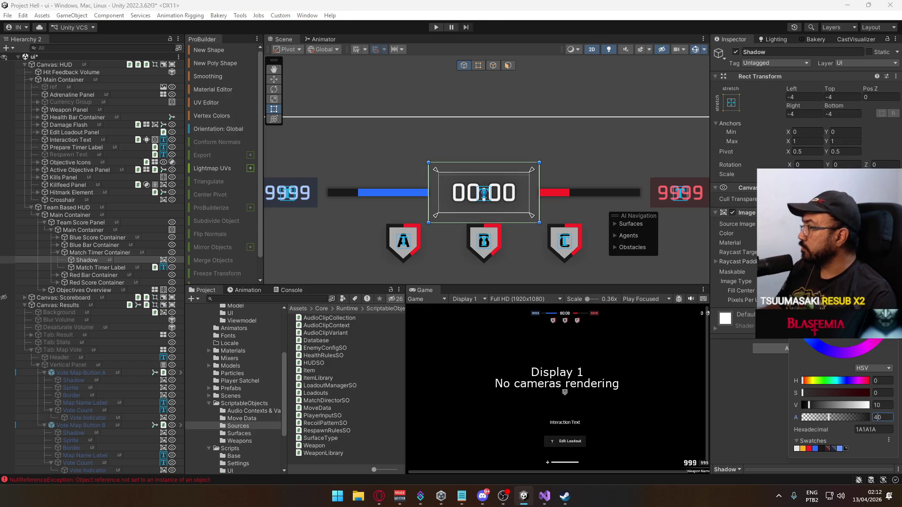
key(Return)
click(31, 208)
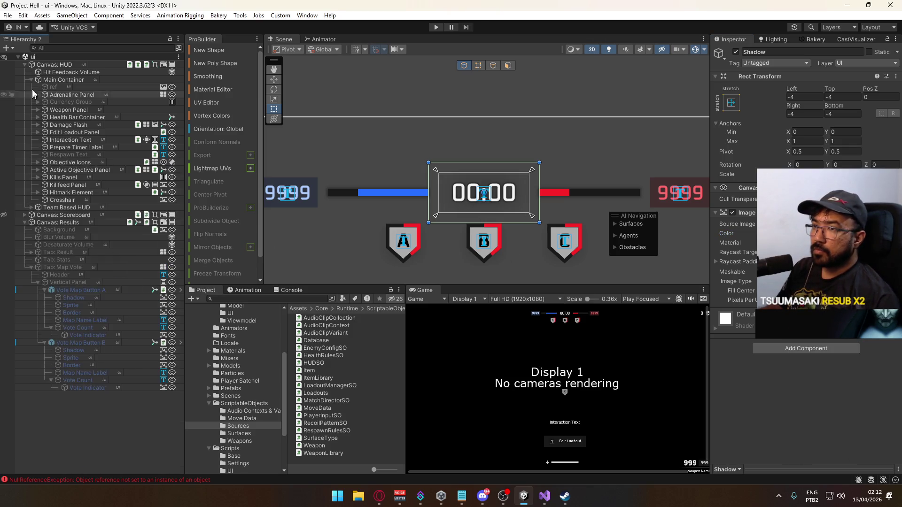
click(24, 64)
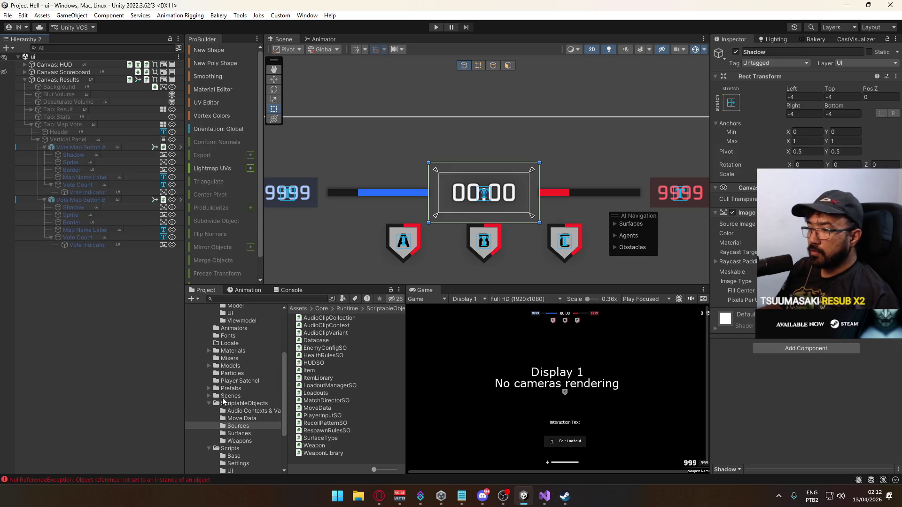
Open the title scene, run it in play mode, and scale the Game view to 0.34x.
click(230, 395)
double_click(309, 408)
click(436, 27)
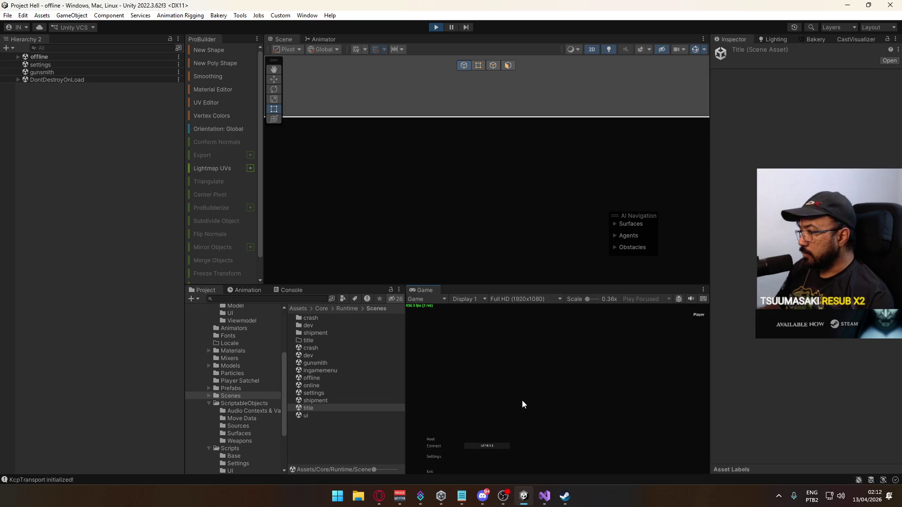
drag(587, 301, 586, 301)
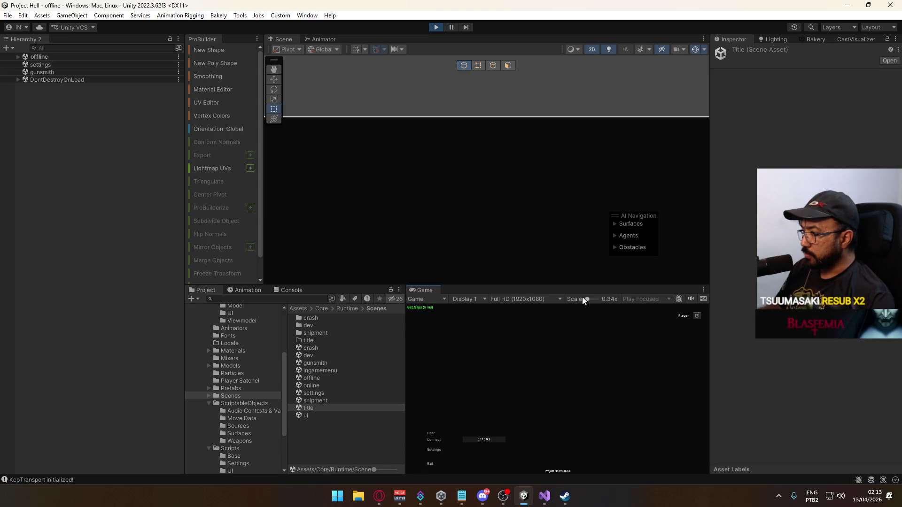